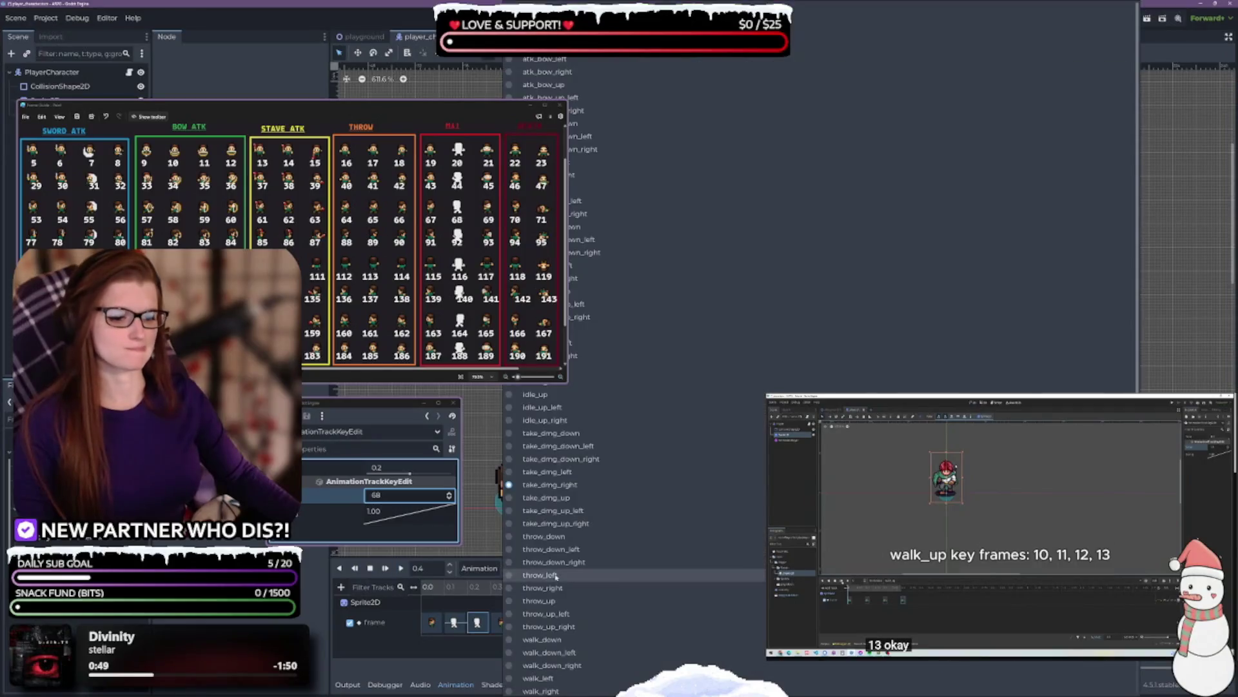
- Key take_dmg_up's Frame track with sprite frames 115, 116 and 117, then preview it
left_click(529, 492)
left_click_drag(541, 622, 416, 624)
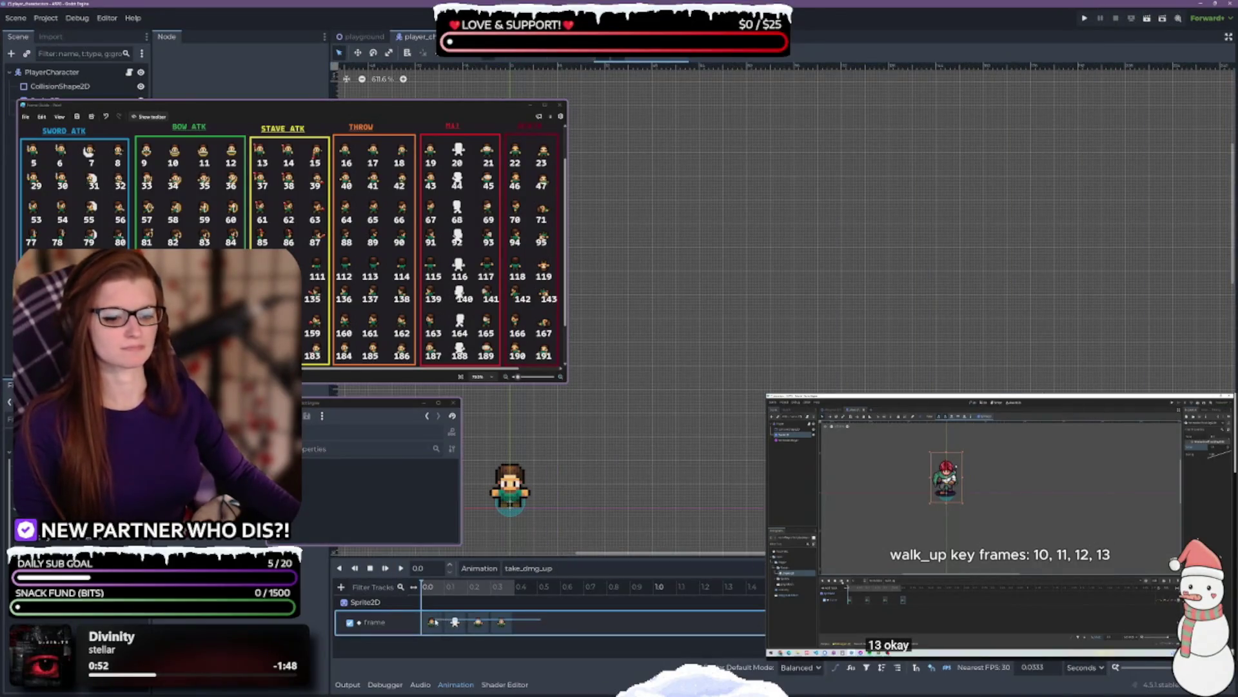
left_click(394, 480)
double_click(394, 478)
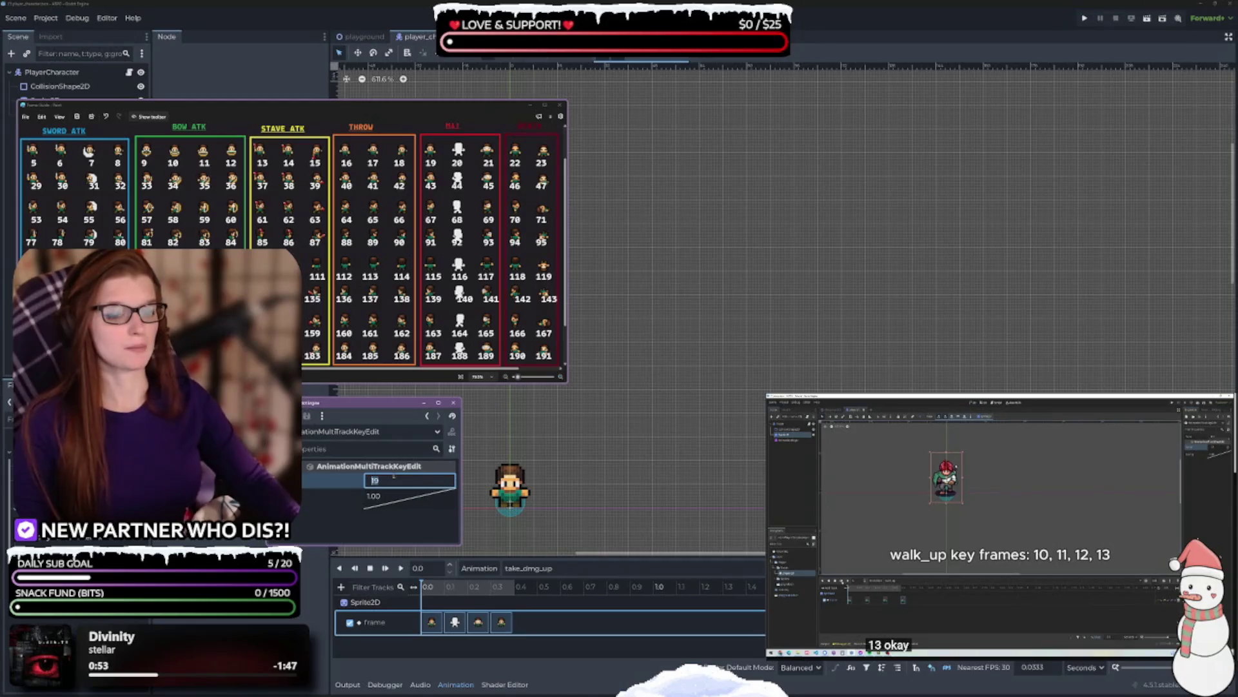
key("Return")
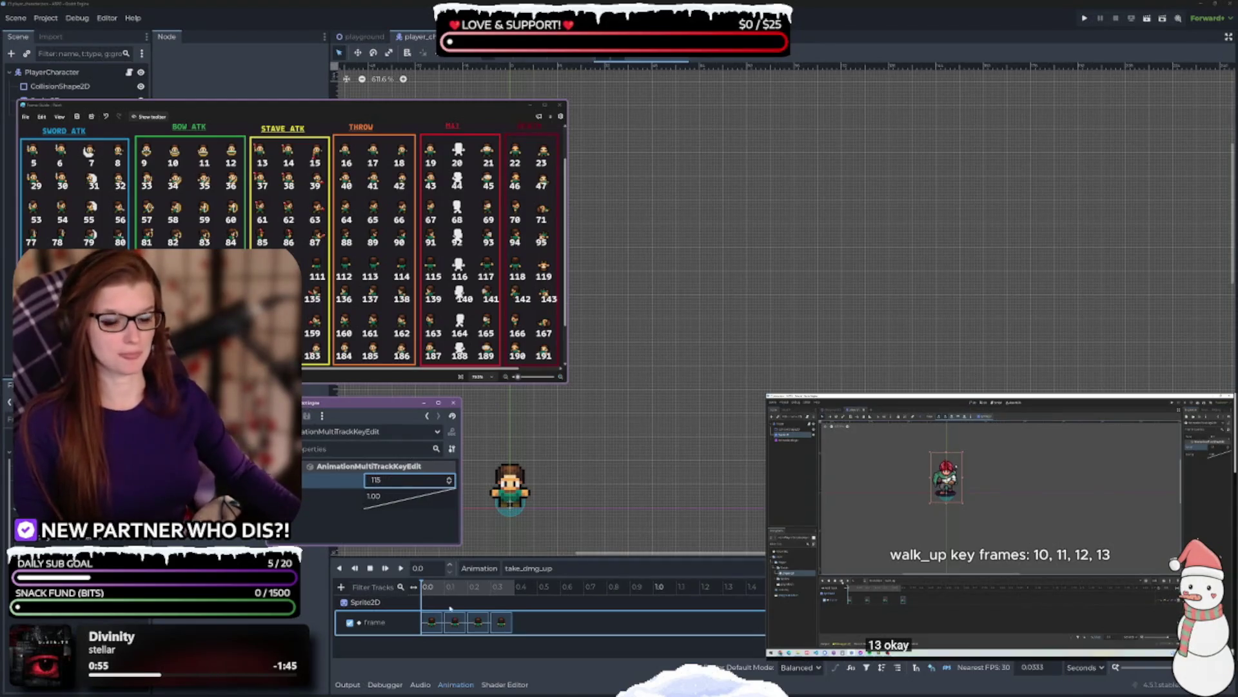
left_click(455, 622)
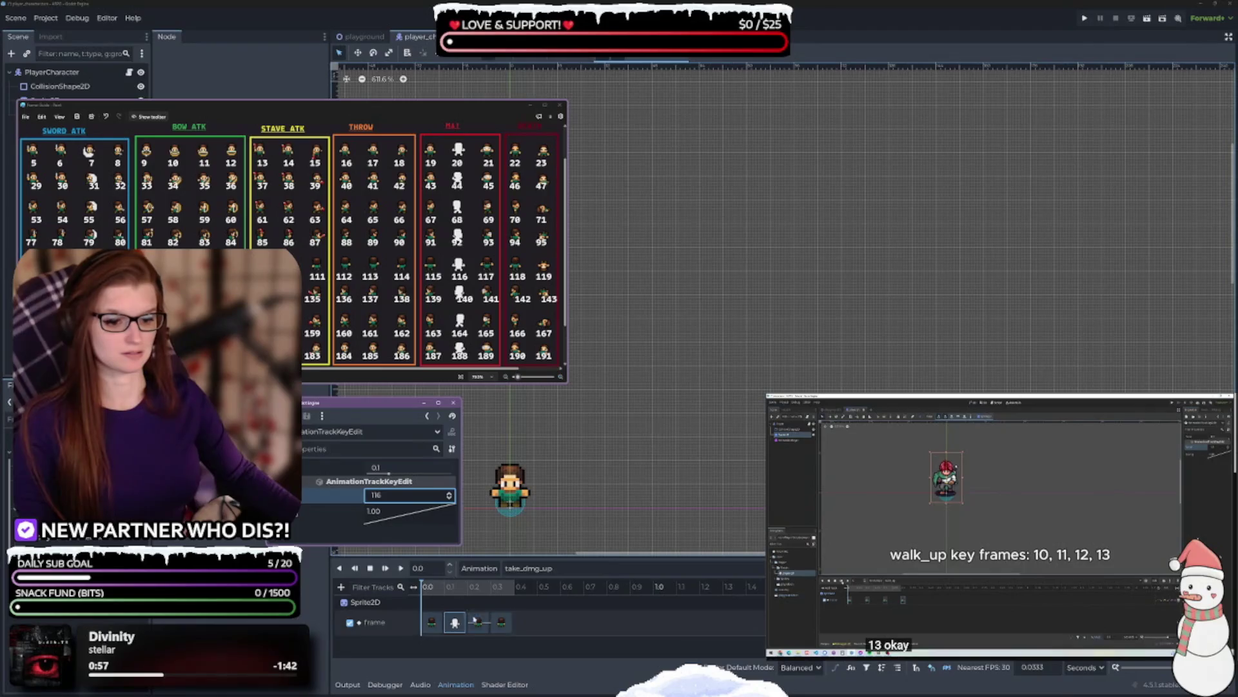
left_click(478, 622)
left_click(450, 493)
left_click(449, 493)
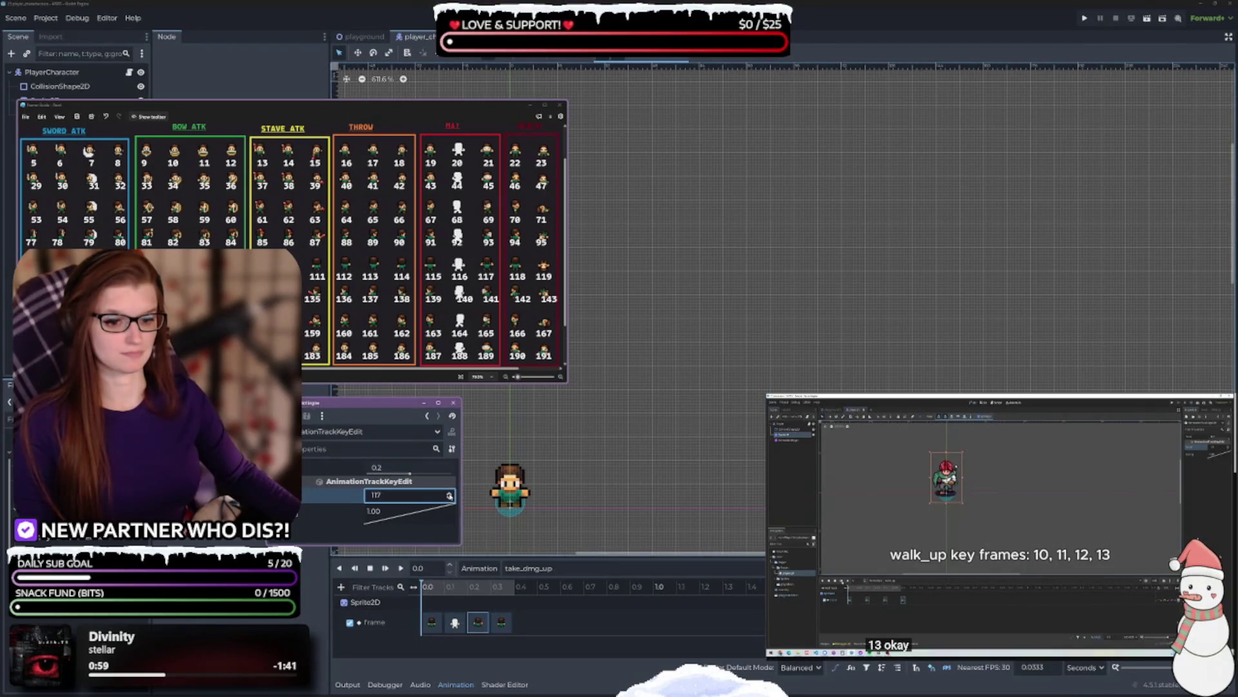
left_click(401, 568)
- Key take_dmg_up_left's Frame track with frames 139, 140 and 141 and preview it
left_click(545, 568)
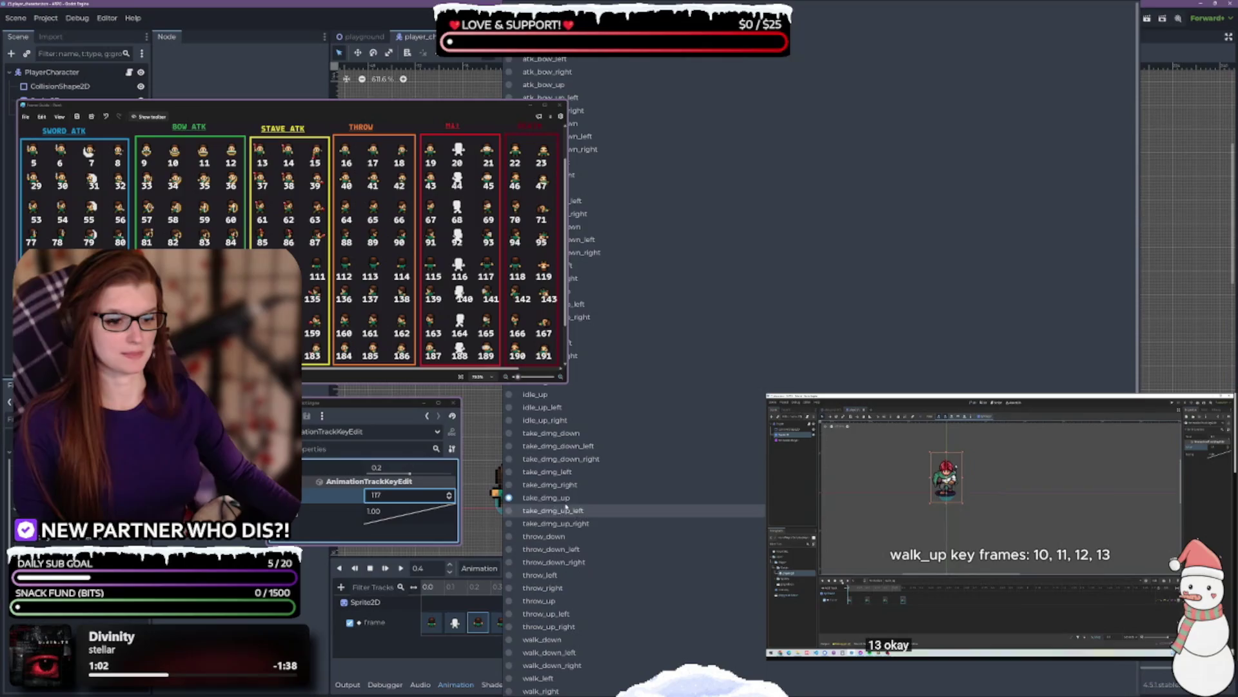
left_click(535, 509)
left_click_drag(523, 622, 419, 618)
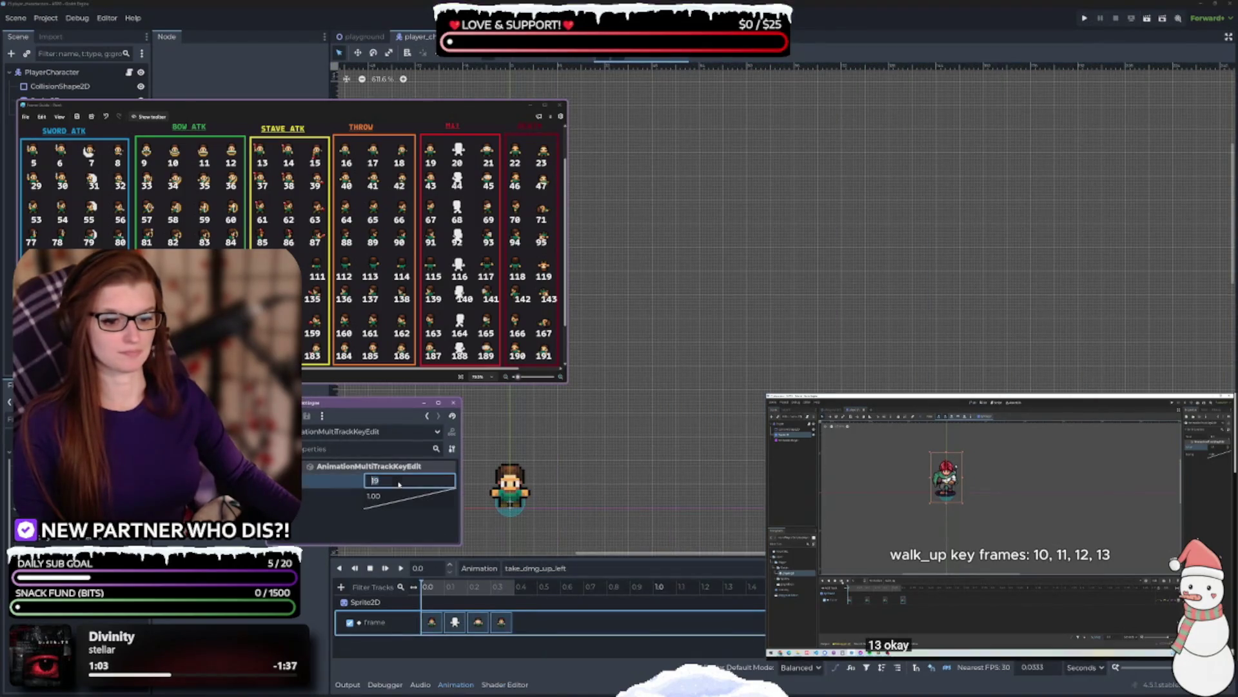
type("139")
key("Return")
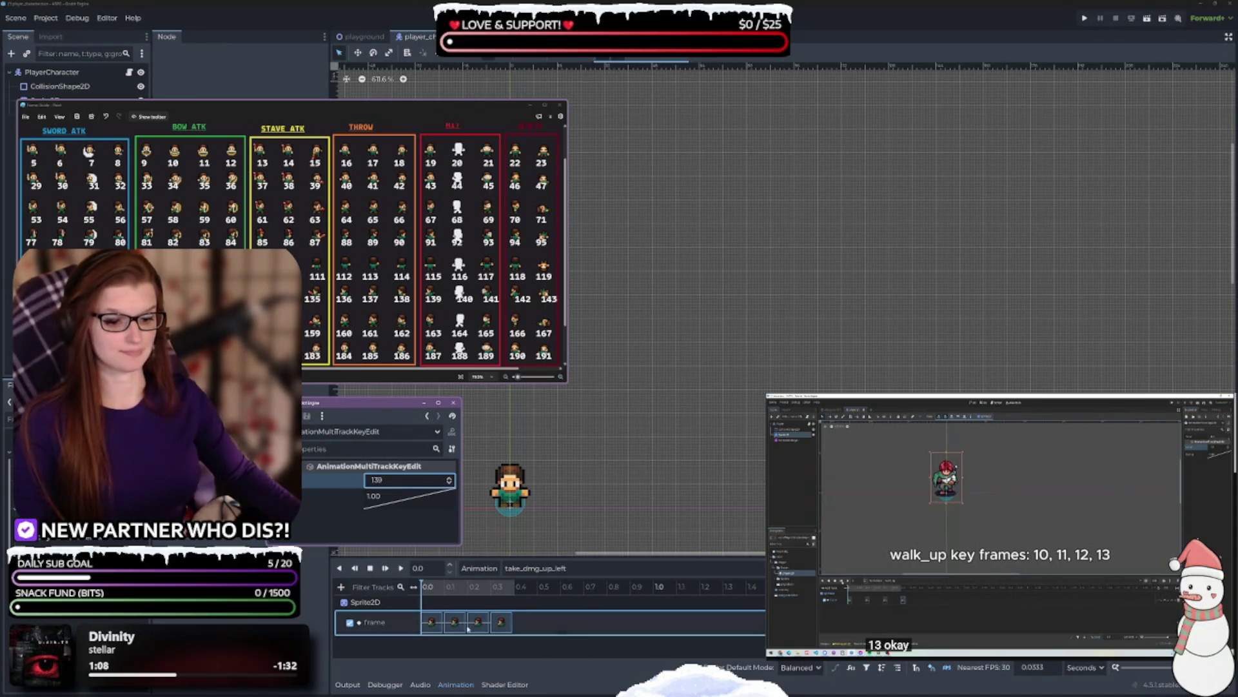
left_click(455, 622)
left_click(449, 492)
left_click(477, 622)
left_click(449, 492)
left_click(400, 568)
left_click(535, 568)
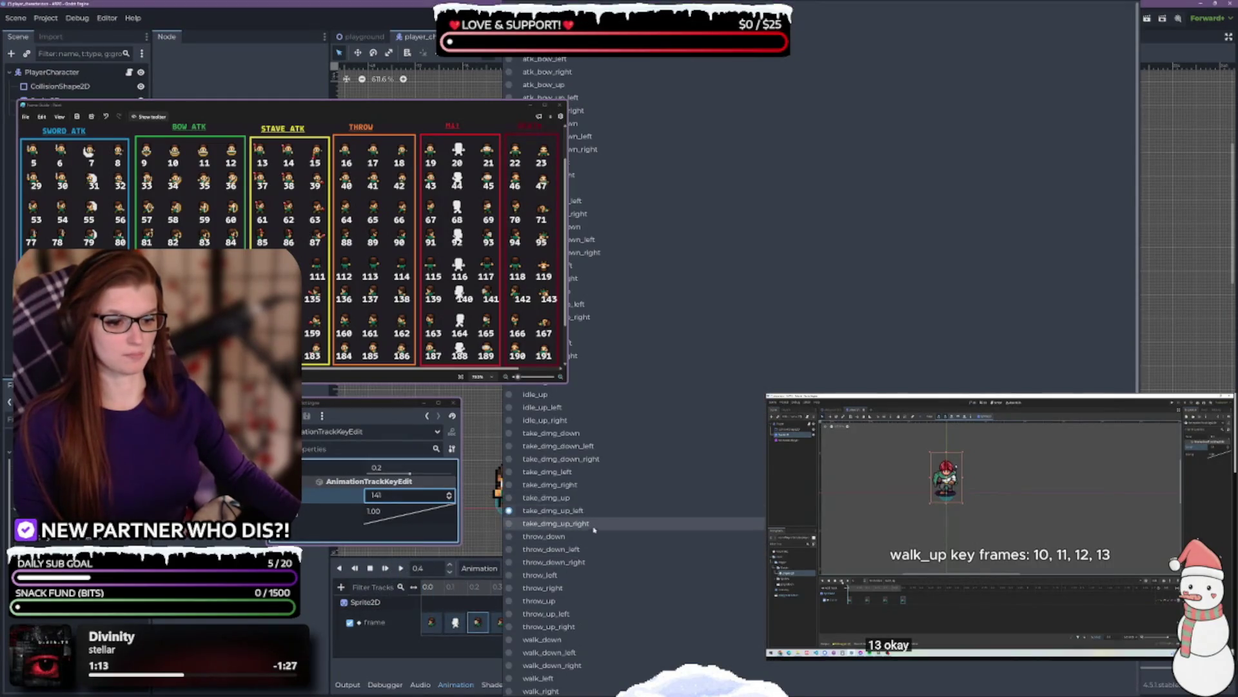
- Set take_dmg_up_right's frame keys to 91, 92 and 93, preview it, then duplicate it
left_click(555, 524)
left_click_drag(645, 610, 412, 635)
left_click(387, 480)
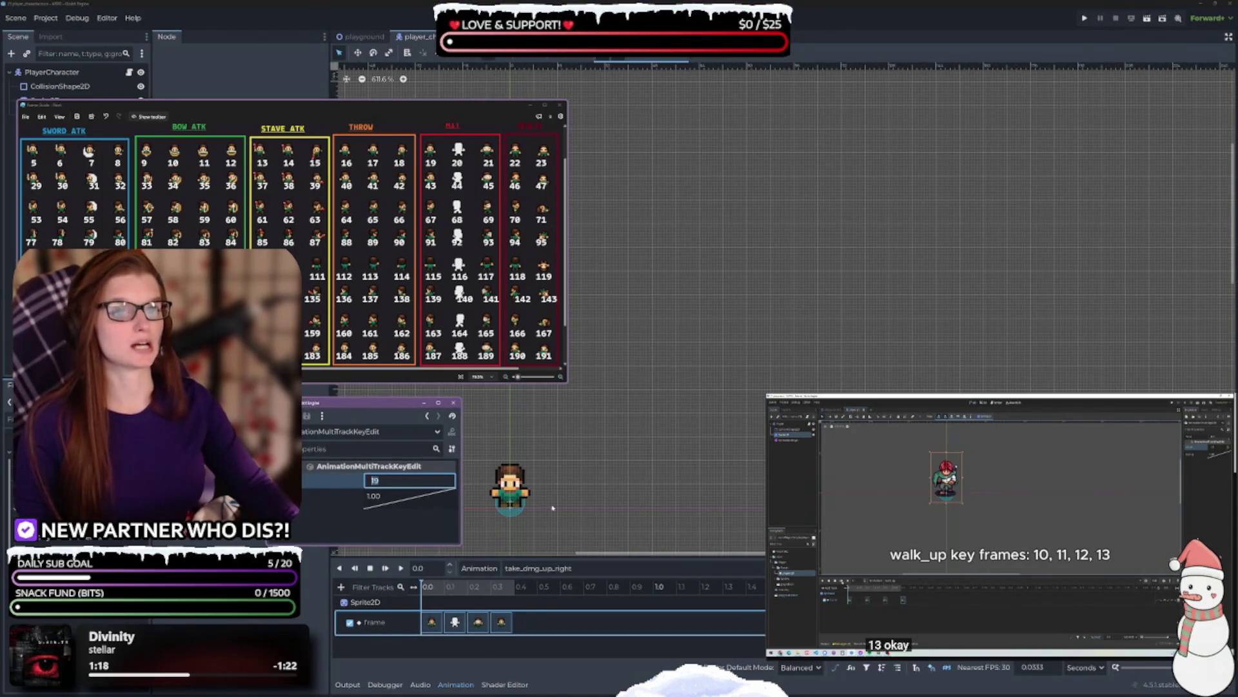
key("Return")
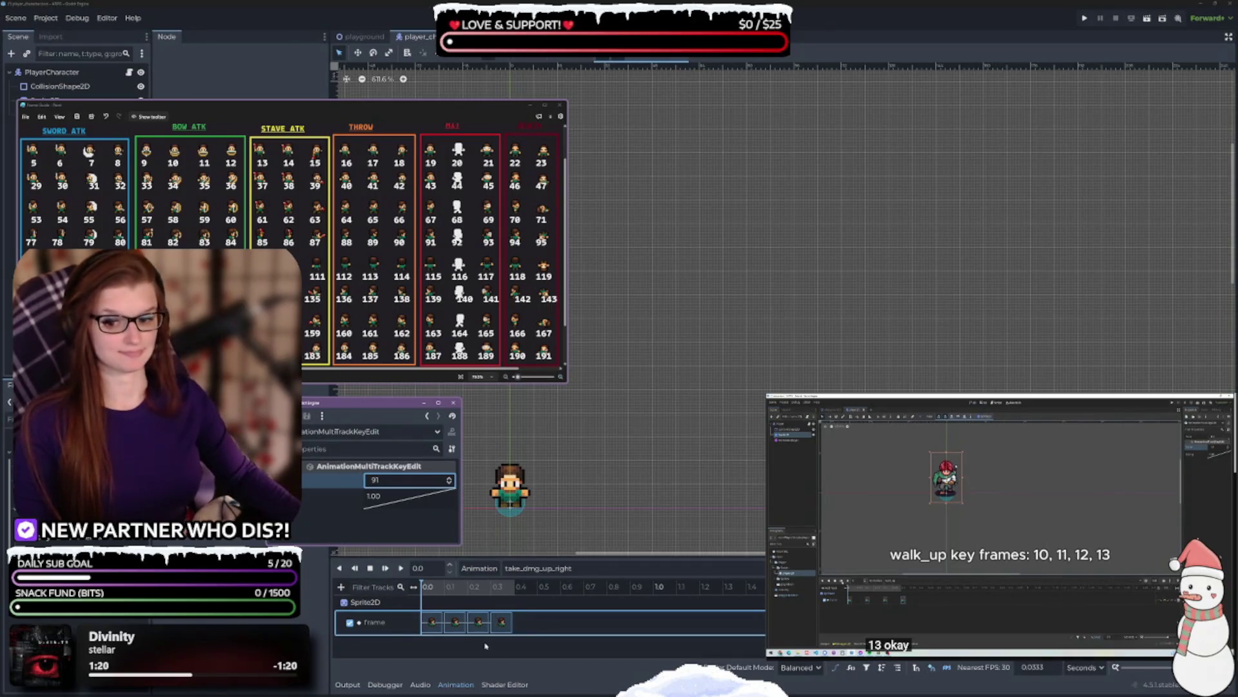
left_click(455, 621)
left_click(449, 495)
left_click(478, 622)
left_click(449, 495)
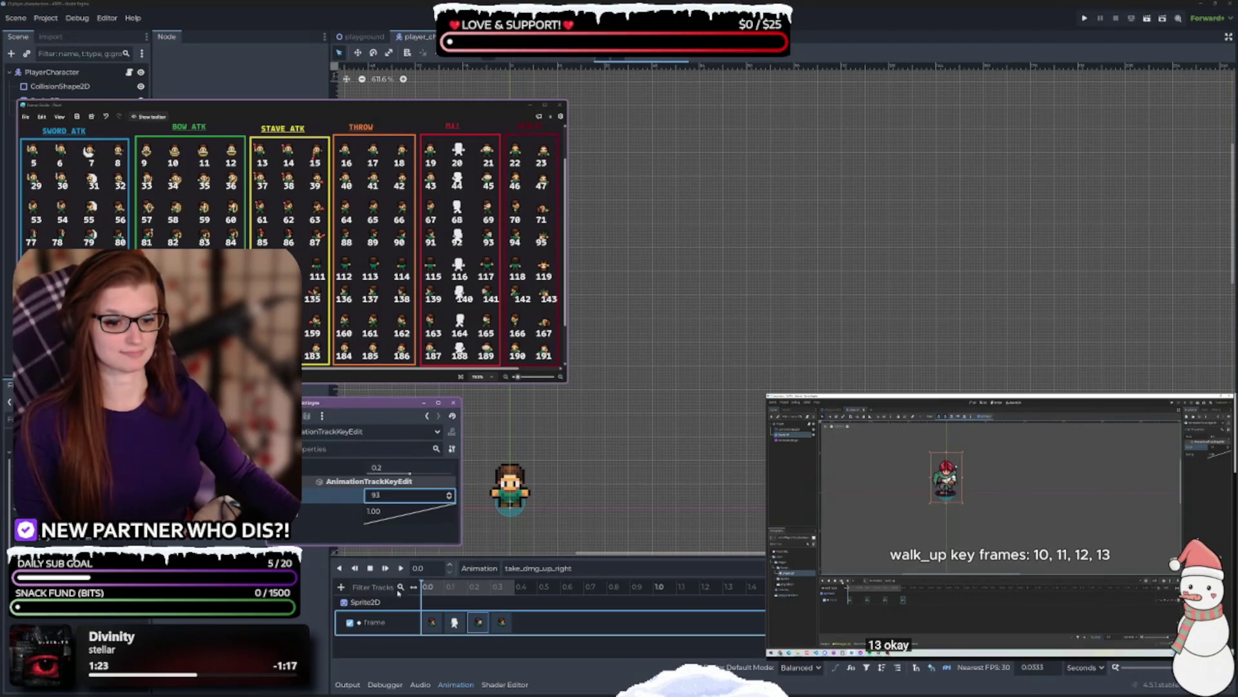
left_click(400, 568)
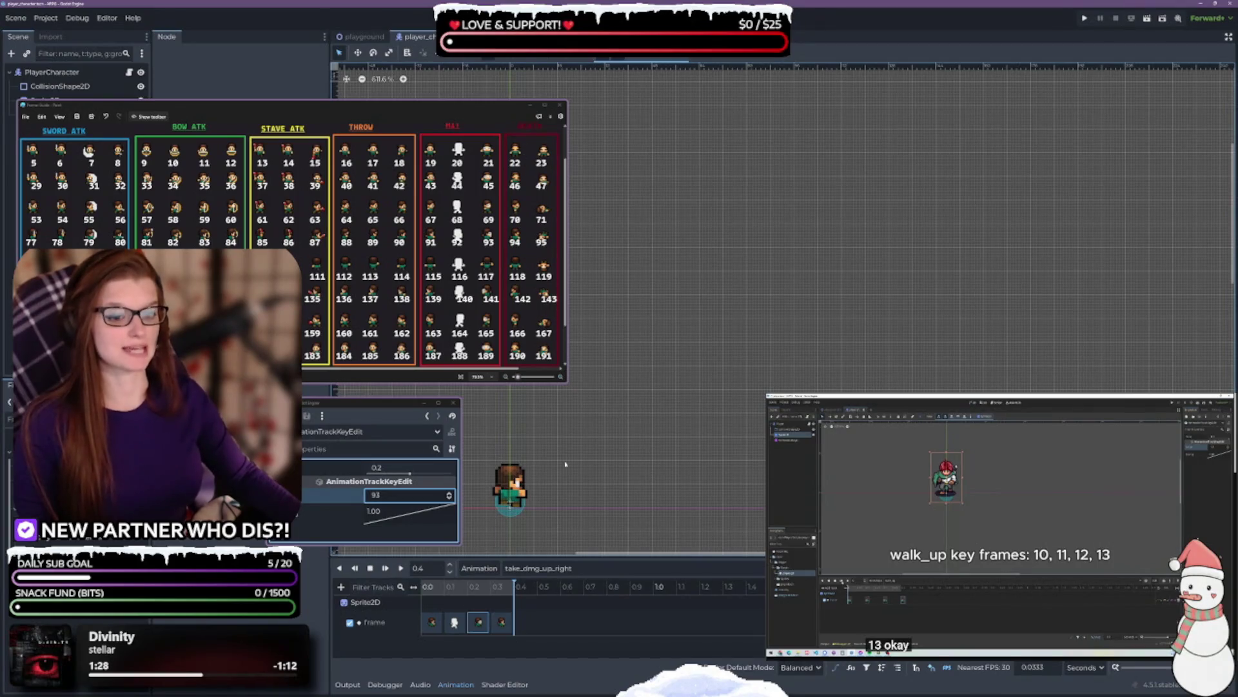
left_click(480, 568)
left_click(500, 625)
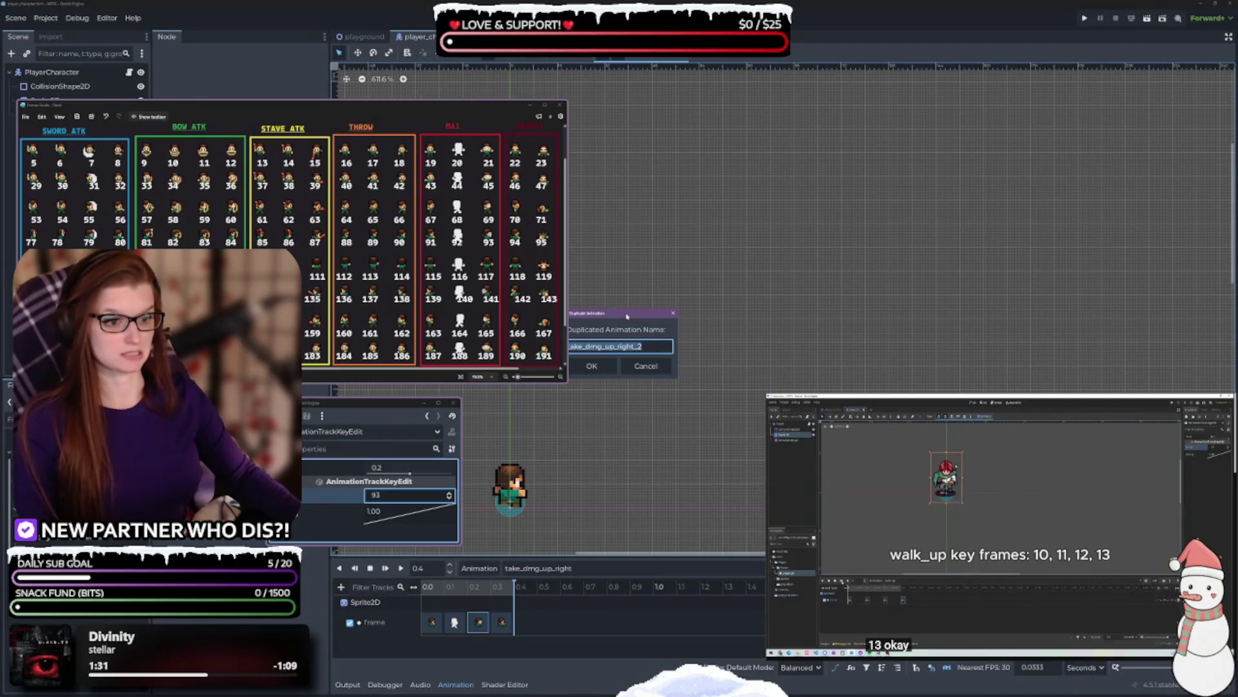
- Name the copy death_down and delete its last two frame keys
type("death_down")
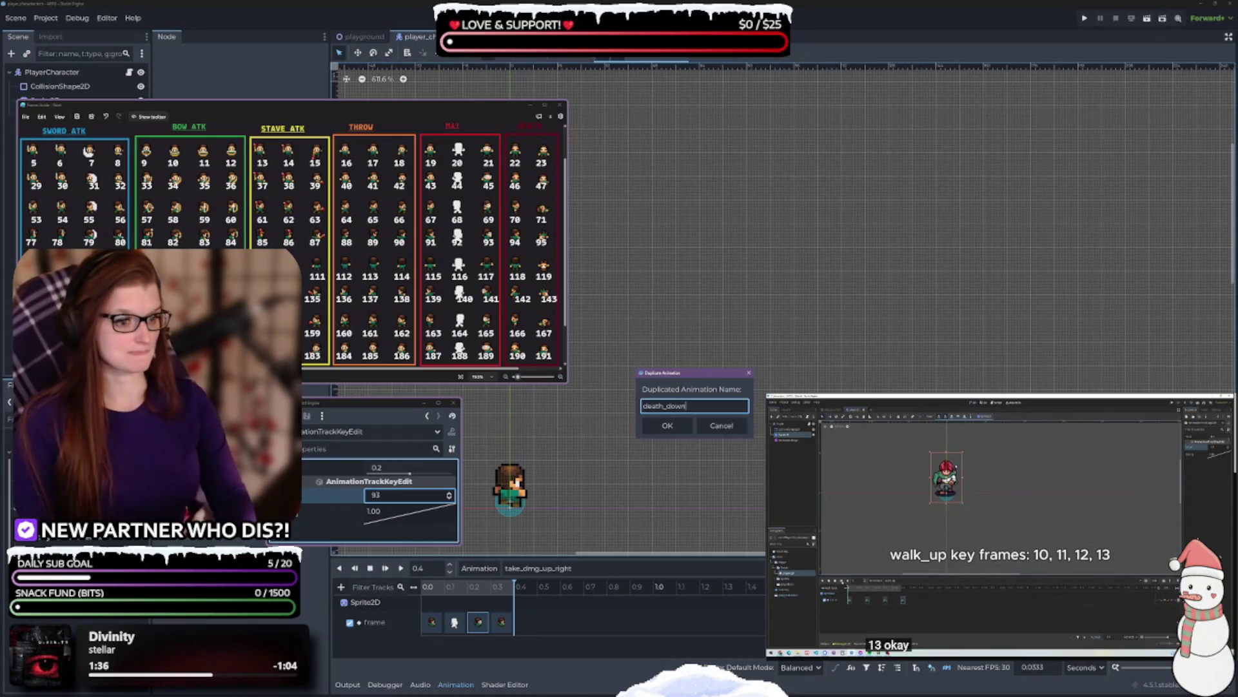
key("Return")
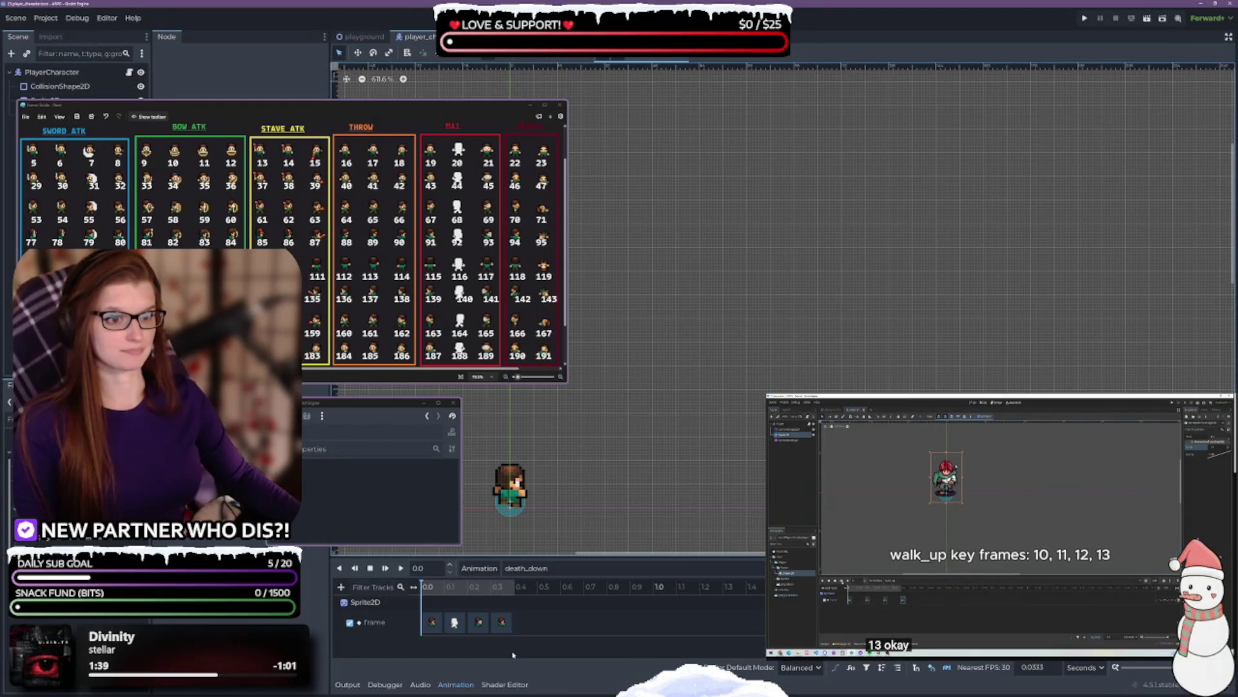
mouse_move(524, 616)
left_mouse_down()
mouse_move(470, 629)
mouse_move(477, 622)
left_mouse_up()
key("Delete")
- Set the two remaining frame keys to sprite frames 22 and 23
left_click(432, 623, "shift")
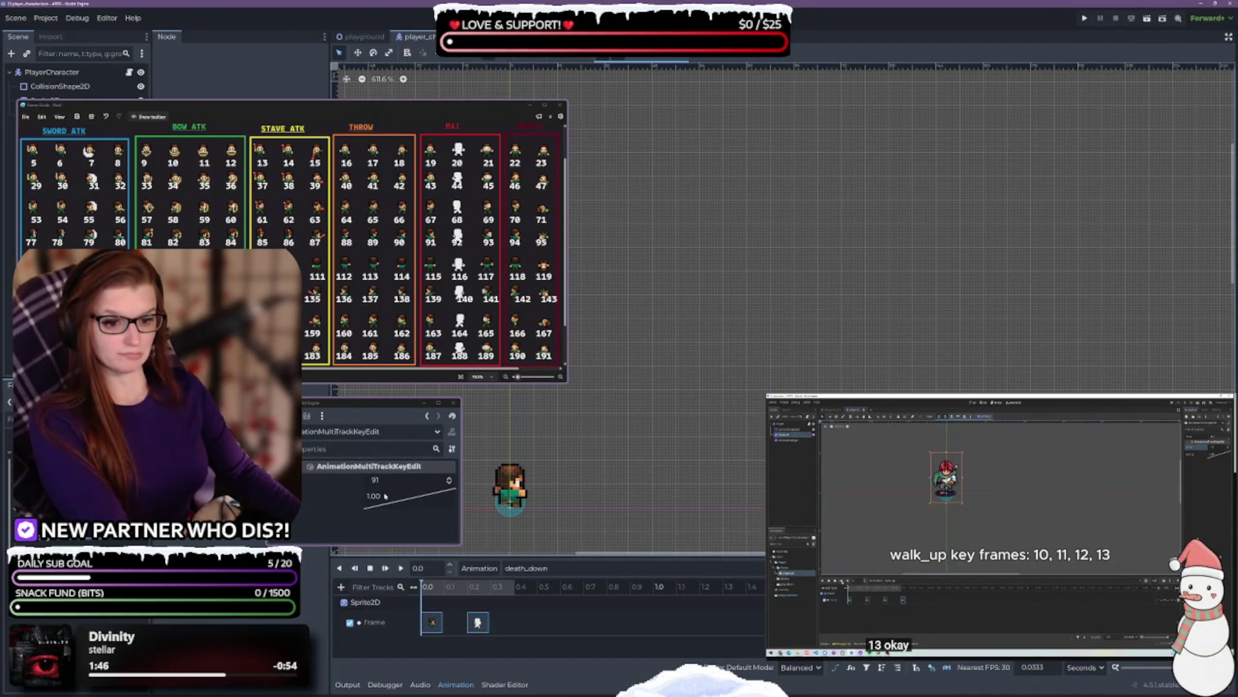
left_click(383, 479)
type("22")
key("Return")
left_click(474, 622)
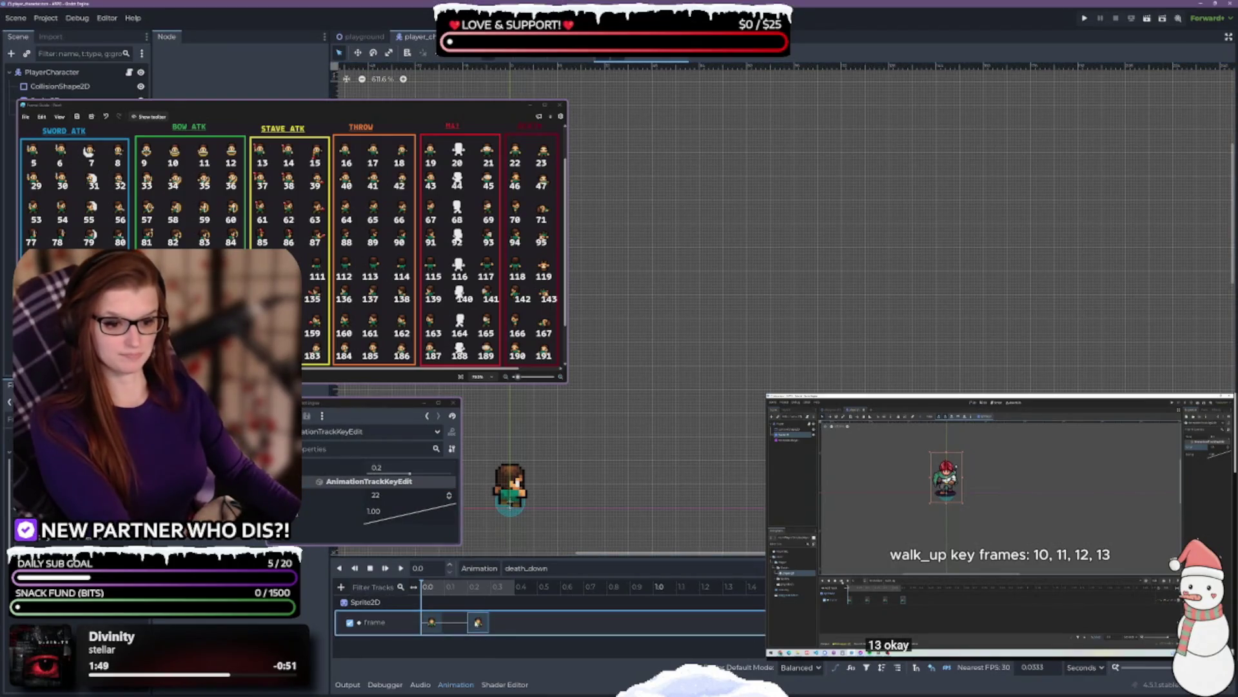
left_click(450, 492)
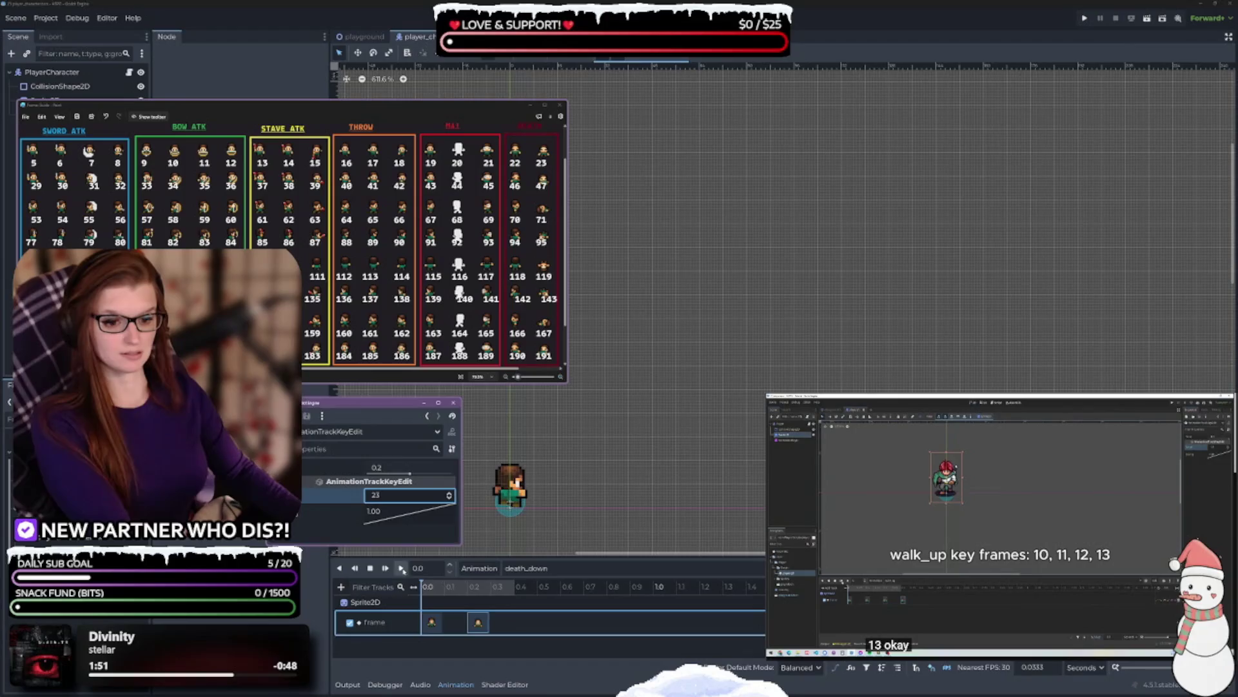
- Play the death_down animation several times, then stop playback
left_click(401, 568)
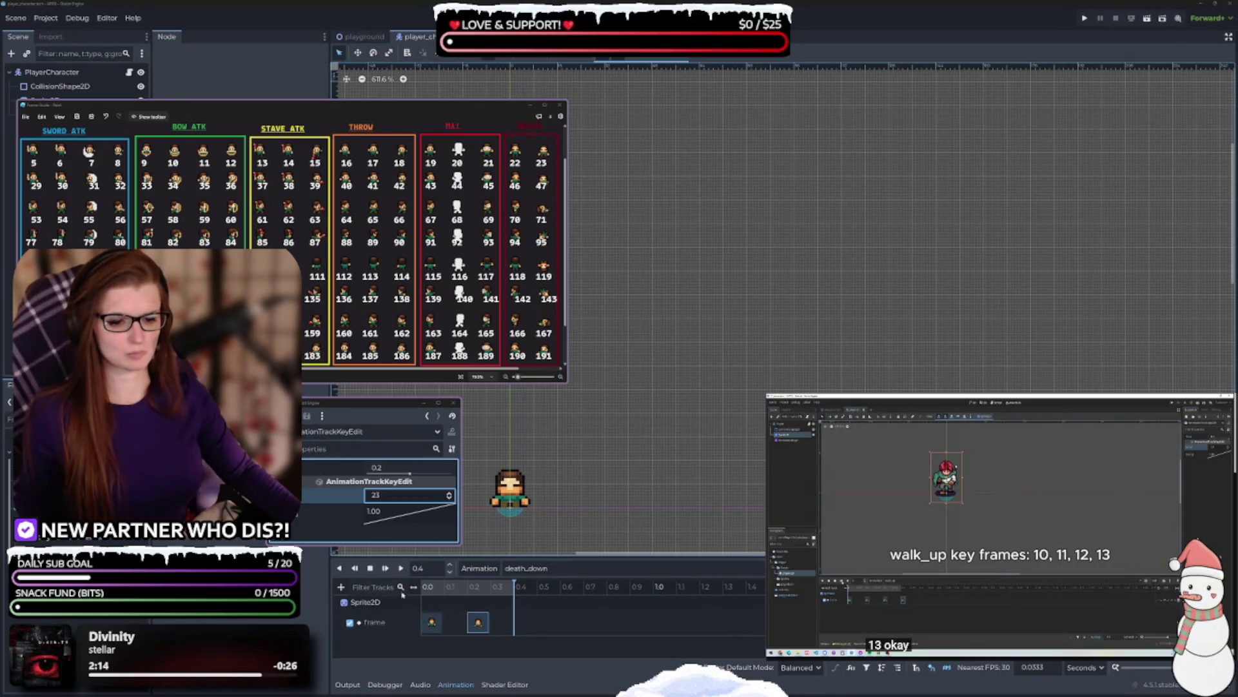
left_click(400, 568)
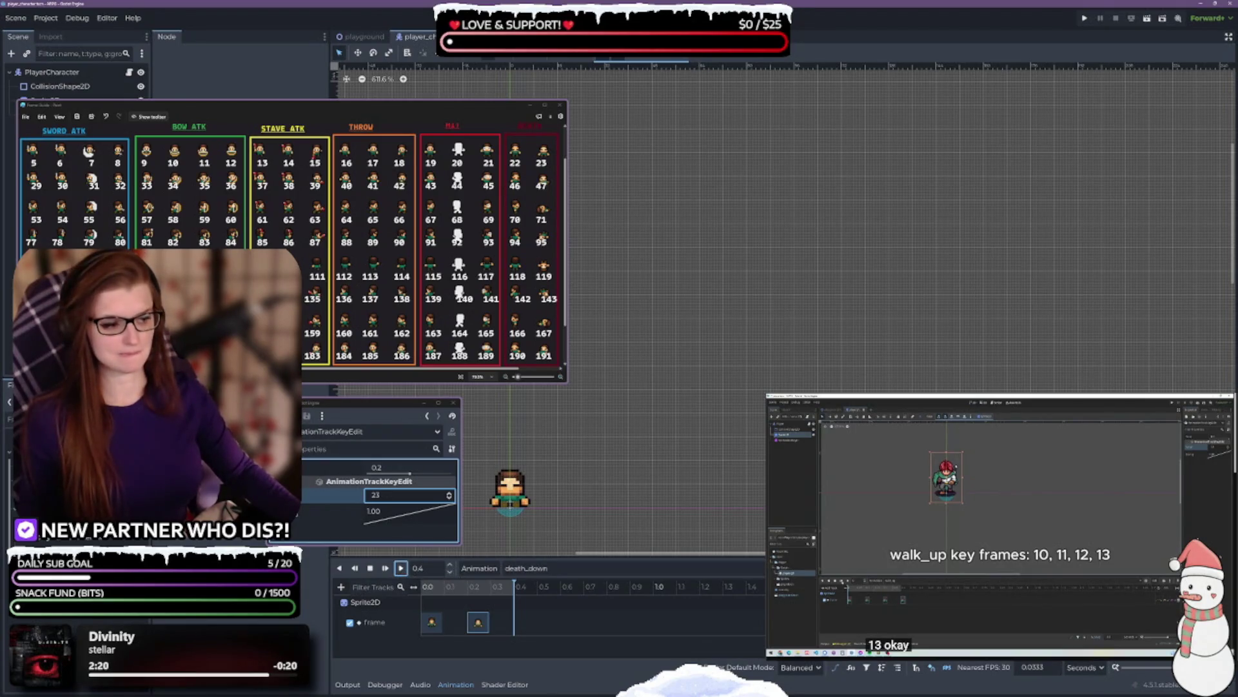
left_click(400, 568)
left_click(400, 567)
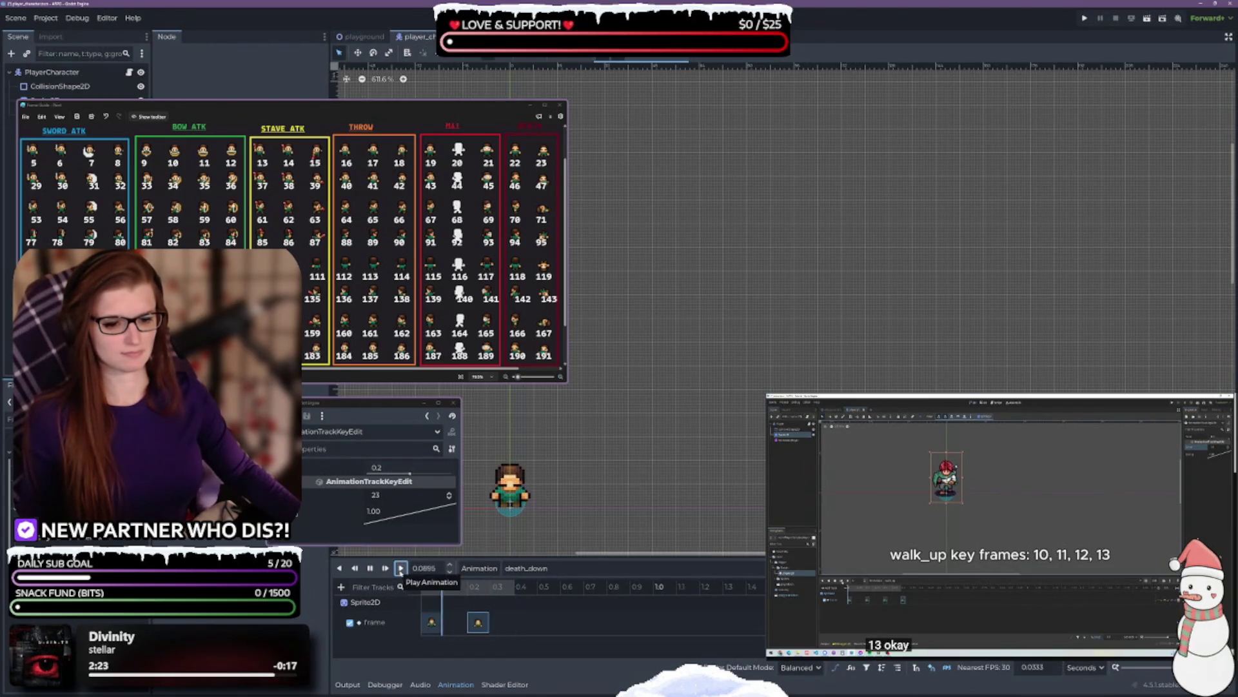
left_click(371, 568)
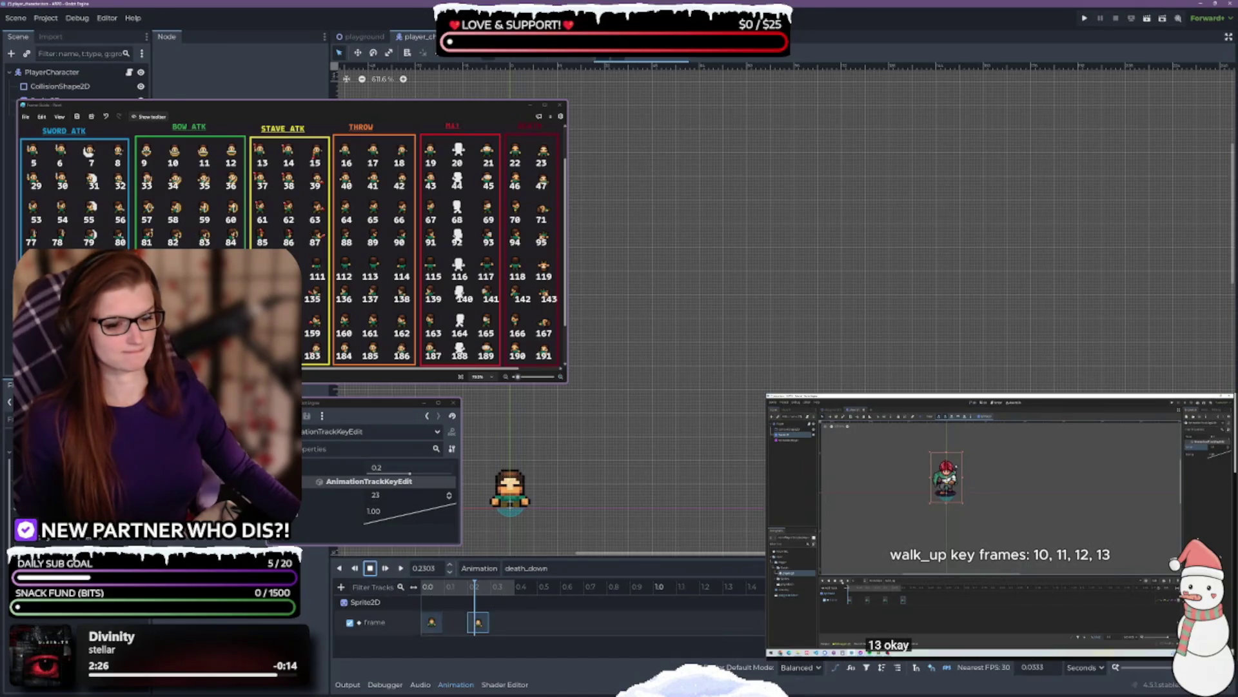
left_click(432, 622)
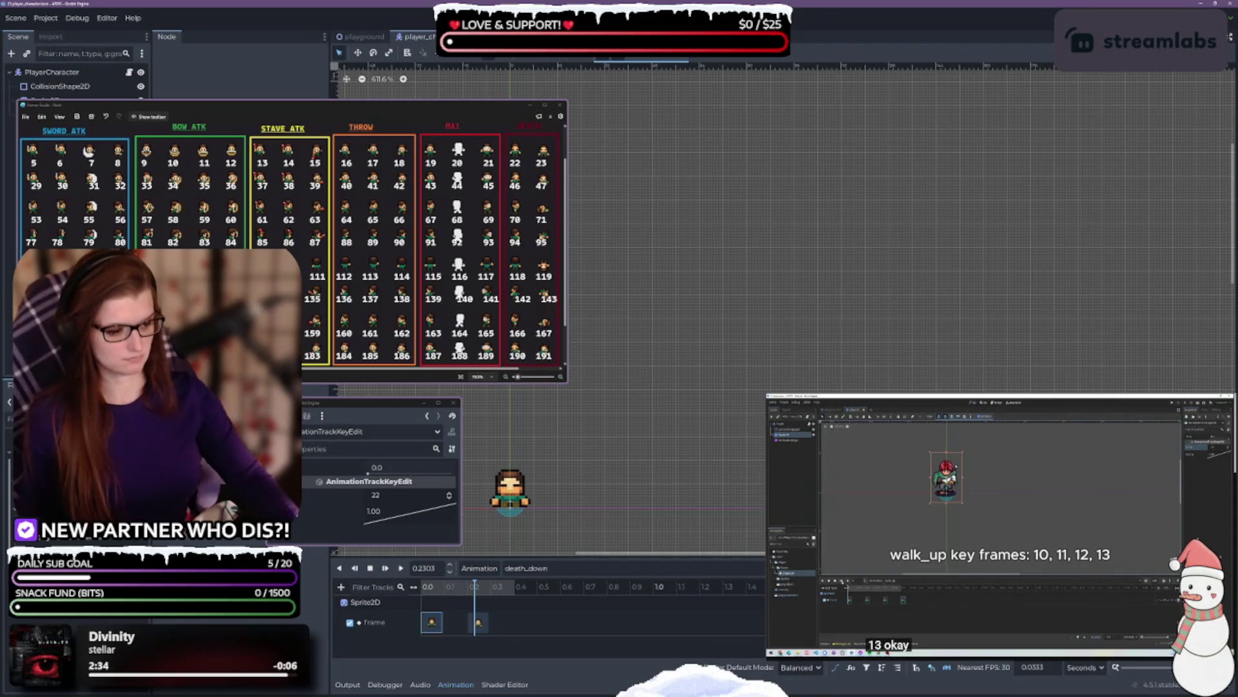
- Extend death_down with copied frame keys at 0.3 s (frame 22) and 0.4 s (frame 23)
left_click(437, 623)
right_click(437, 623)
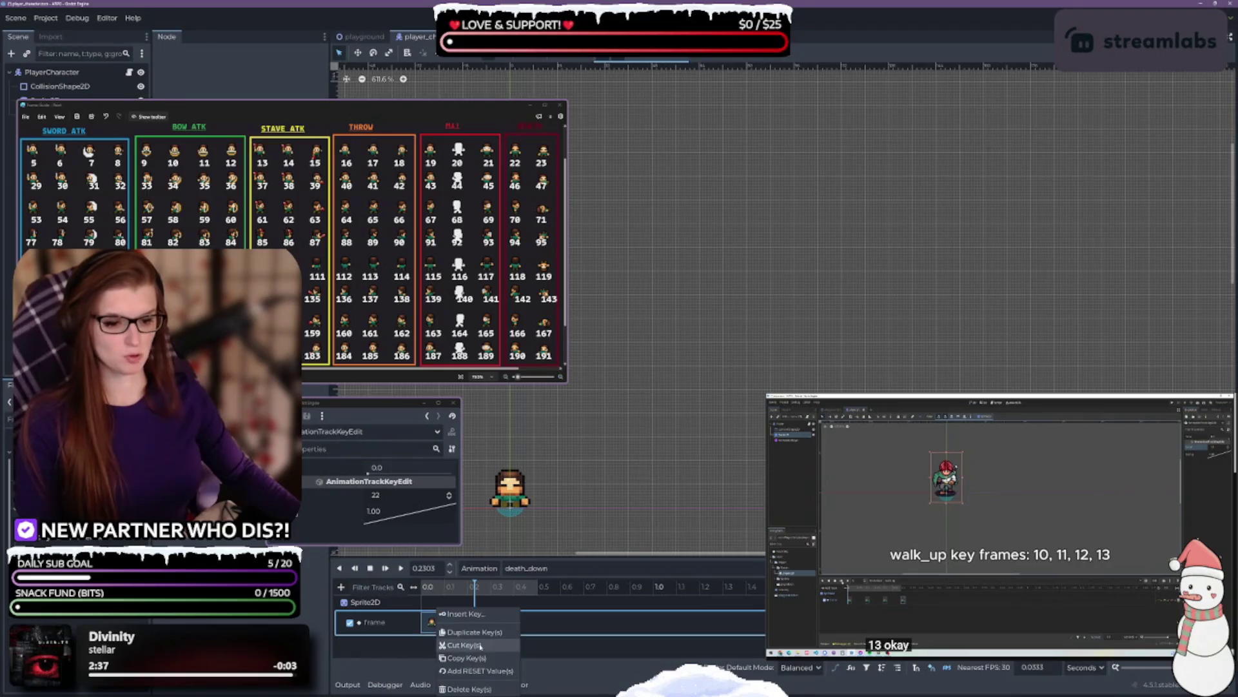
left_click(455, 631)
left_click_drag(453, 627, 510, 627)
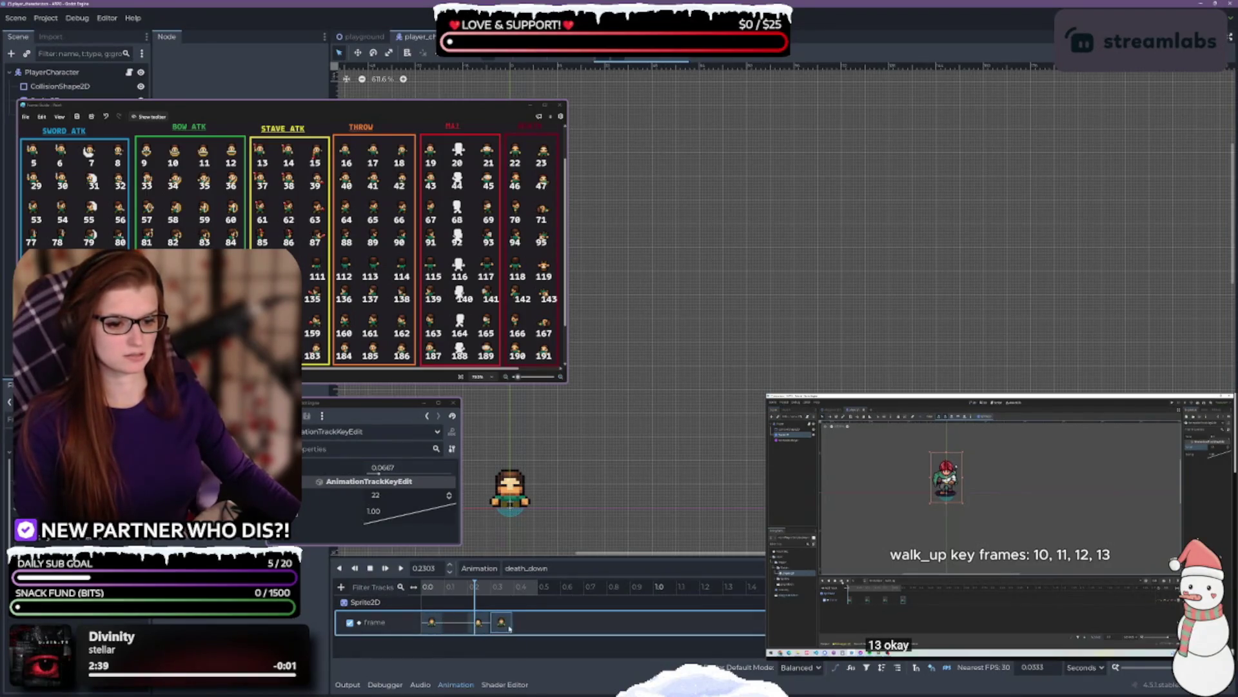
right_click(488, 625)
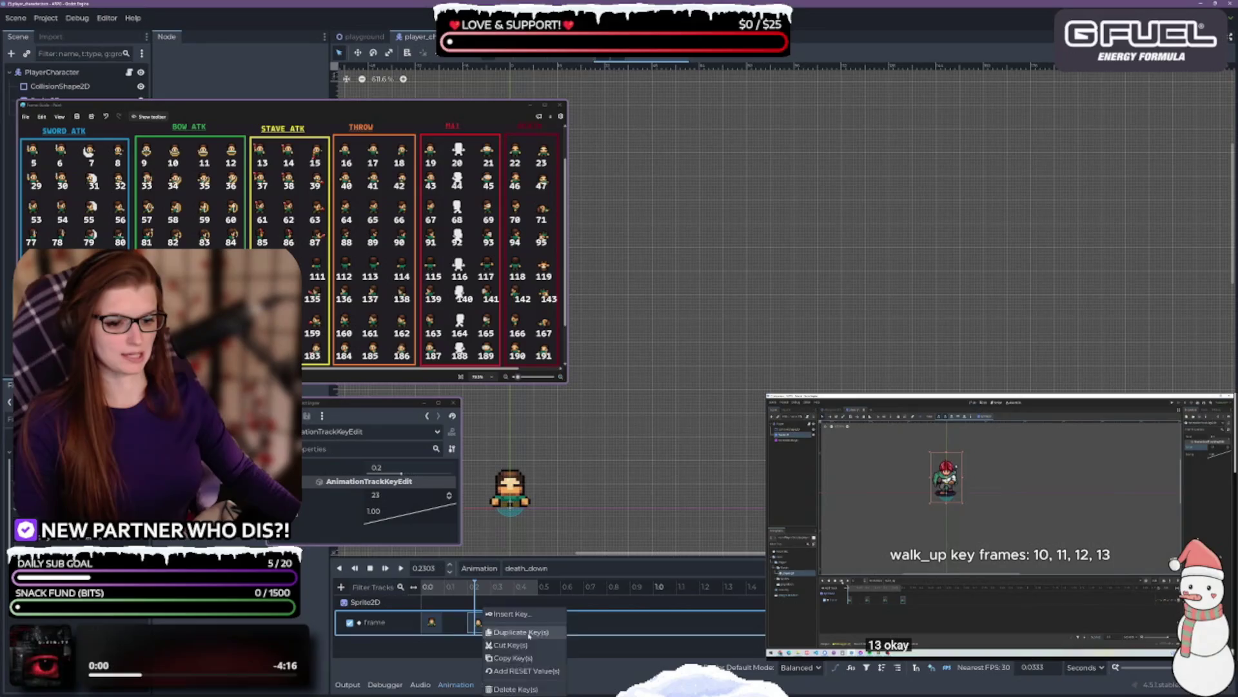
left_click(492, 634)
left_click_drag(494, 623, 524, 623)
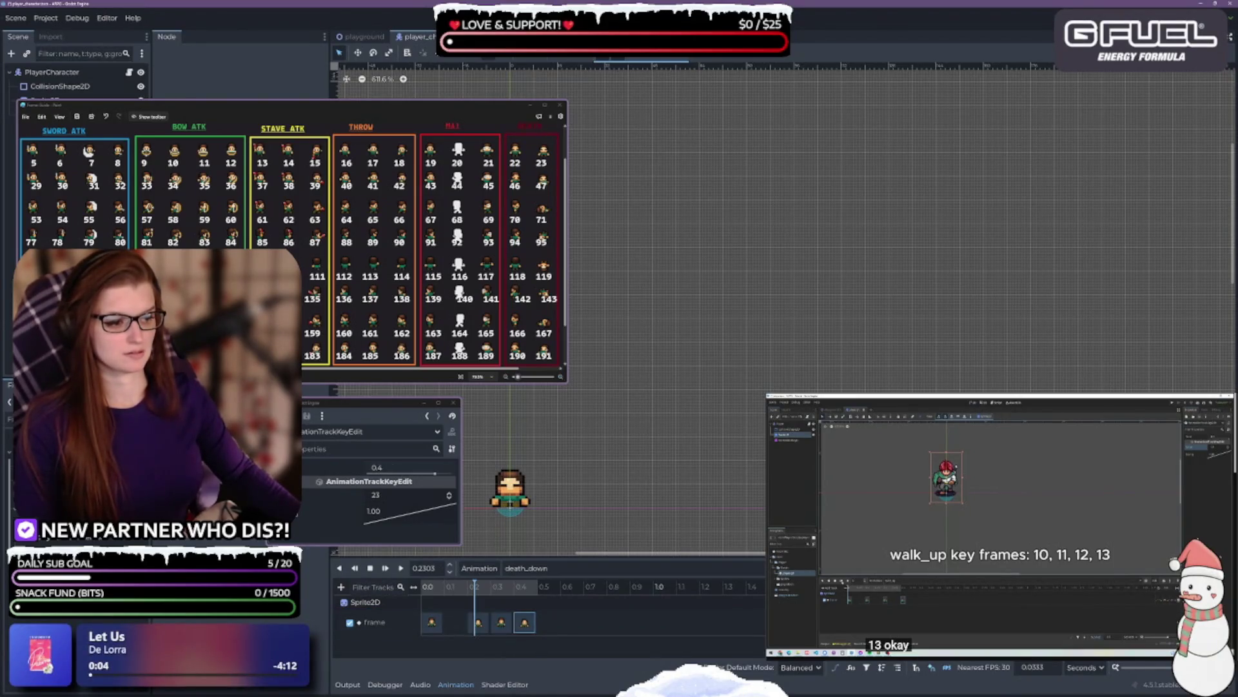
- Replay the lengthened death_down several times, then duplicate the animation
left_click(400, 568)
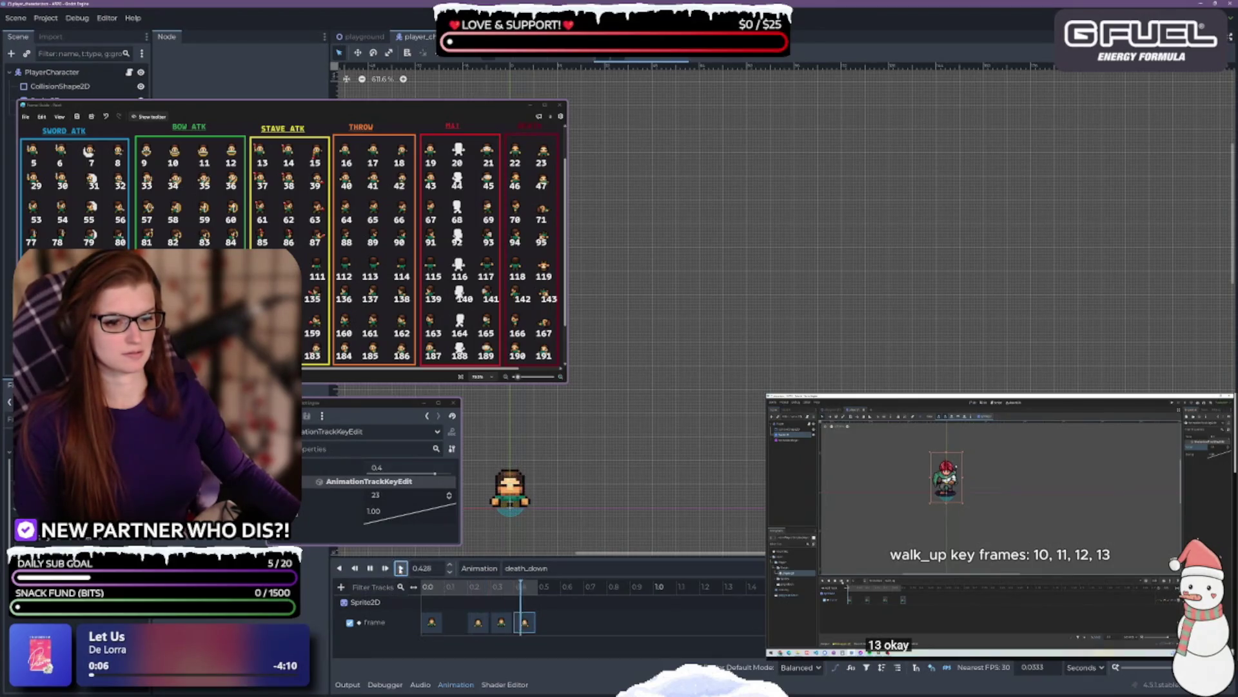
left_click(401, 567)
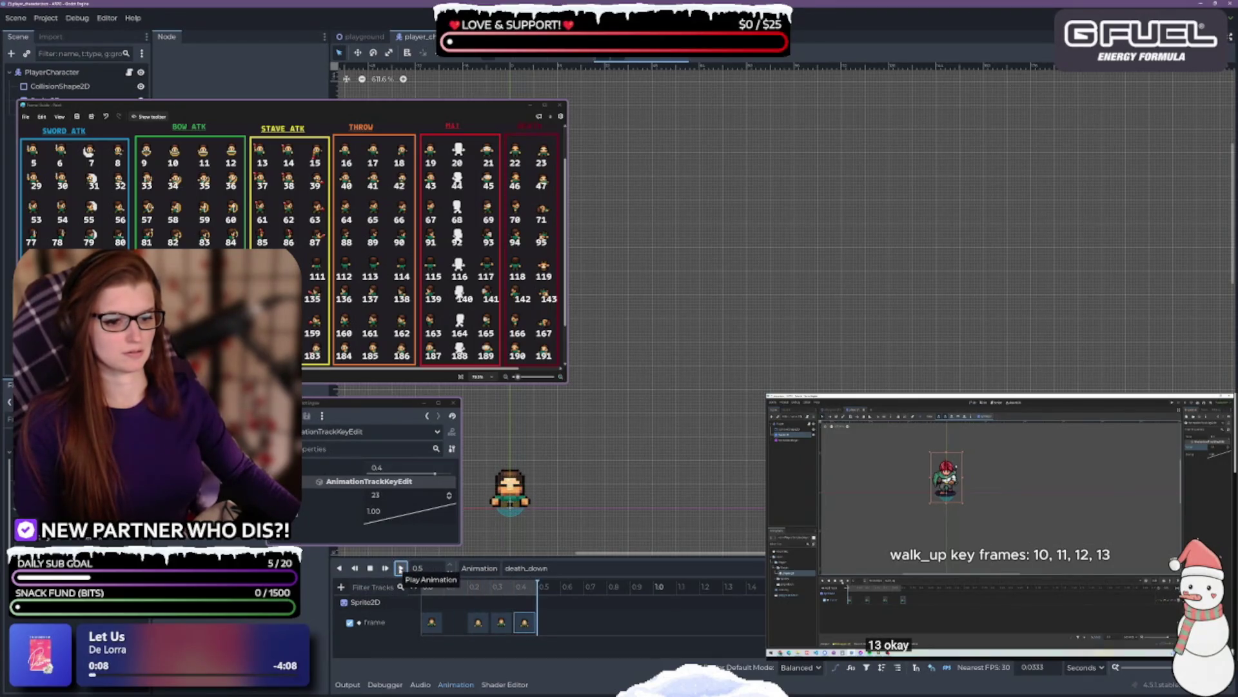
left_click(400, 568)
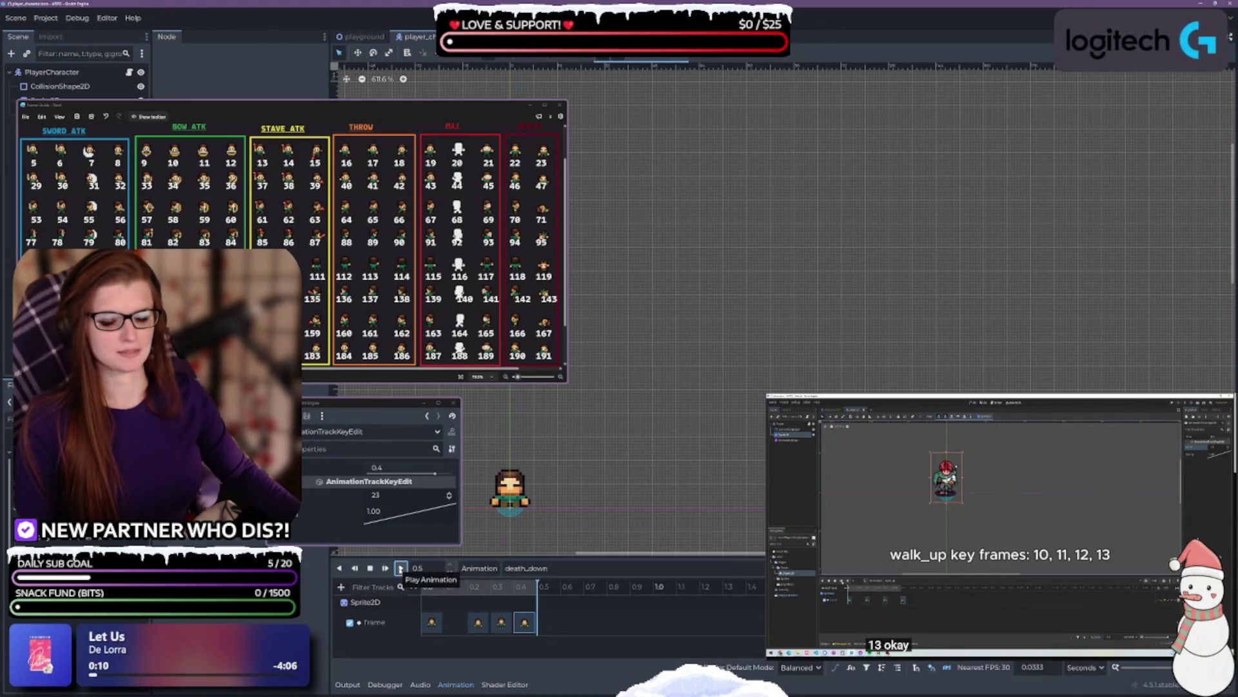
left_click(400, 567)
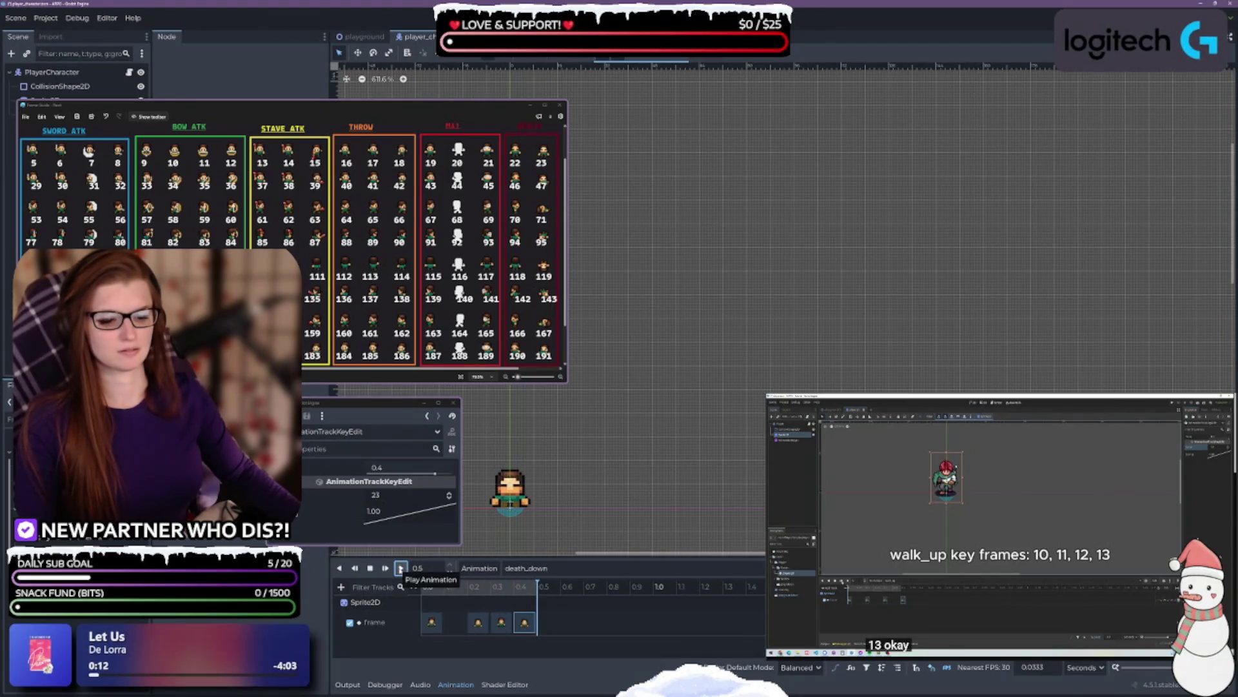
left_click(401, 567)
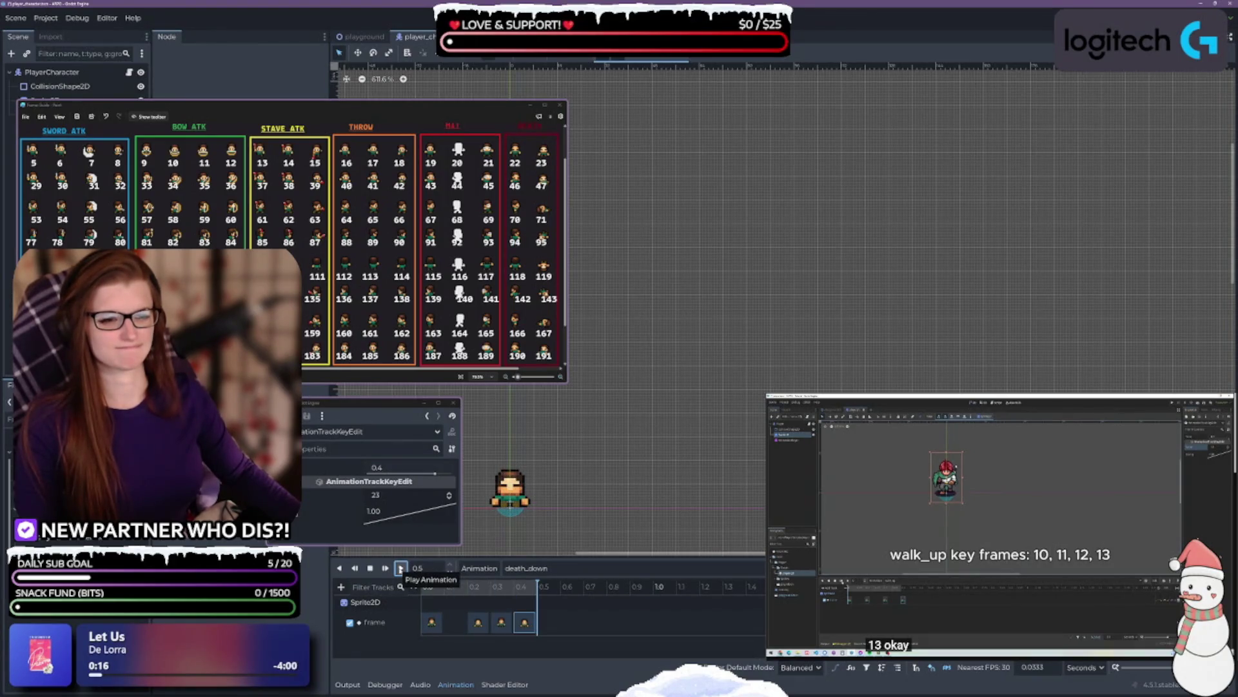
left_click(400, 568)
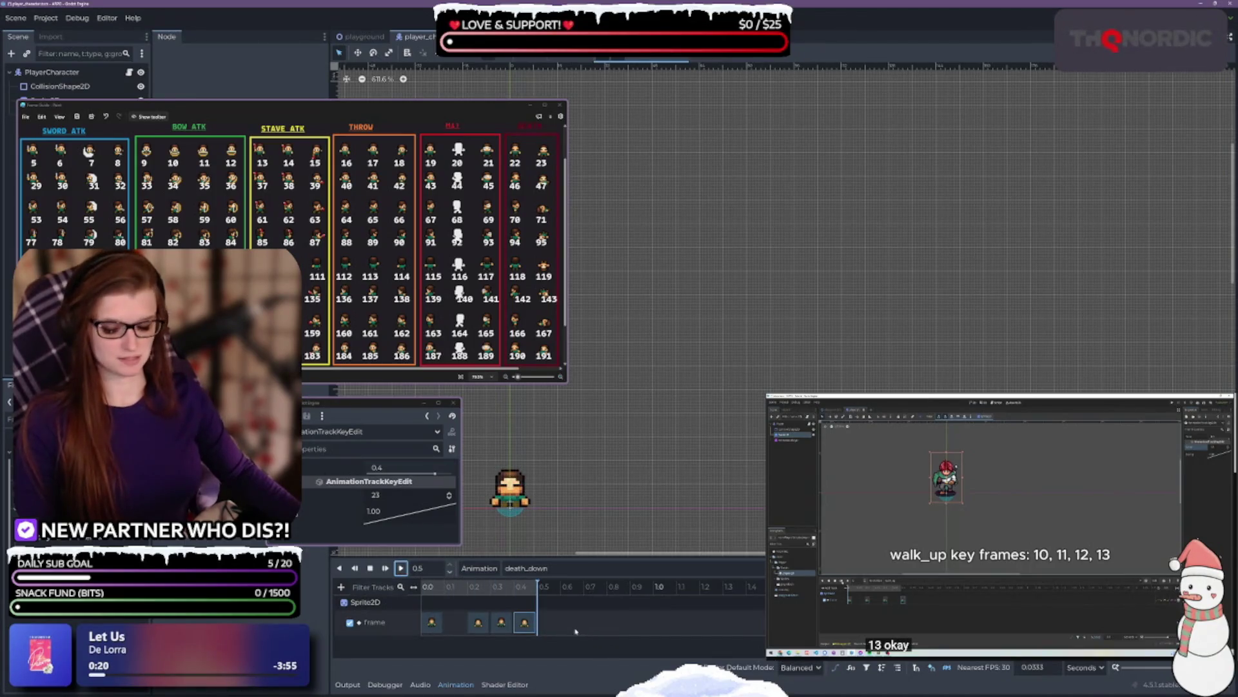
left_click(509, 627)
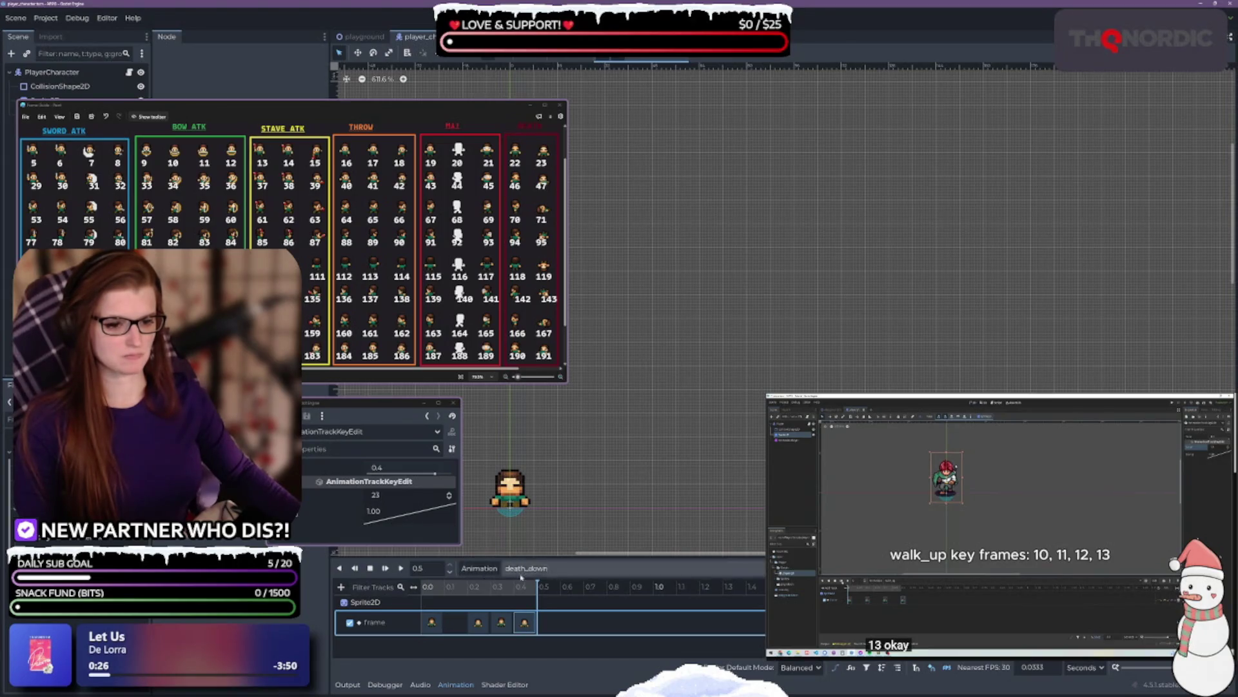
left_click(479, 568)
left_click(490, 619)
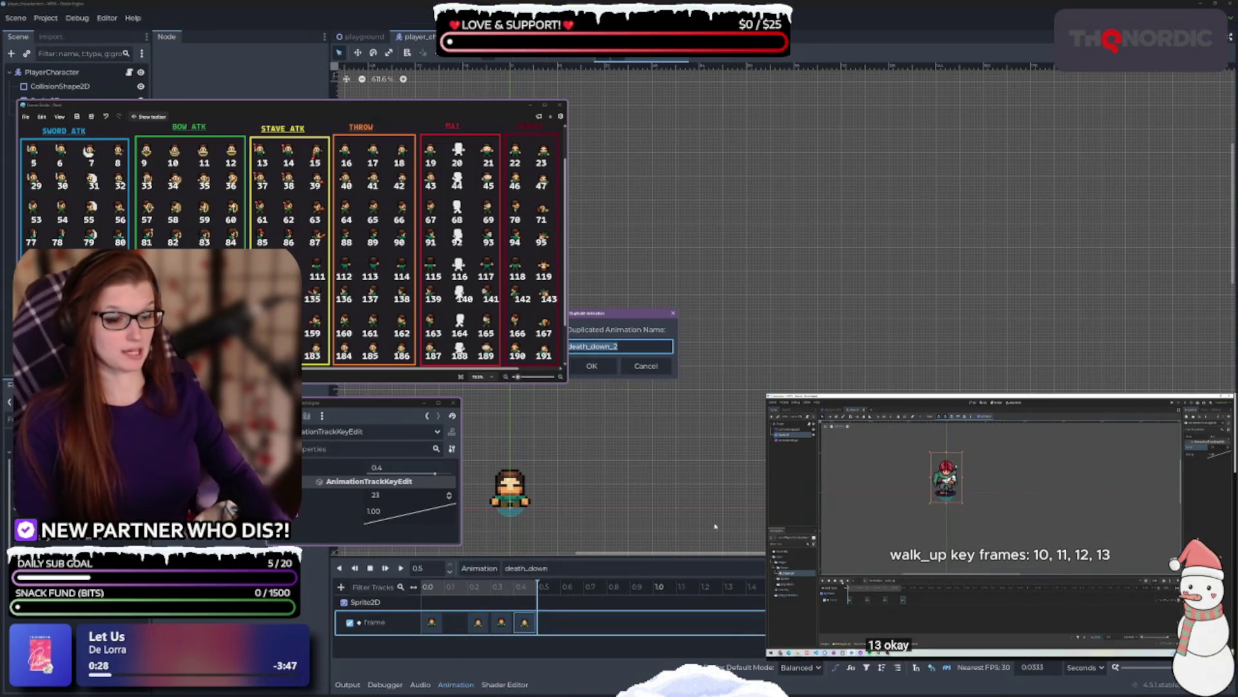
- Name the copy death_right and enlarge the properties panel
key("End")
key("BackSpace")
key("BackSpace")
key("BackSpace")
key("BackSpace")
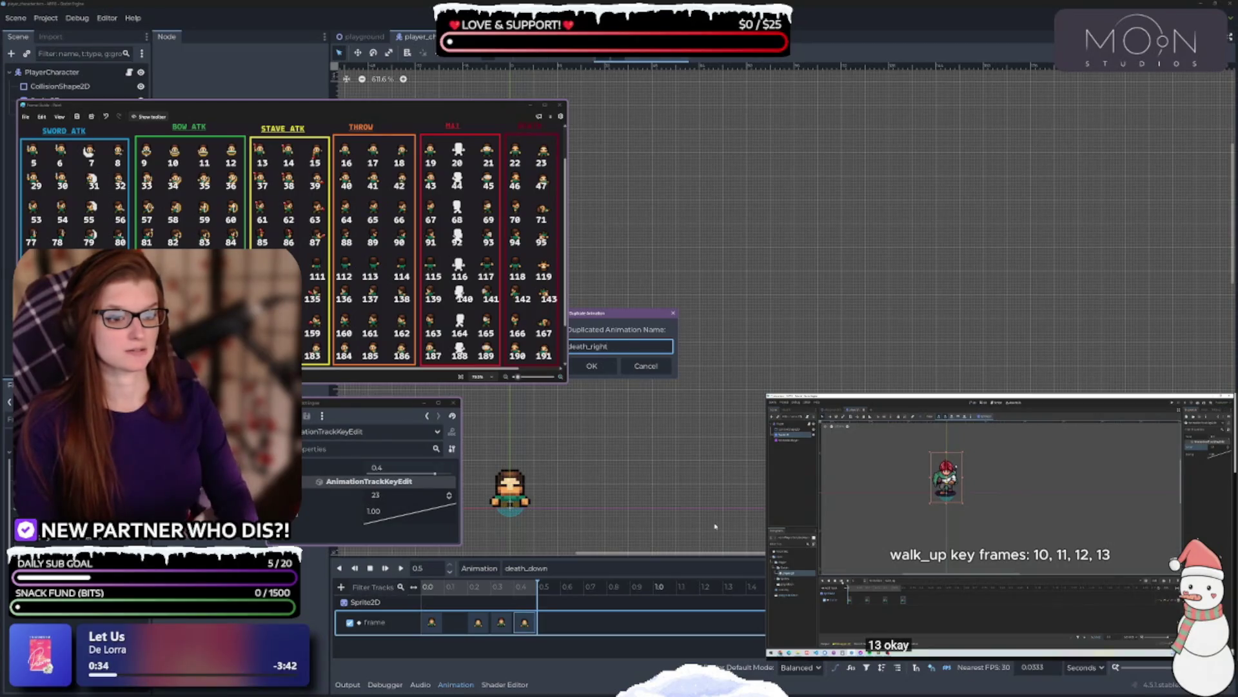
key("Return")
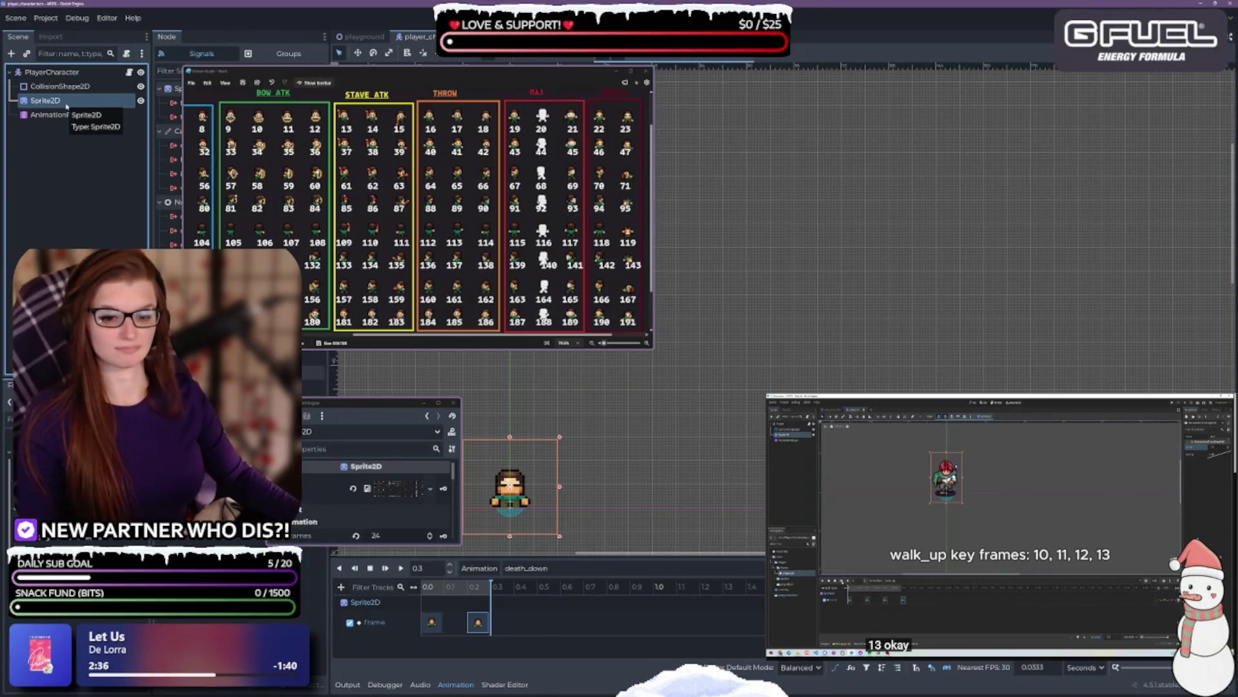
scroll(332, 488, "down", 5)
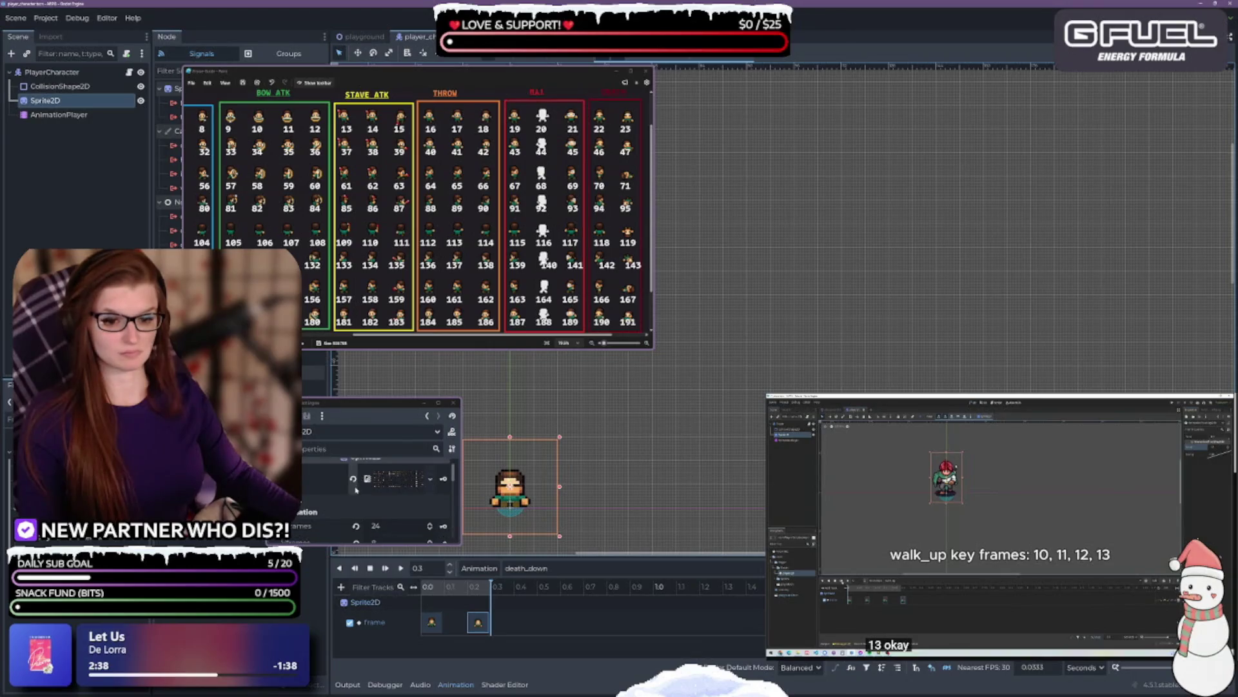
scroll(333, 487, "down", 5)
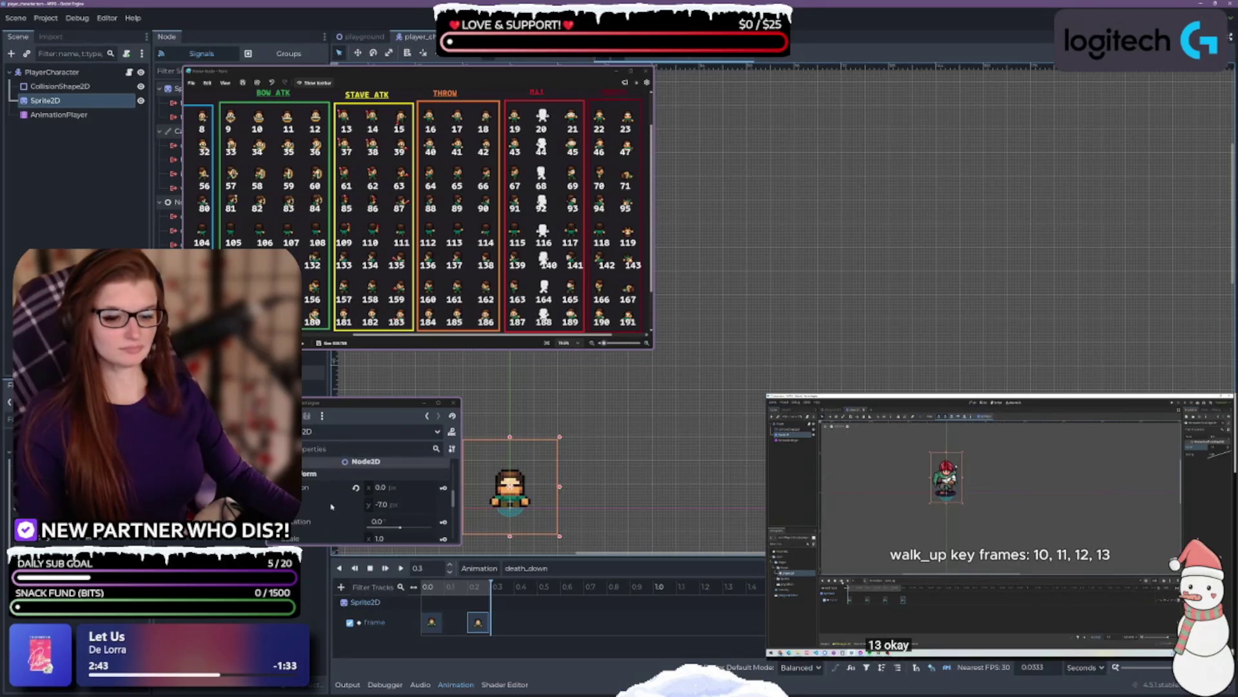
scroll(331, 507, "down", 1)
scroll(331, 506, "up", 1)
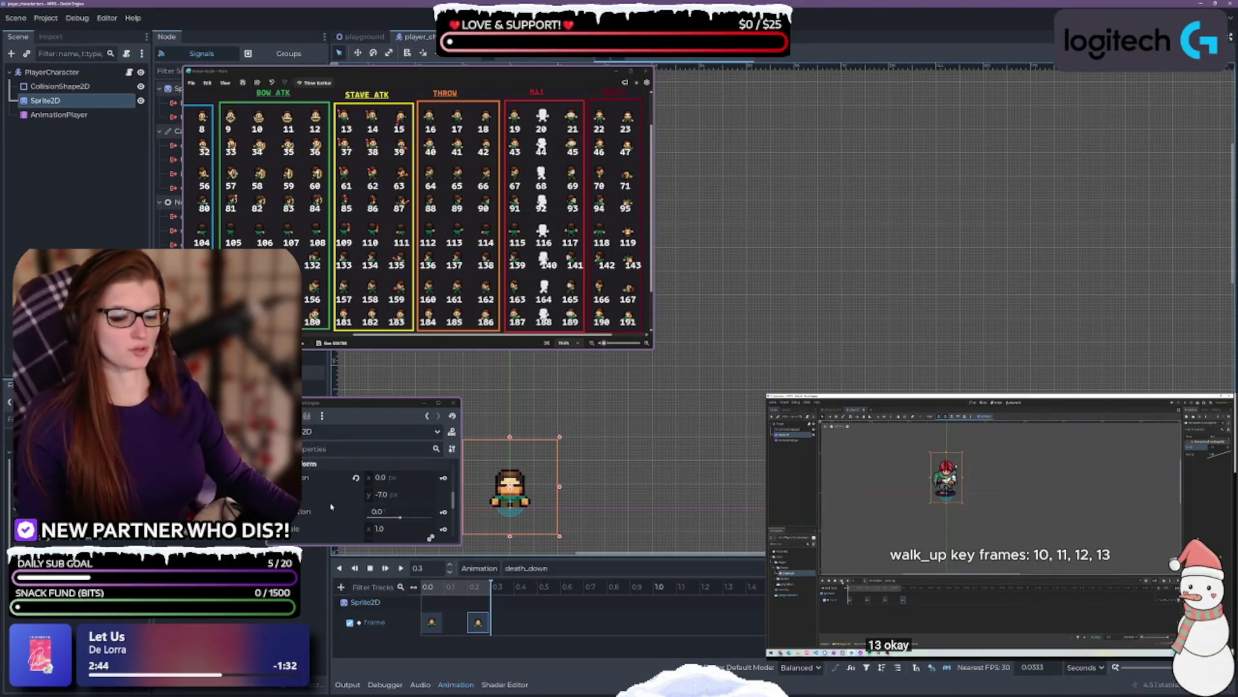
scroll(331, 506, "down", 1)
left_click_drag(343, 402, 340, 353)
left_click_drag(459, 464, 445, 465)
- Copy the 0.2 s frame key to 0.3 s and 0.4 s and check their frame values
left_click(478, 623)
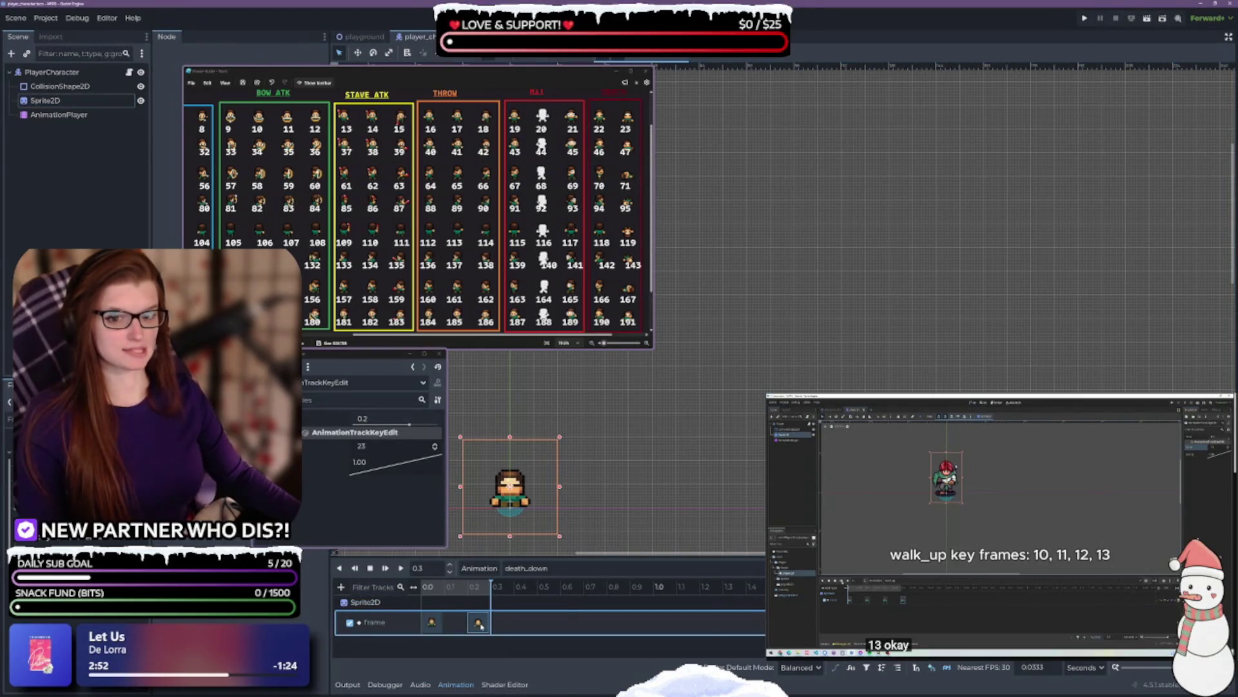
right_click(480, 626)
left_click(528, 635)
left_click_drag(499, 624, 508, 625)
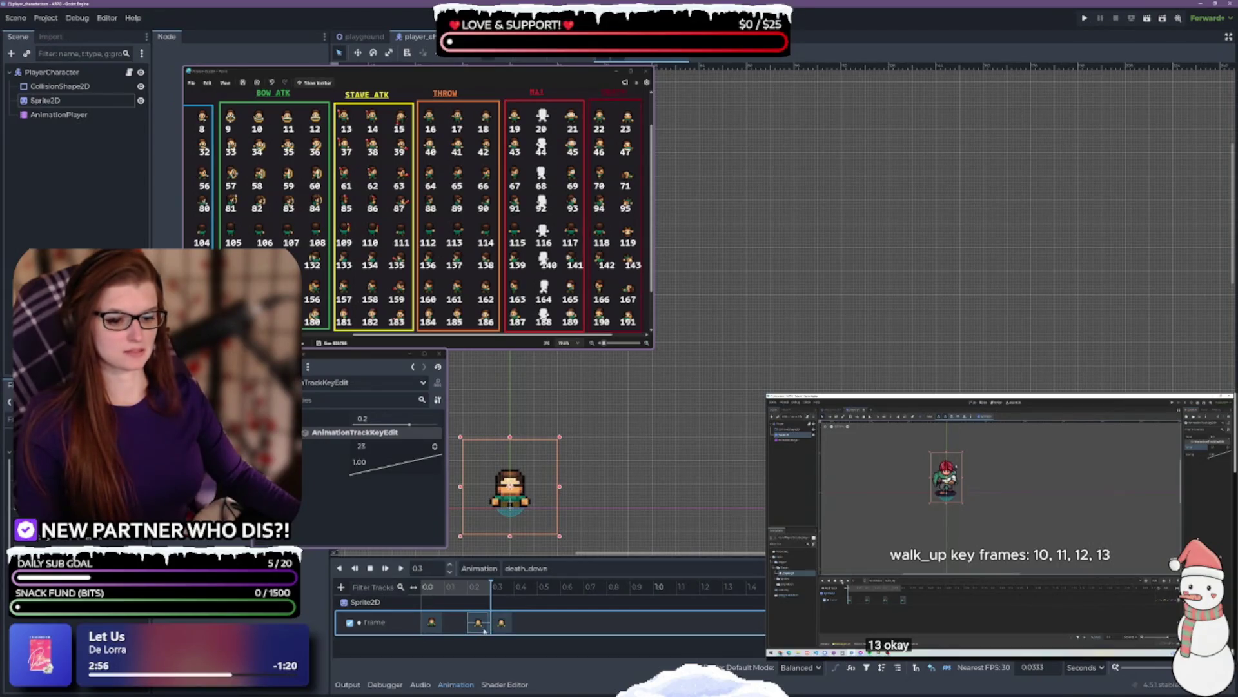
right_click(502, 623)
left_click(524, 644)
left_click_drag(507, 623, 525, 623)
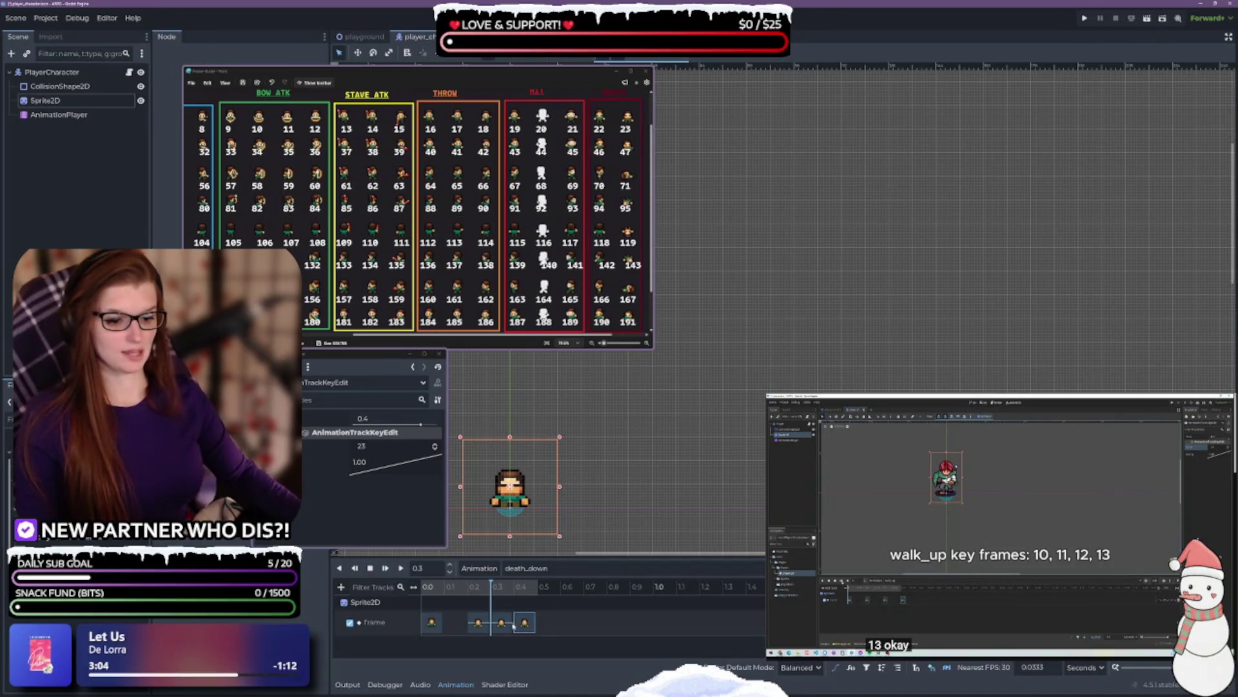
left_click(478, 622)
left_click(504, 624)
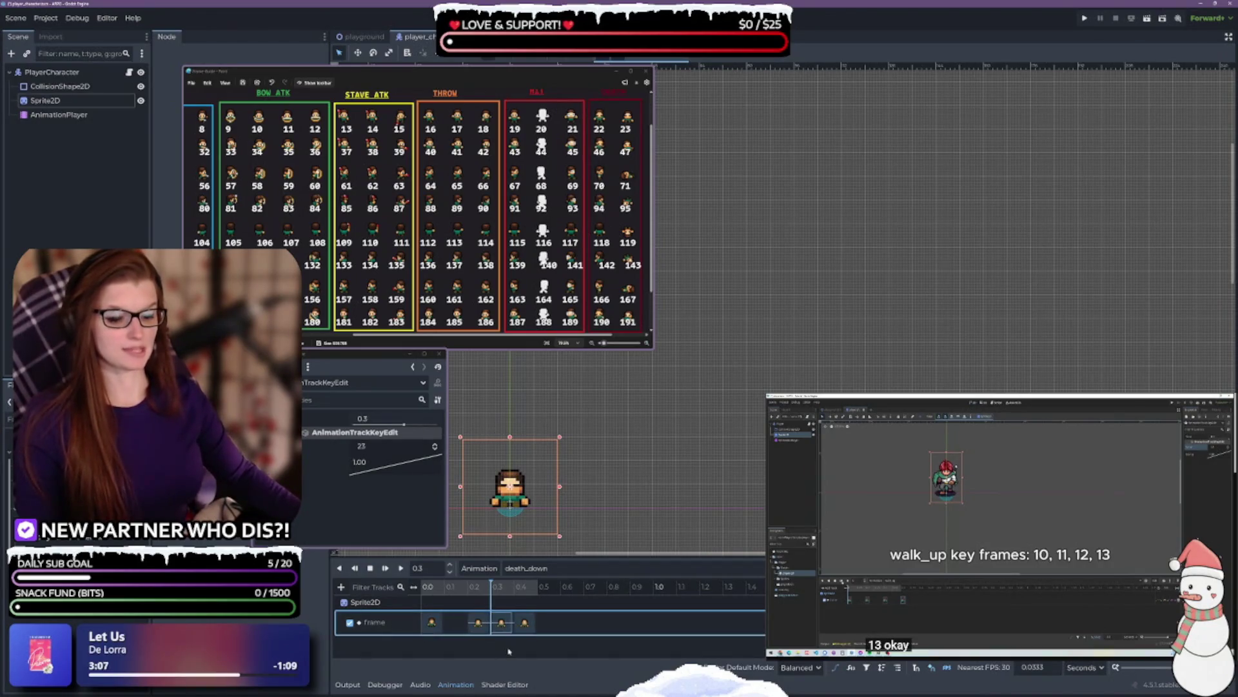
left_click(69, 102)
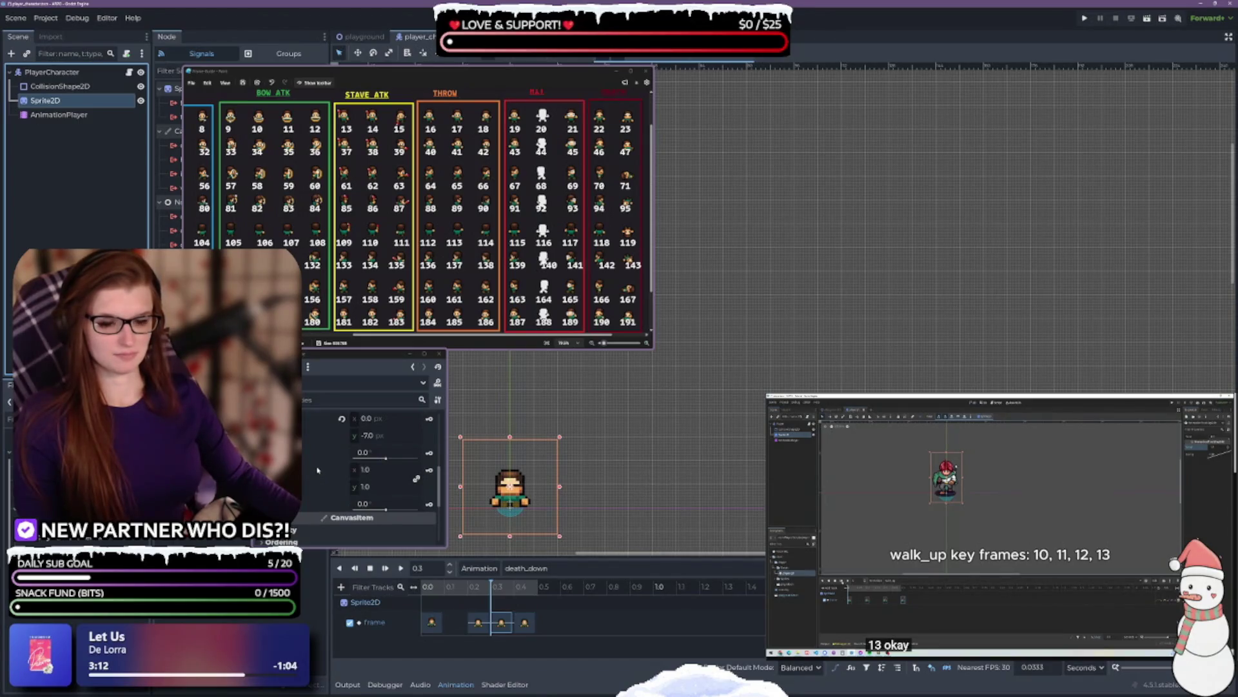
- Set the Sprite2D's vertical scale to 1.1 in the Inspector
scroll(316, 470, "up", 1)
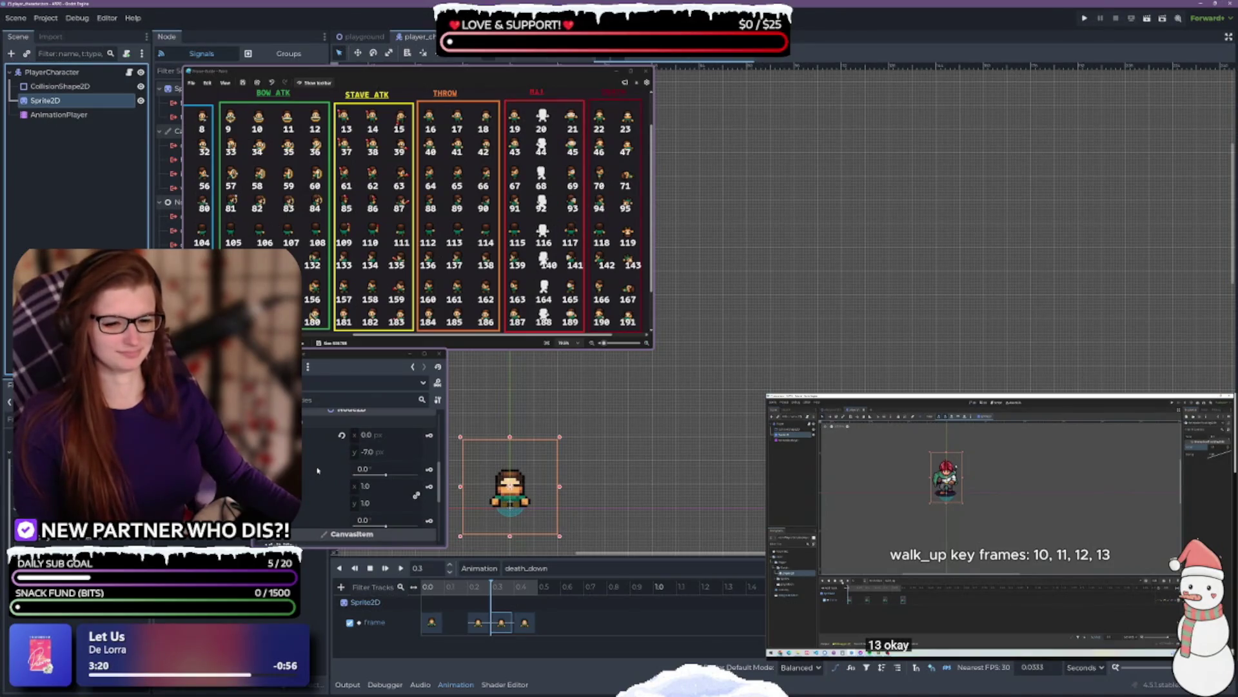
scroll(318, 470, "down", 1)
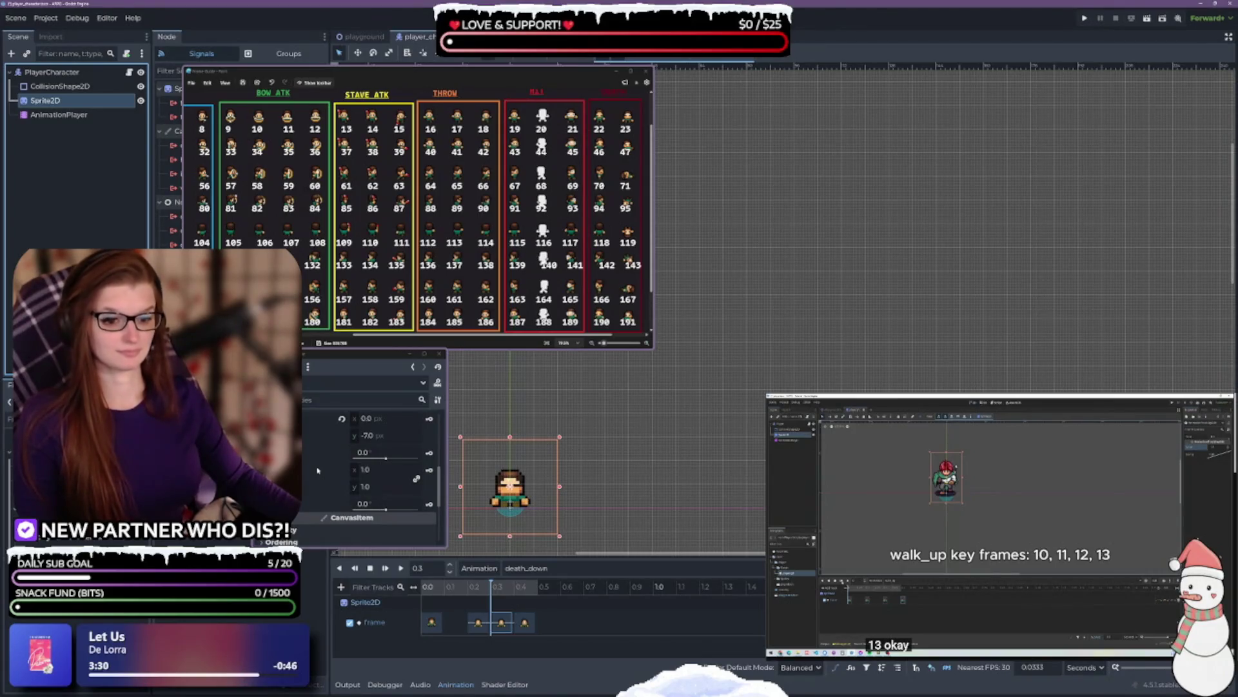
left_click(416, 480)
left_click(383, 488)
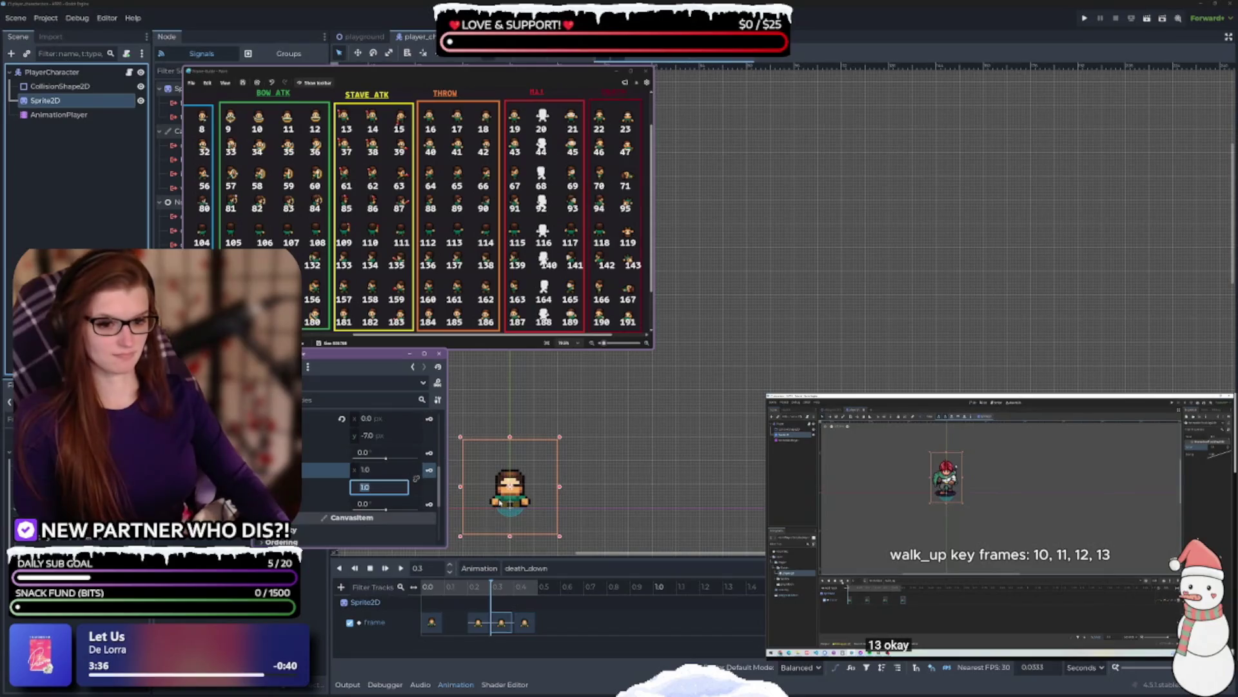
type("1.1")
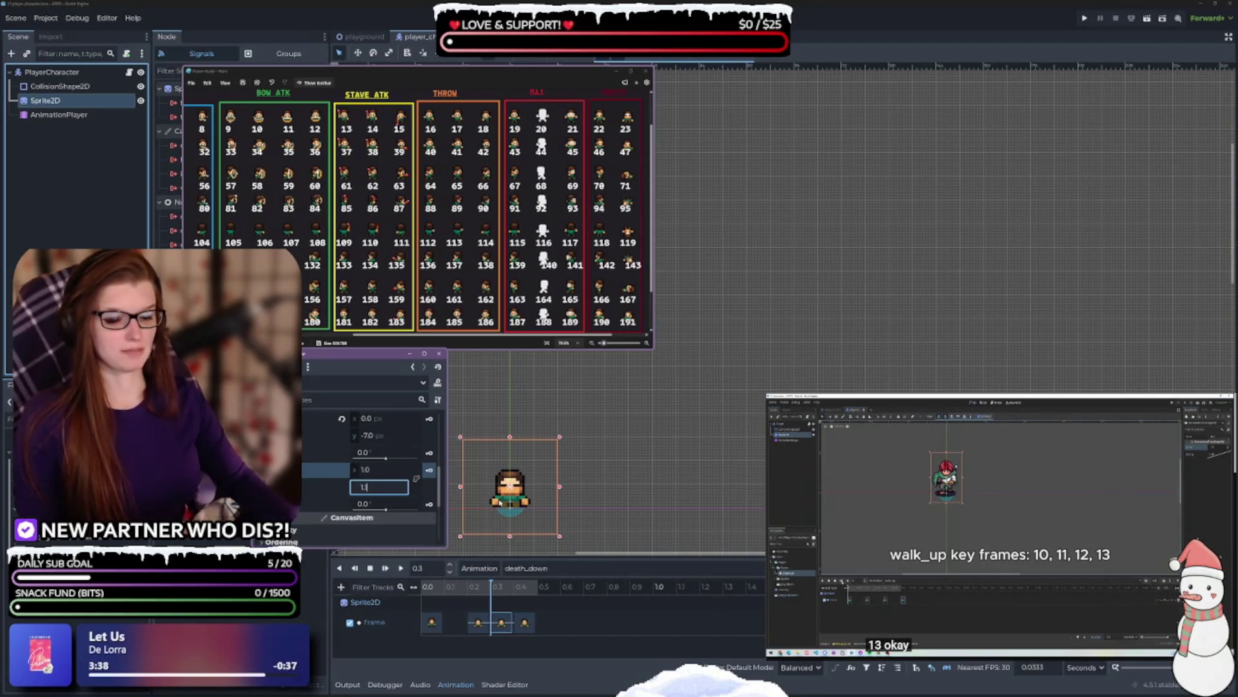
left_click(309, 488)
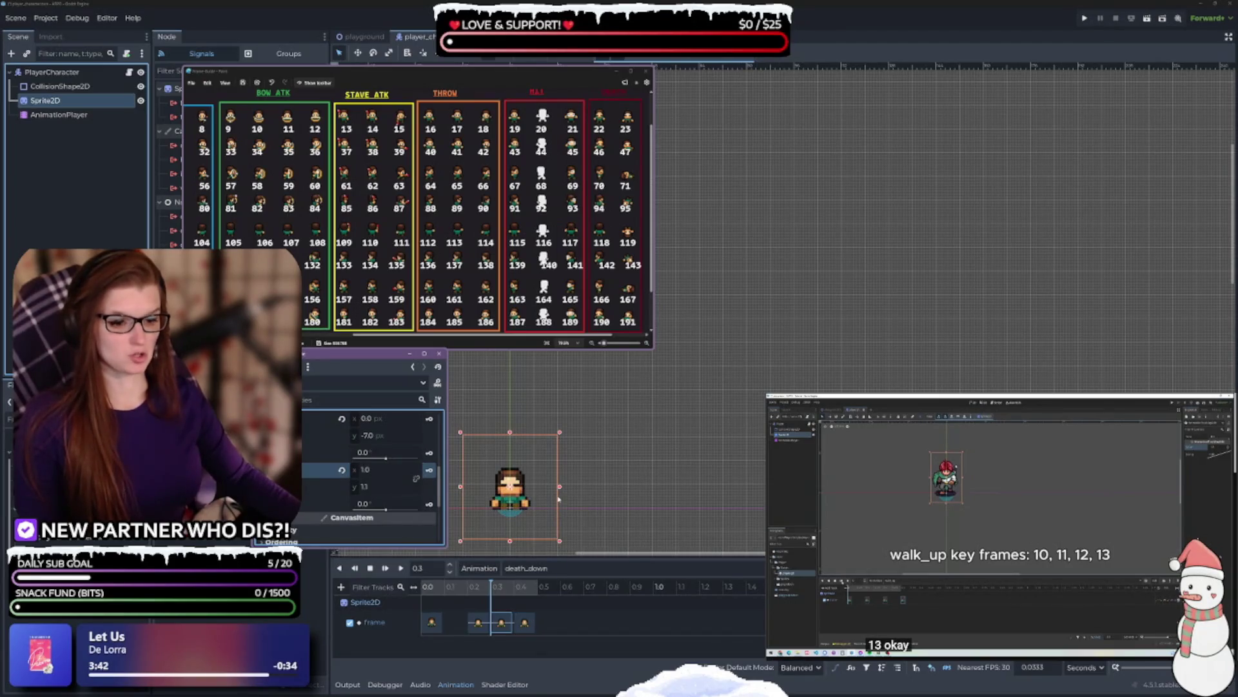
- Nudge the sprite up on the canvas to position y -8 and key its position
left_click(400, 437)
key("Return")
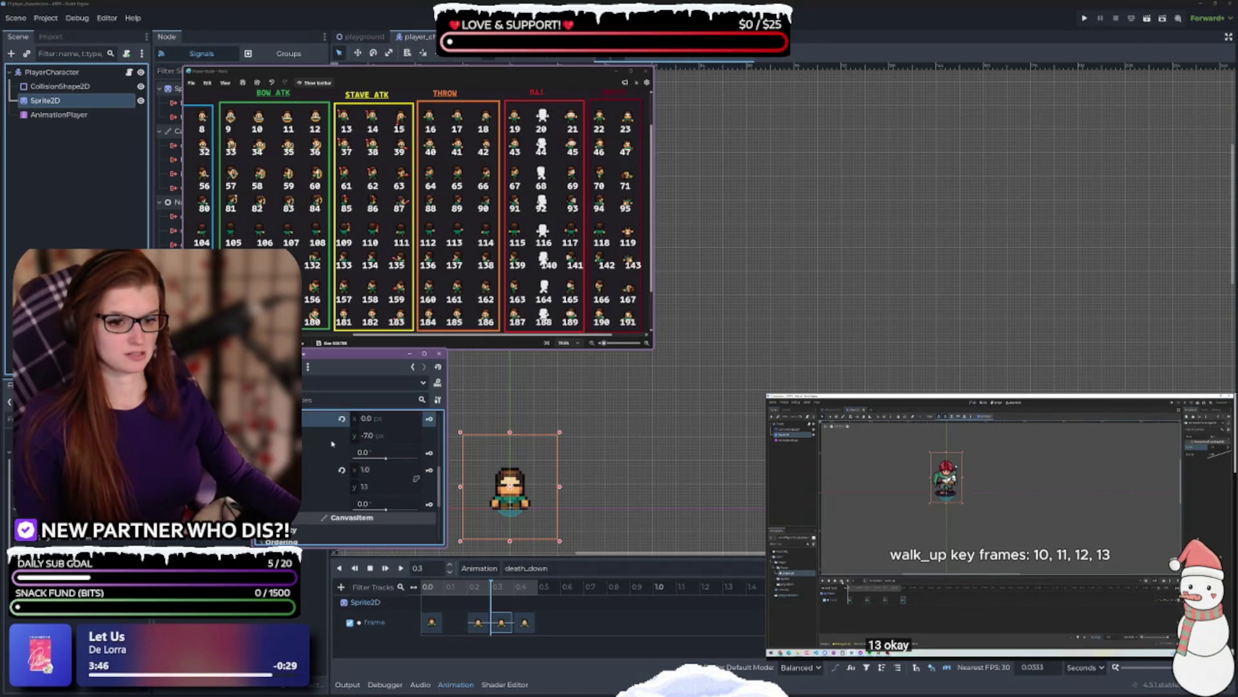
left_click(401, 437)
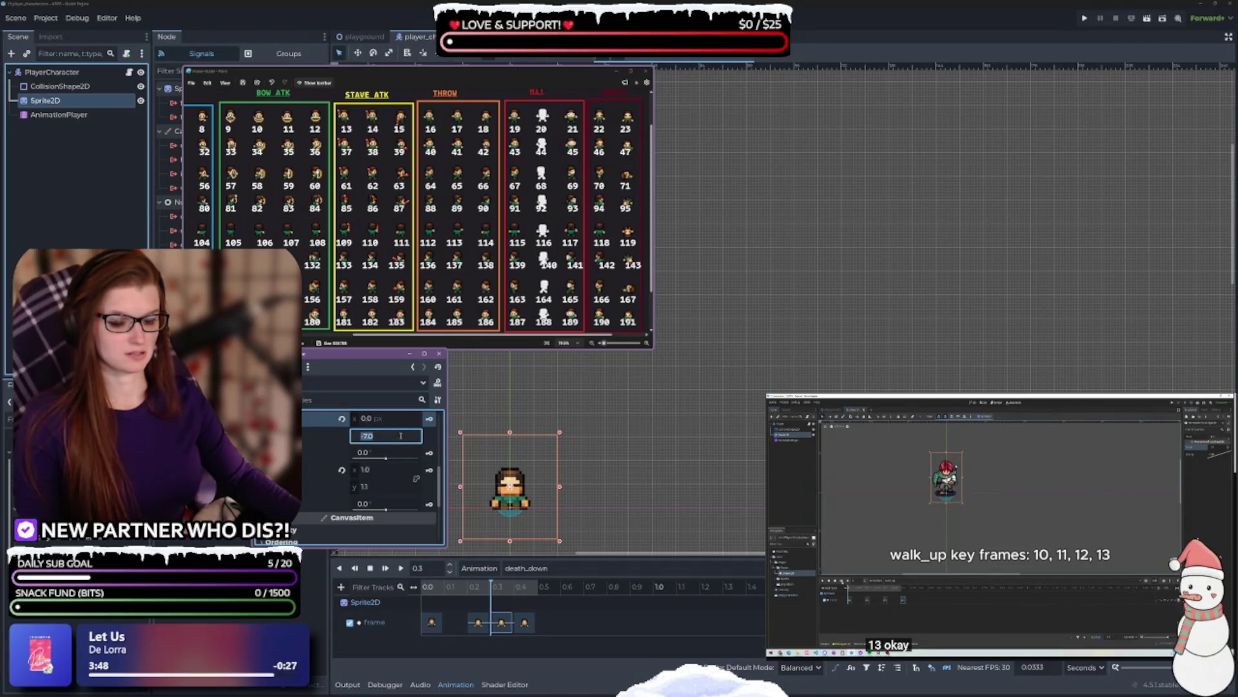
left_click(312, 456)
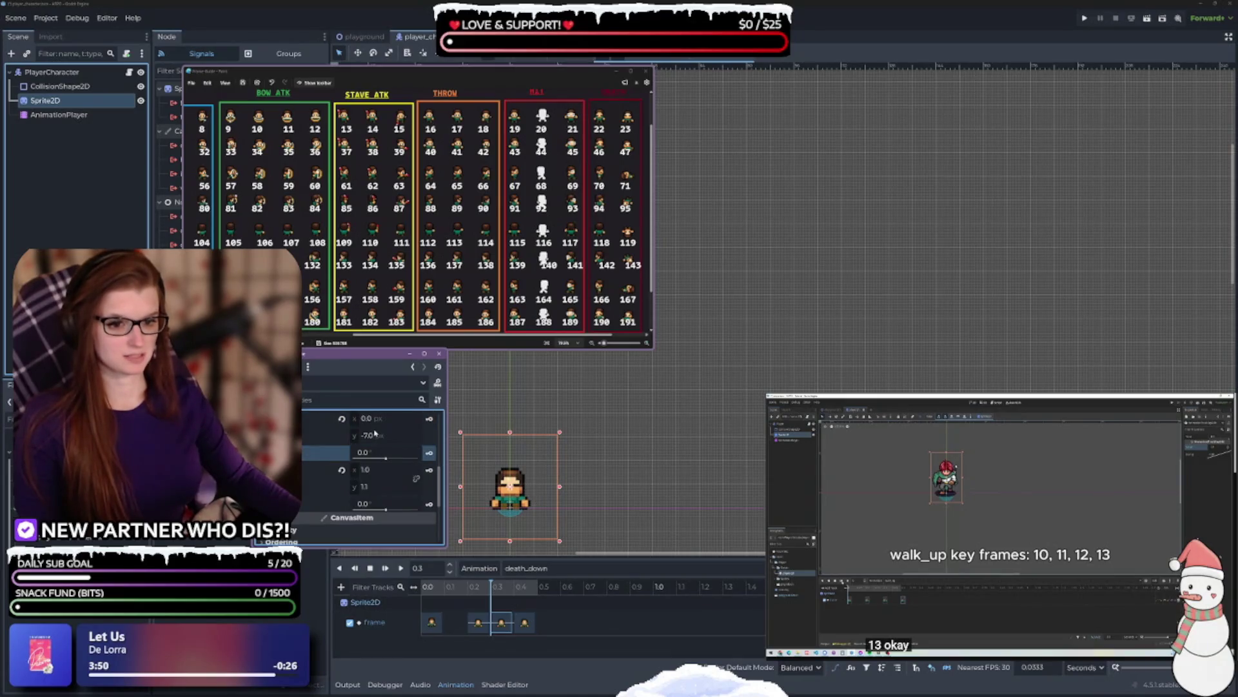
left_click(311, 440)
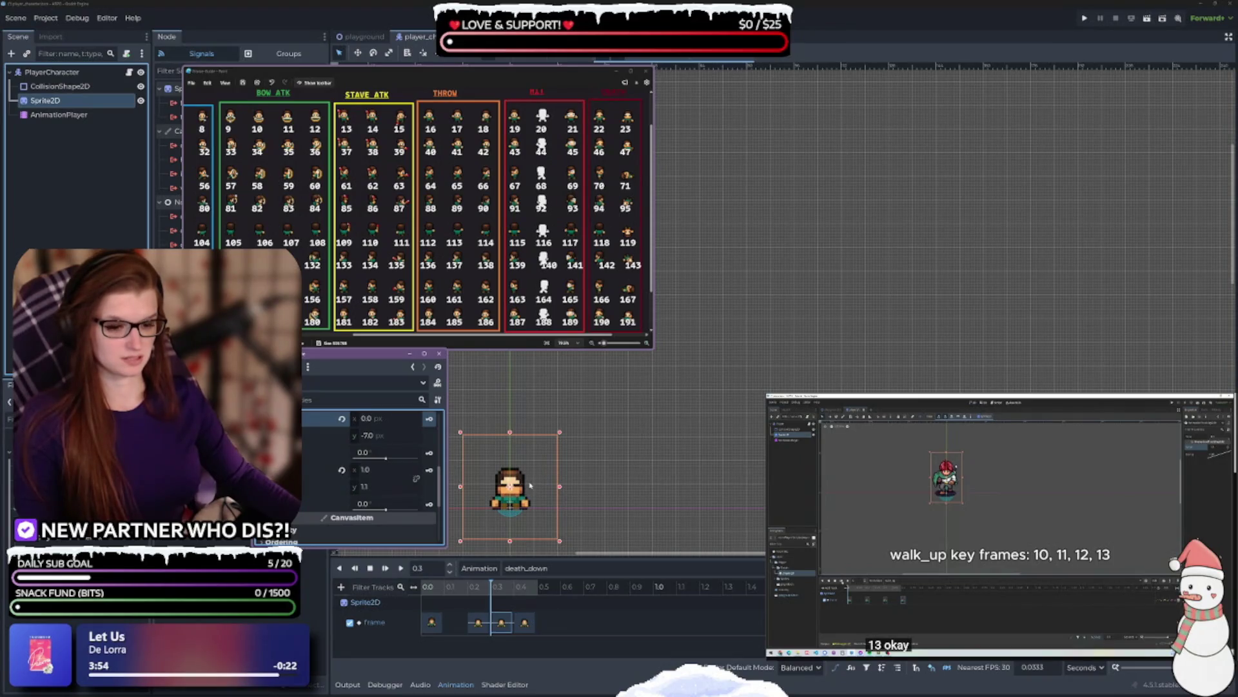
left_click(530, 485)
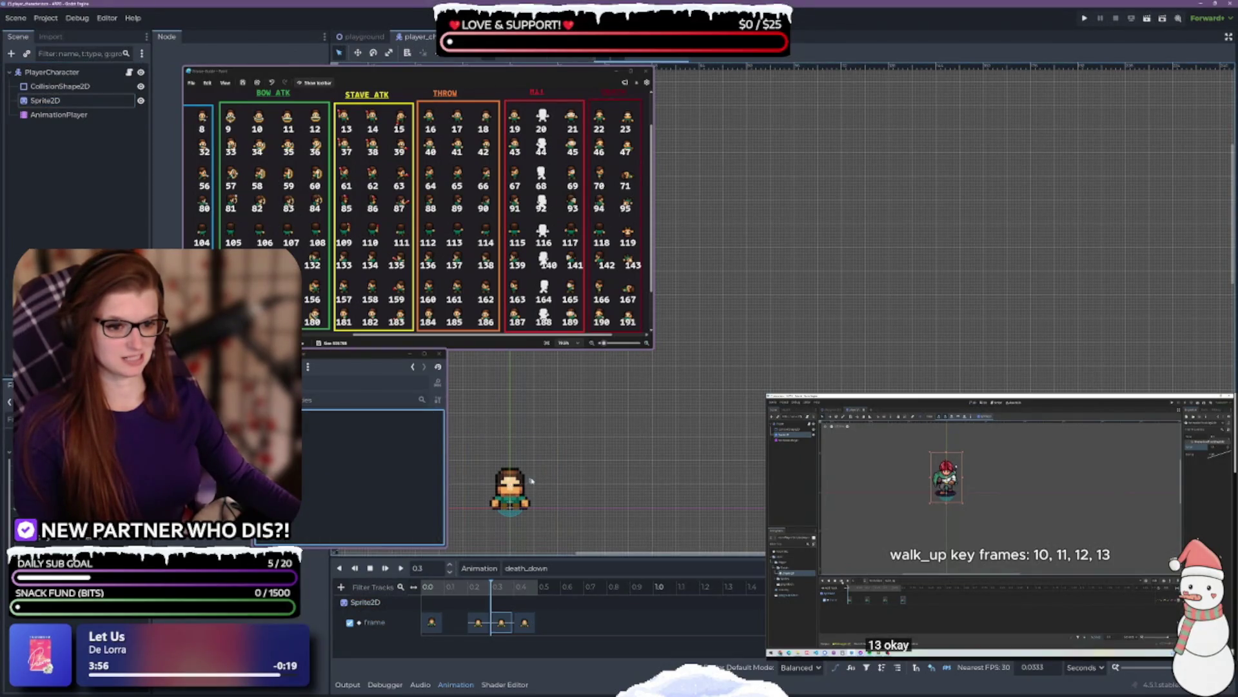
left_click(517, 492)
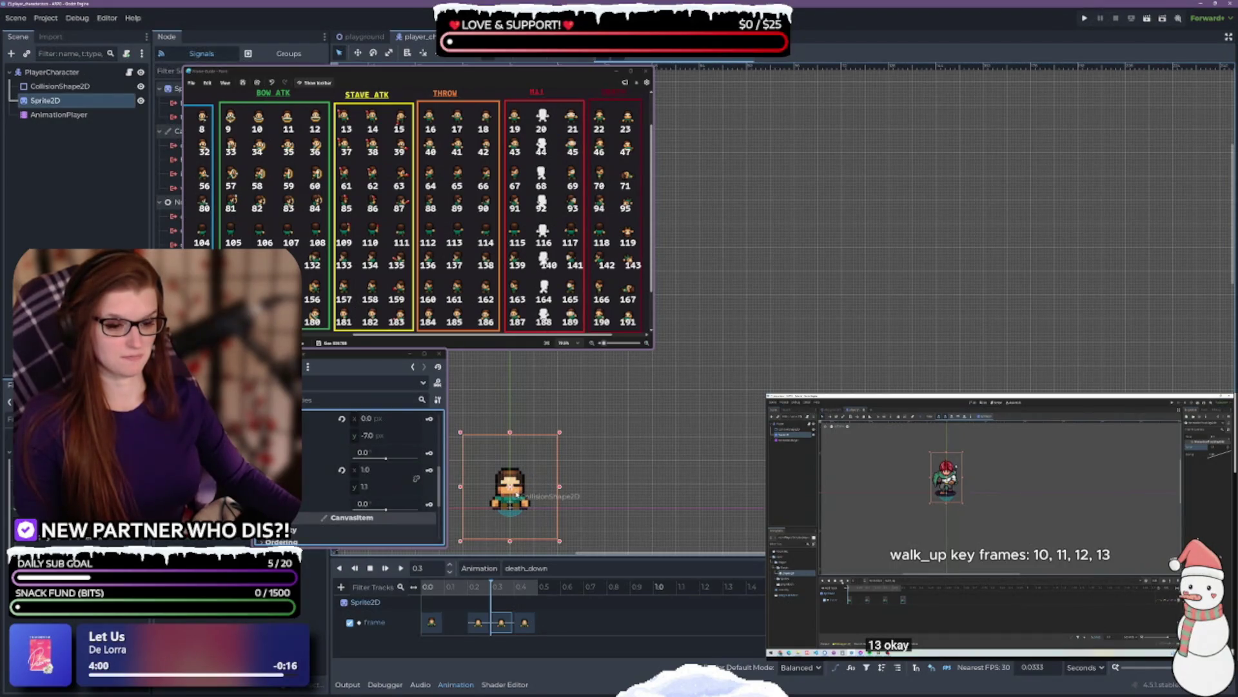
left_click_drag(509, 485, 510, 482)
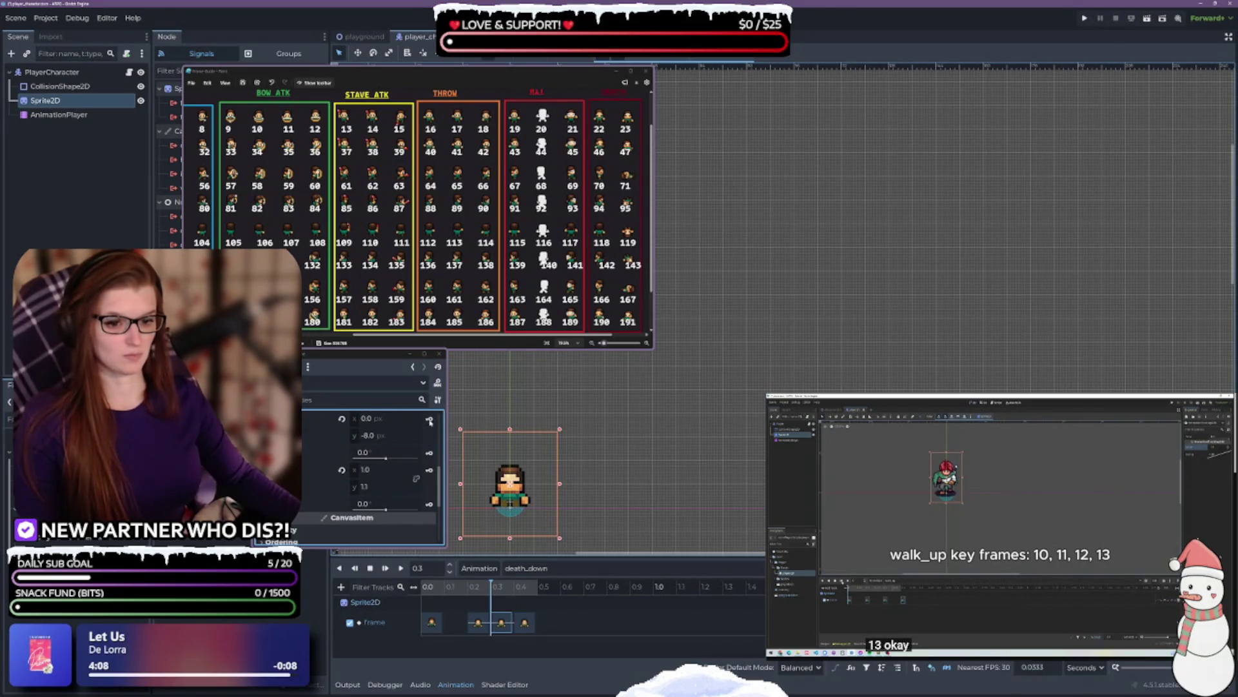
left_click(430, 420)
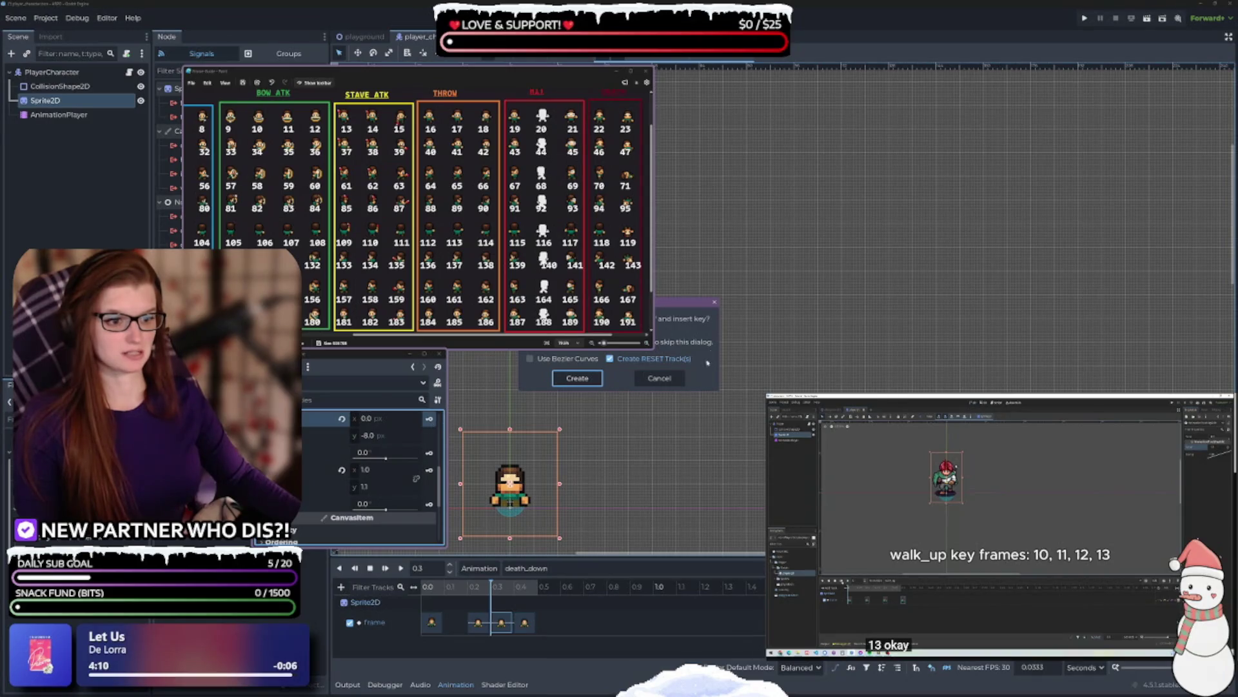
- Create the position and scale tracks with keys at 0.3 s, then play death_down from the start
left_click_drag(677, 303, 822, 367)
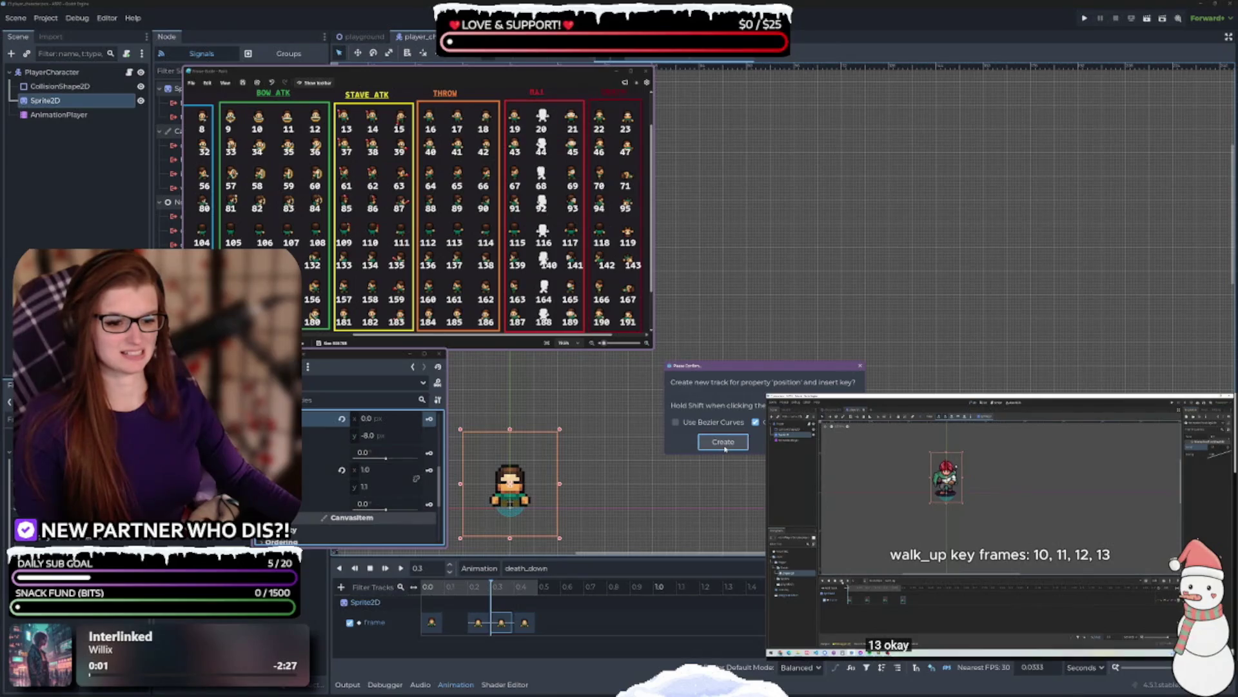
left_click(723, 442)
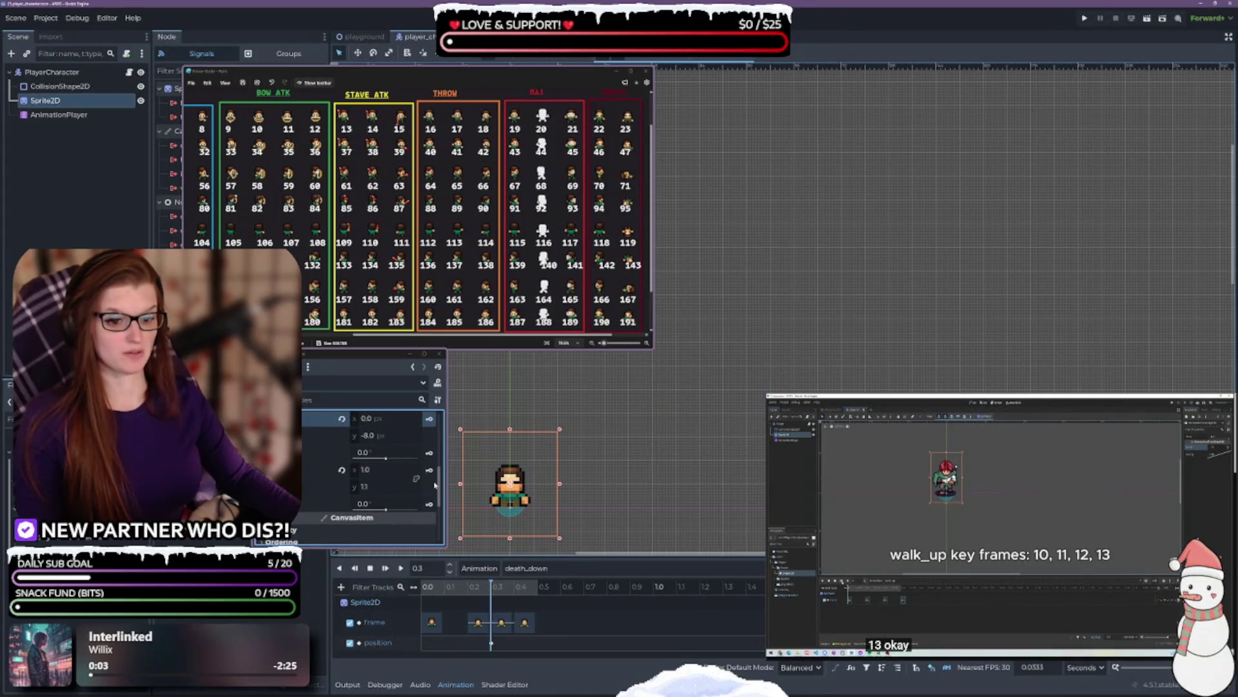
left_click(430, 473)
left_click(576, 380)
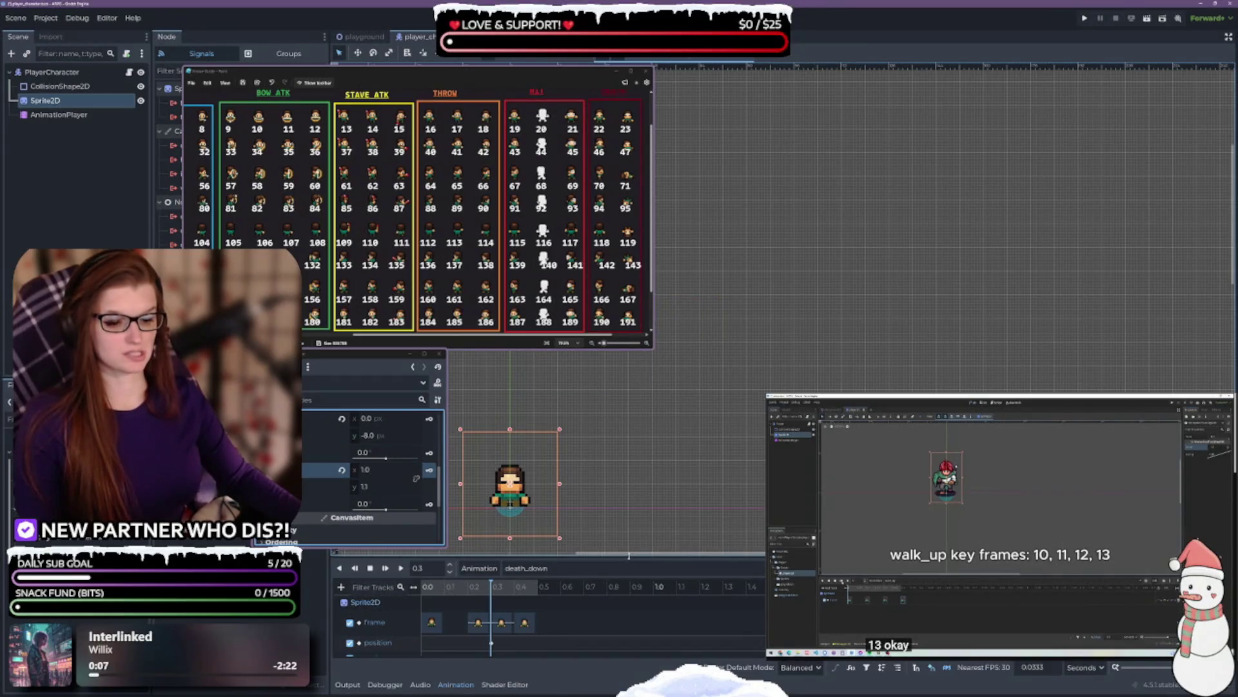
scroll(628, 616, "down", 1)
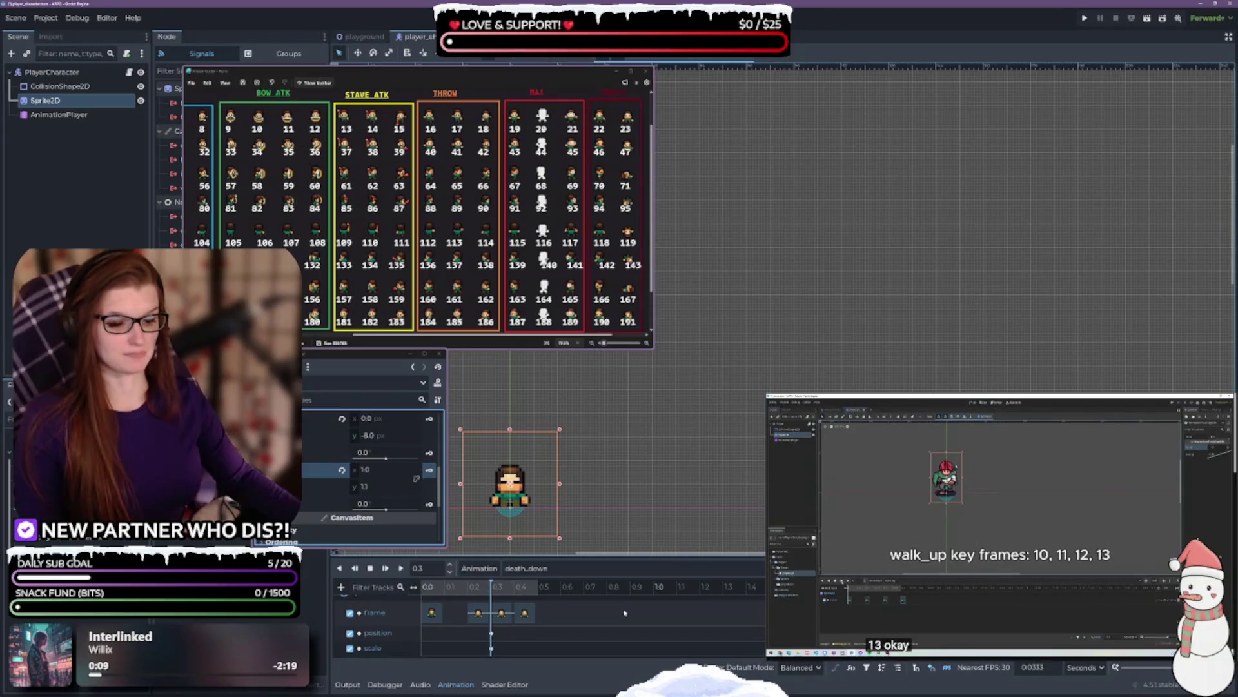
left_click(400, 567)
- Replay death_down and rewind the playhead to 0.0 s with Sprite2D selected
left_click(400, 567)
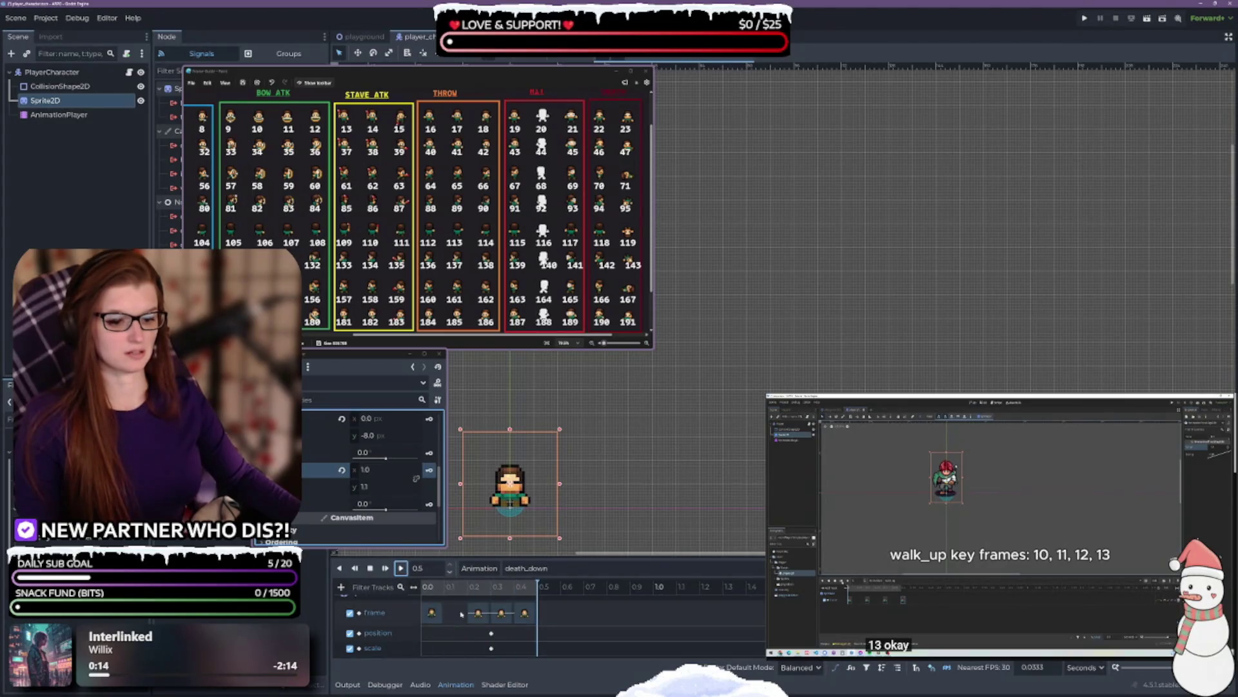
left_click(432, 612)
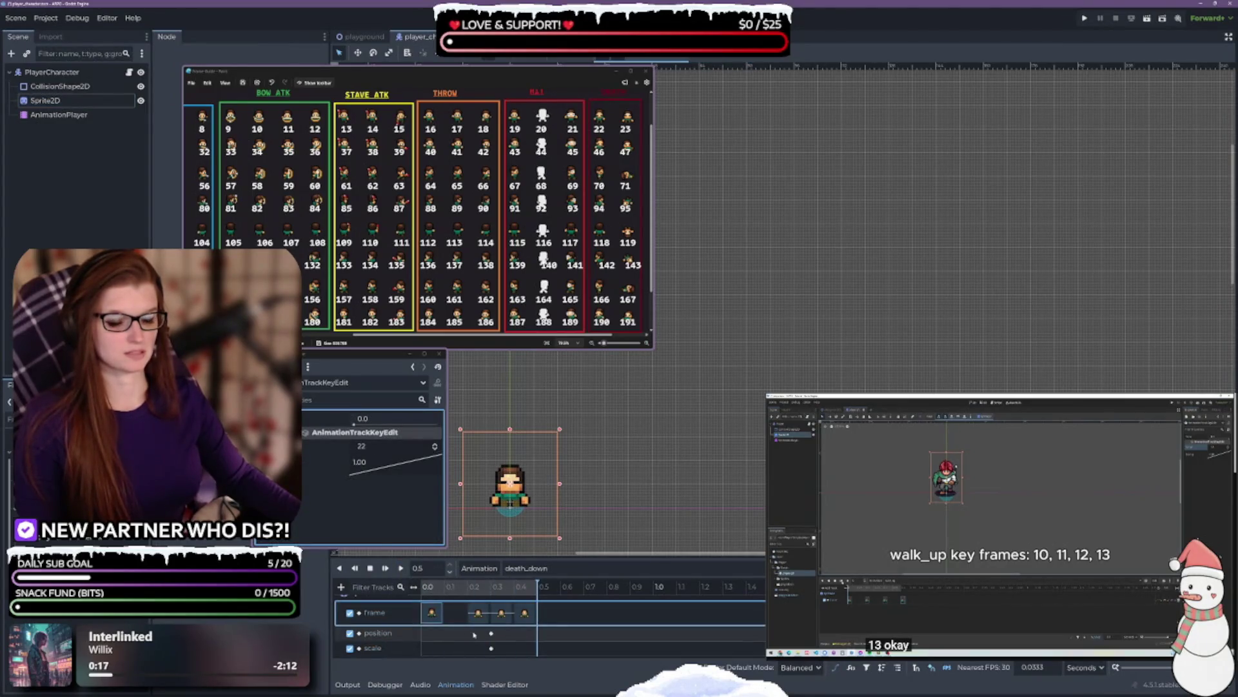
left_click(530, 587)
left_click_drag(529, 586, 391, 587)
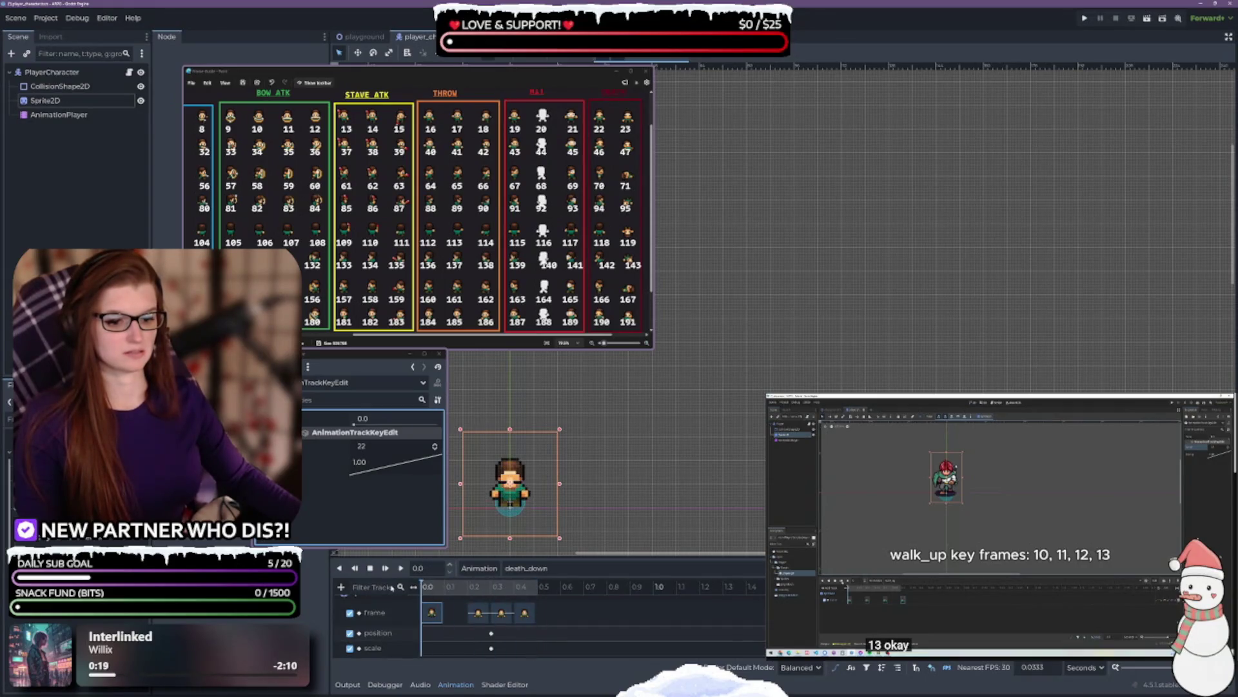
left_click(431, 613)
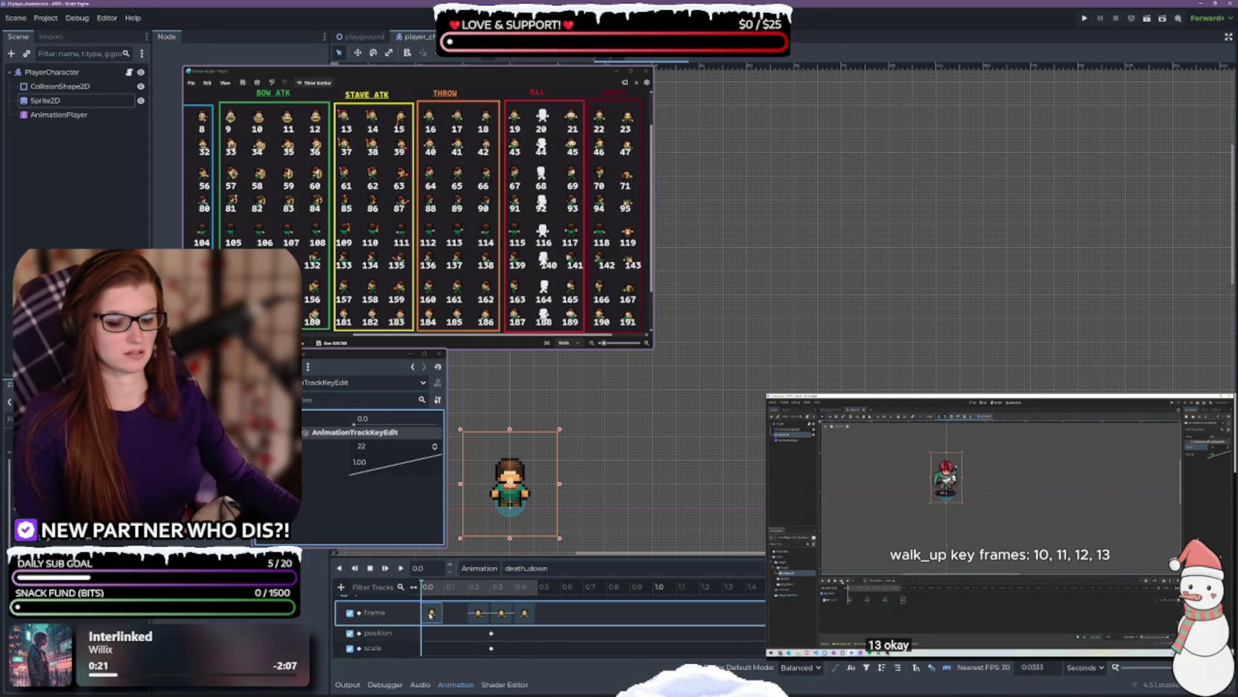
left_click(55, 101)
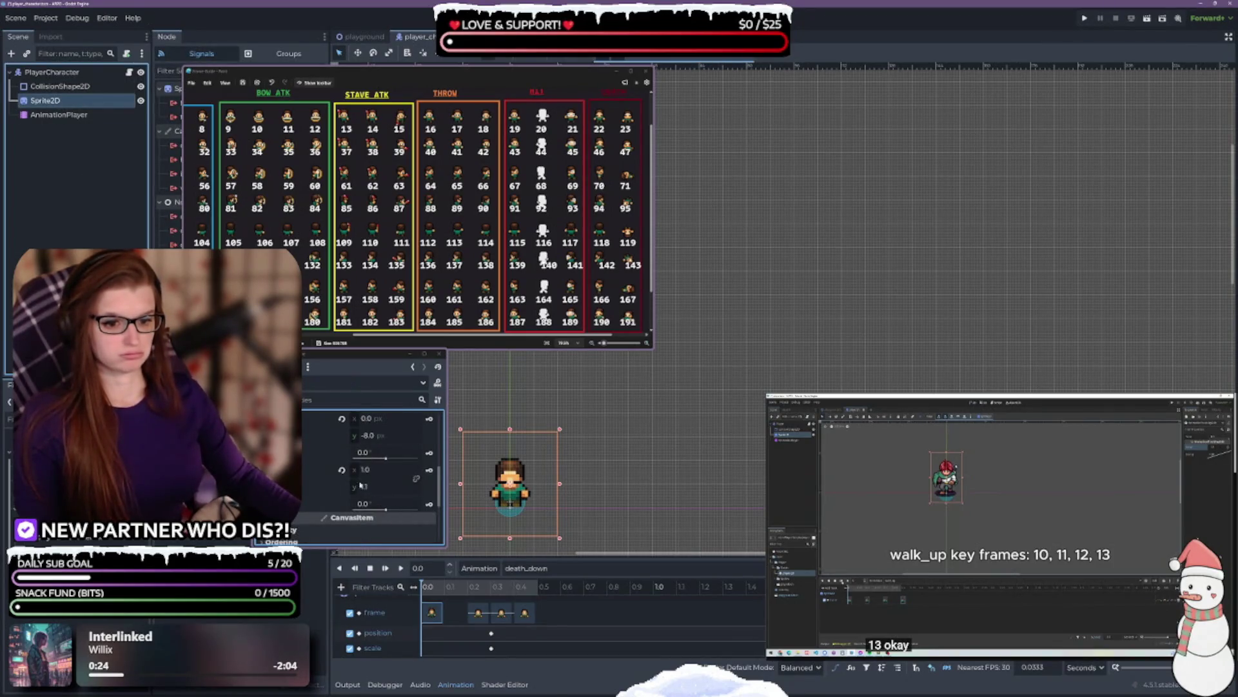
- Set the sprite's vertical scale to 1.0 and y position to -7, keying position at 0.0 s
left_click(342, 471)
left_click(342, 418)
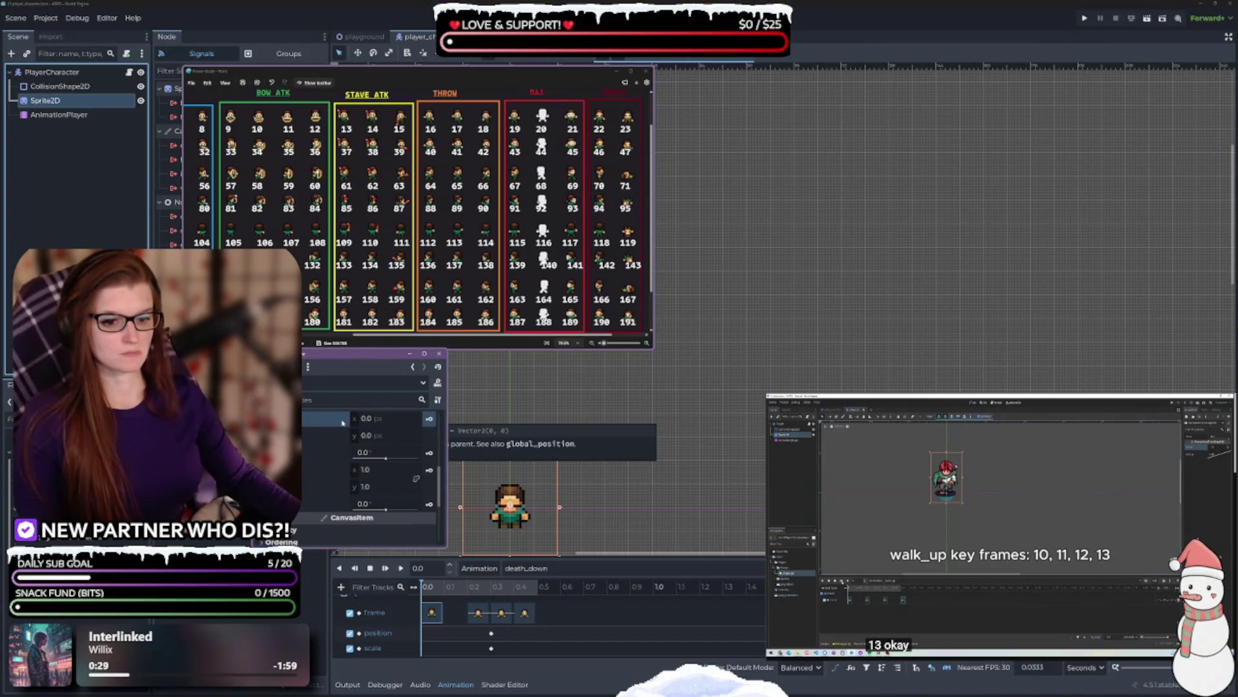
key("ctrl+z")
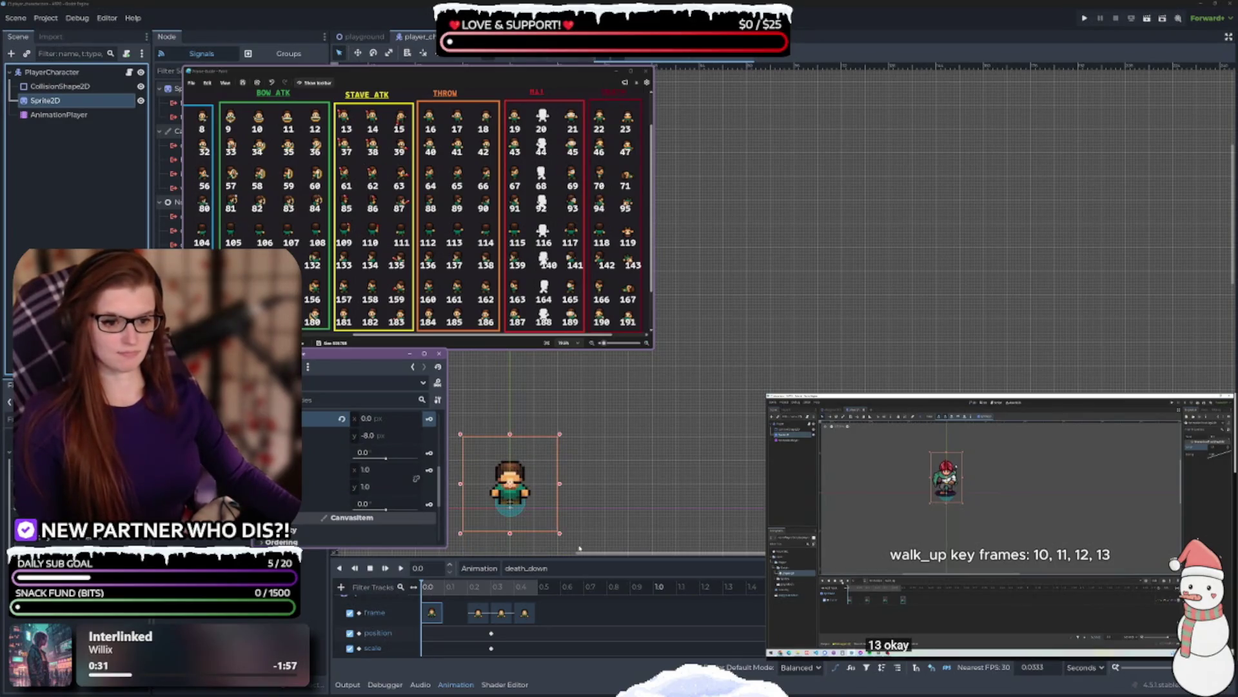
key("ctrl+z")
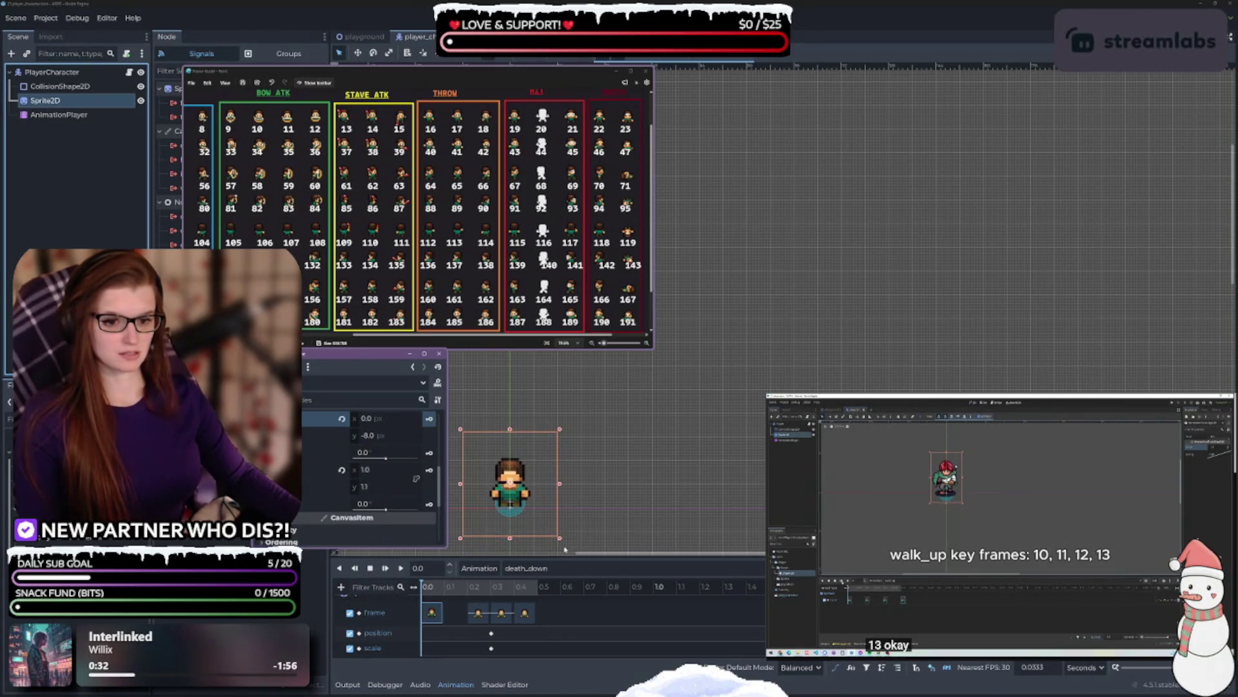
left_click(379, 488)
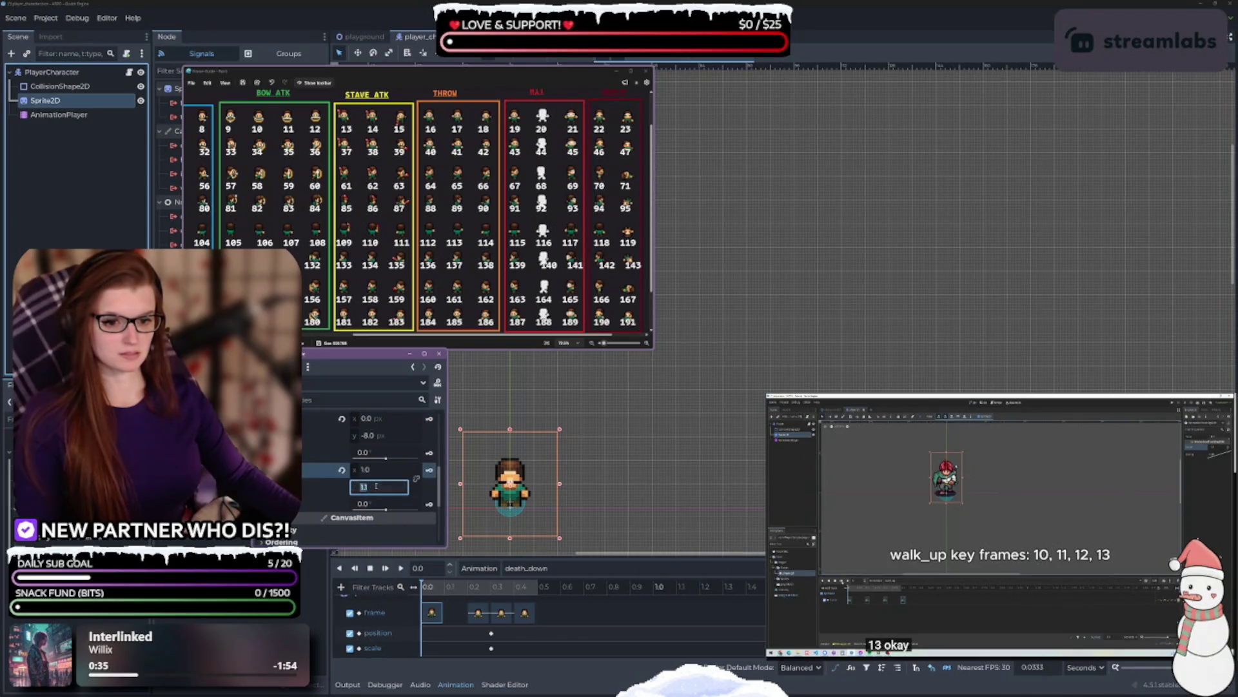
key("Return")
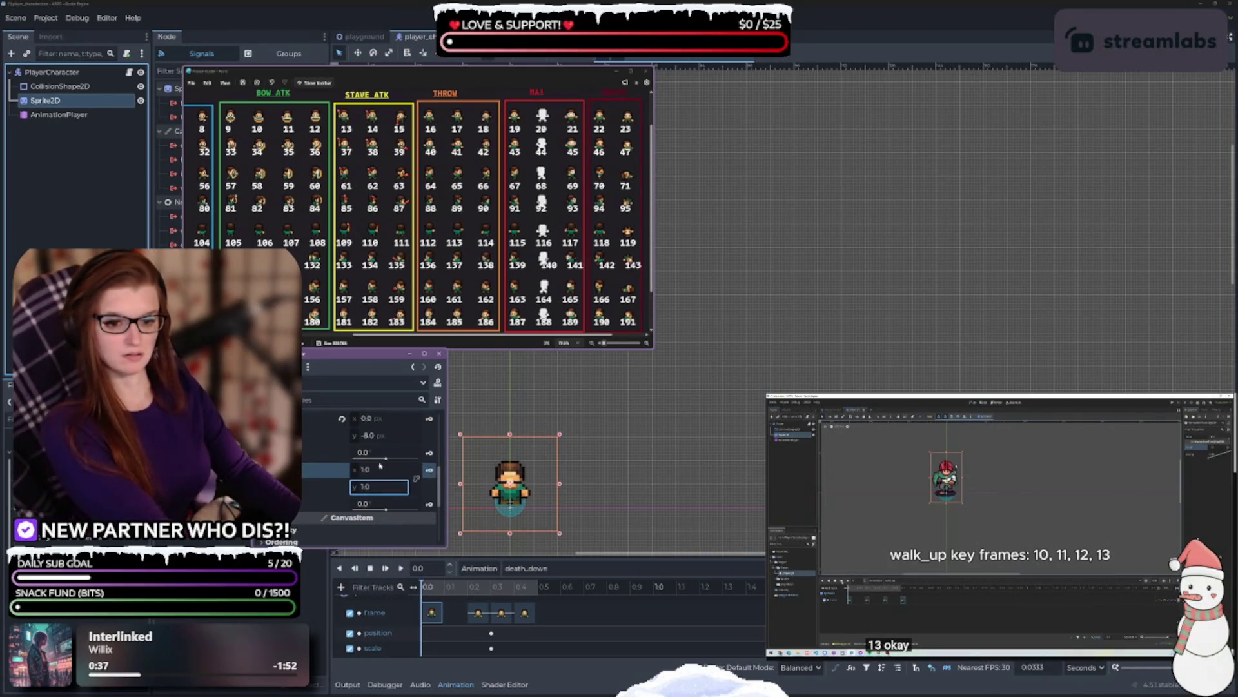
left_click(395, 436)
type("-7")
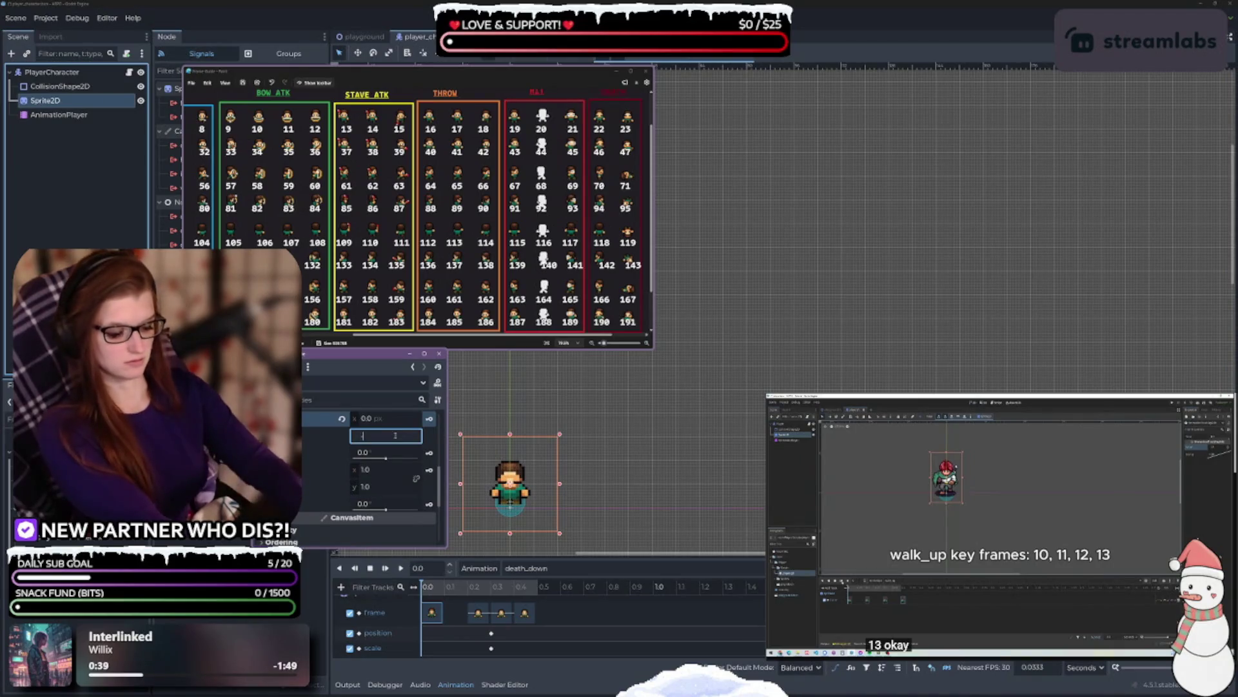
key("Return")
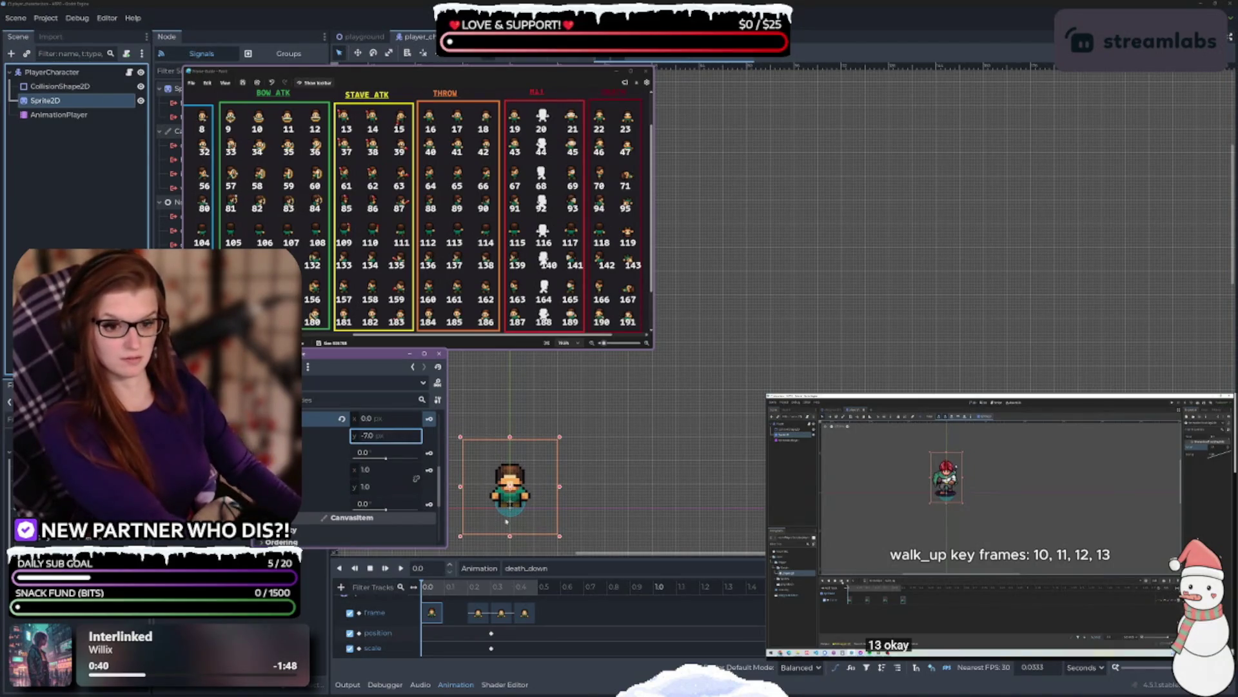
left_click(430, 420)
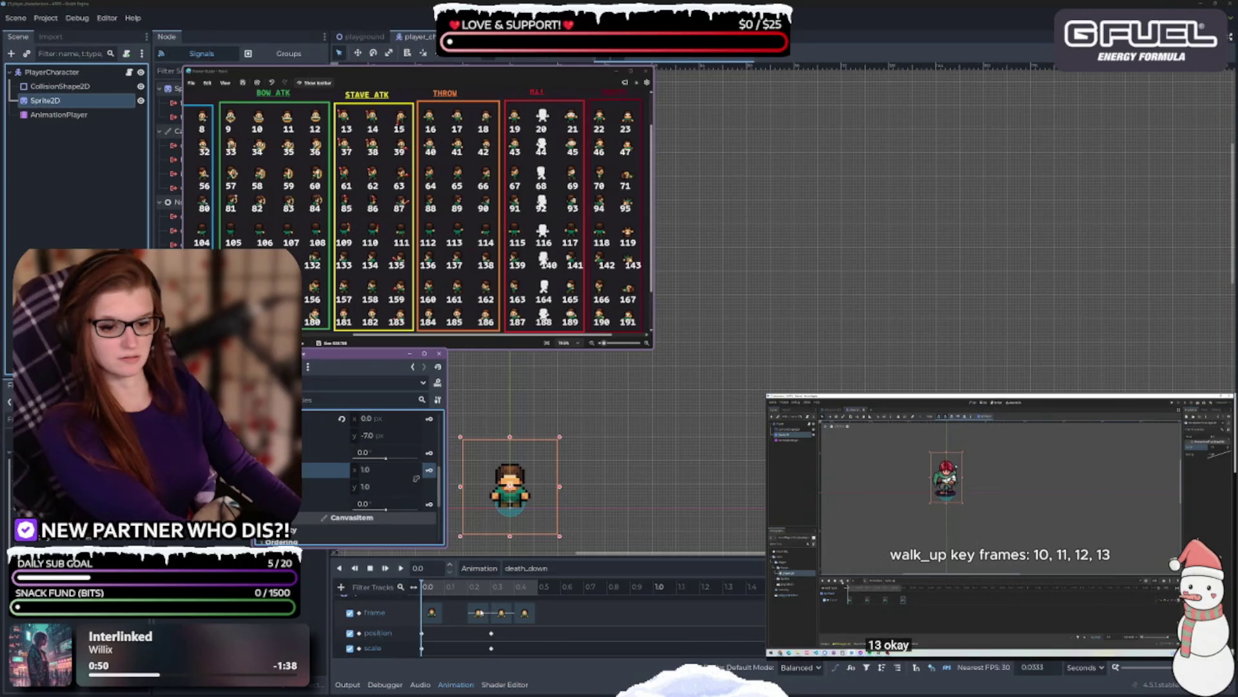
- Check the frame key values at 0.2 s and at the last key, returning to the Sprite2D properties each time
left_click(479, 612)
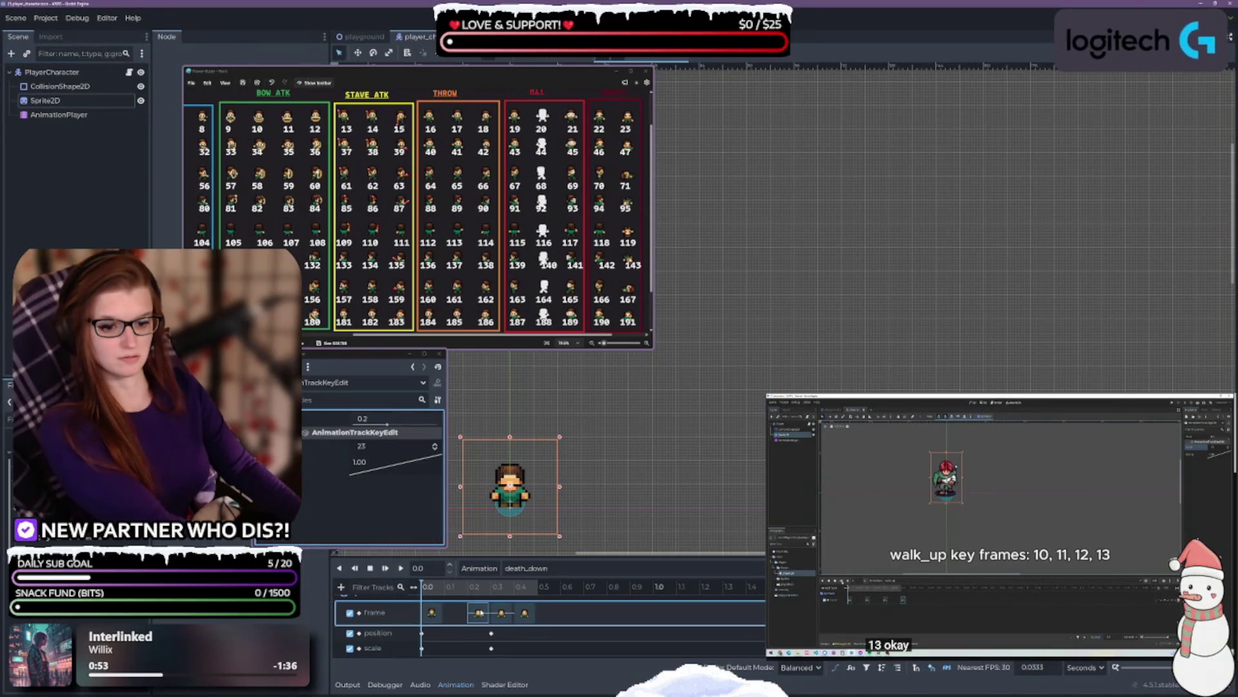
left_click(69, 100)
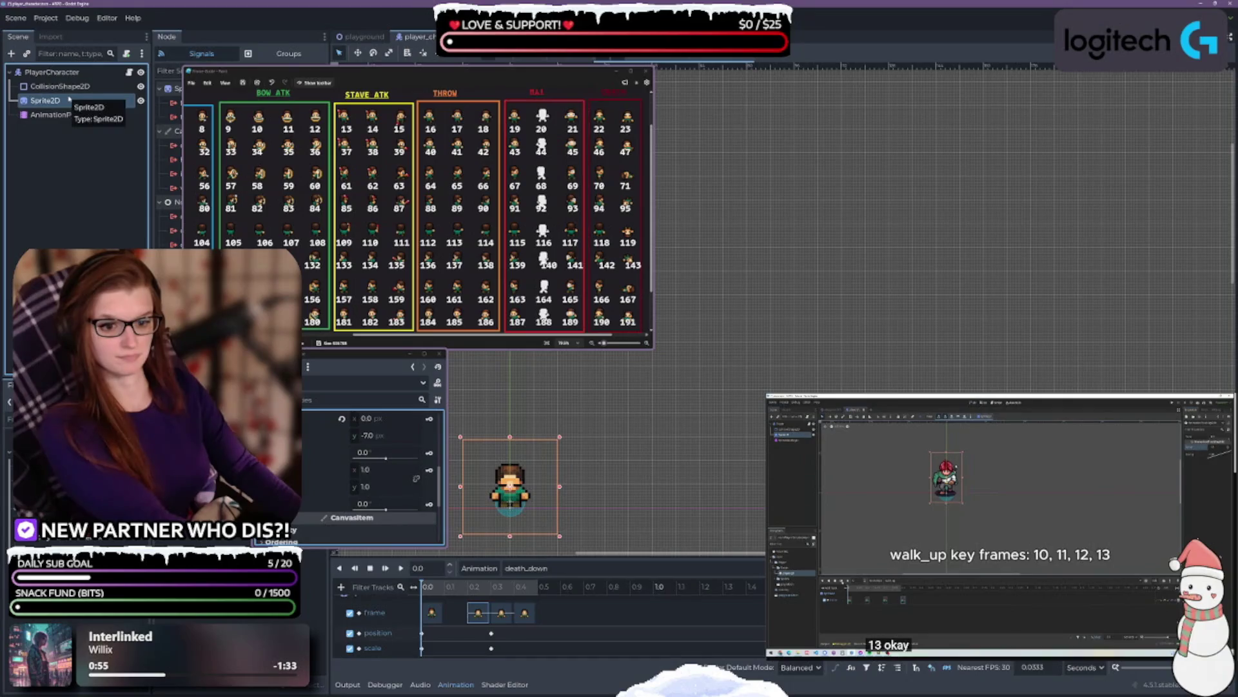
left_click(525, 612)
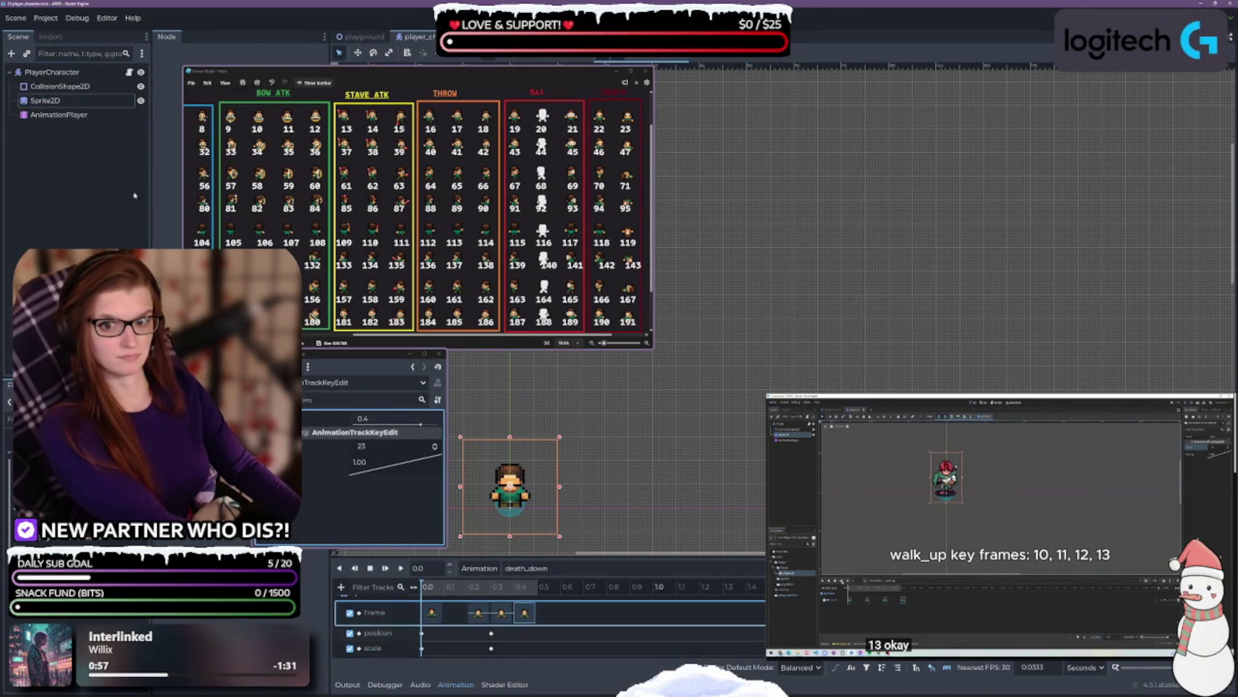
left_click(57, 101)
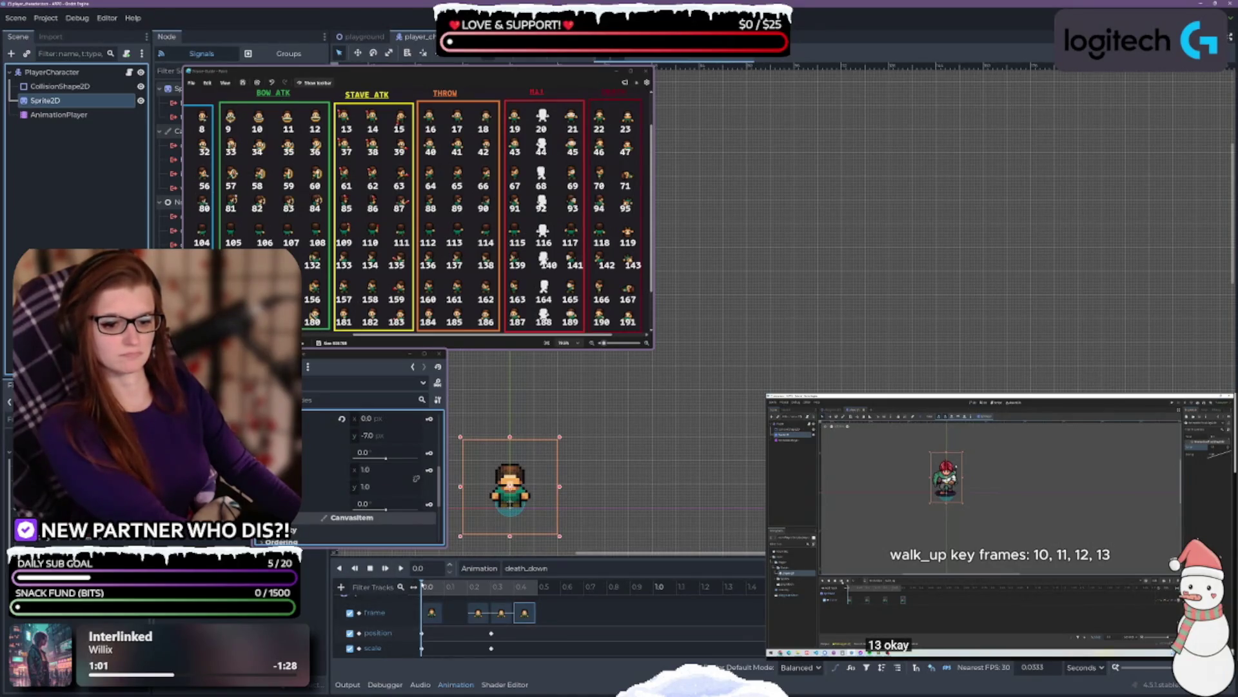
- At 0.4 s, key position y -7.0 and scale y 1.0, then preview the animation
left_click(506, 587)
left_click_drag(506, 586, 515, 587)
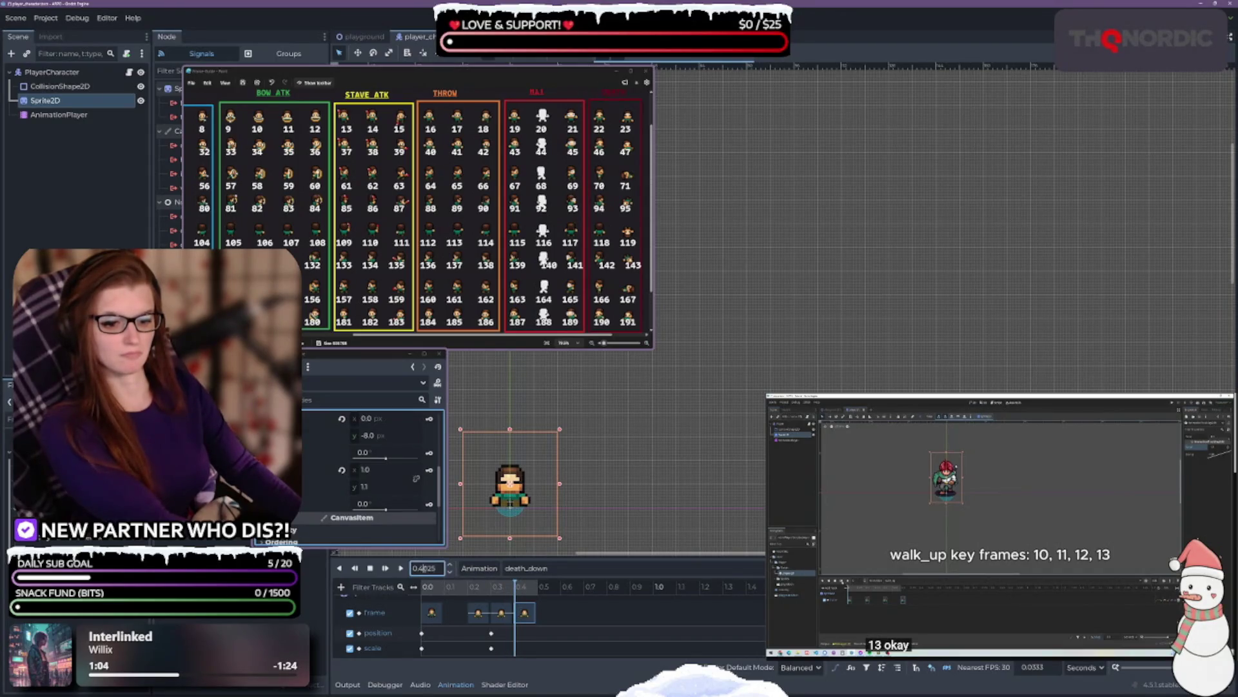
double_click(424, 568)
type("0.")
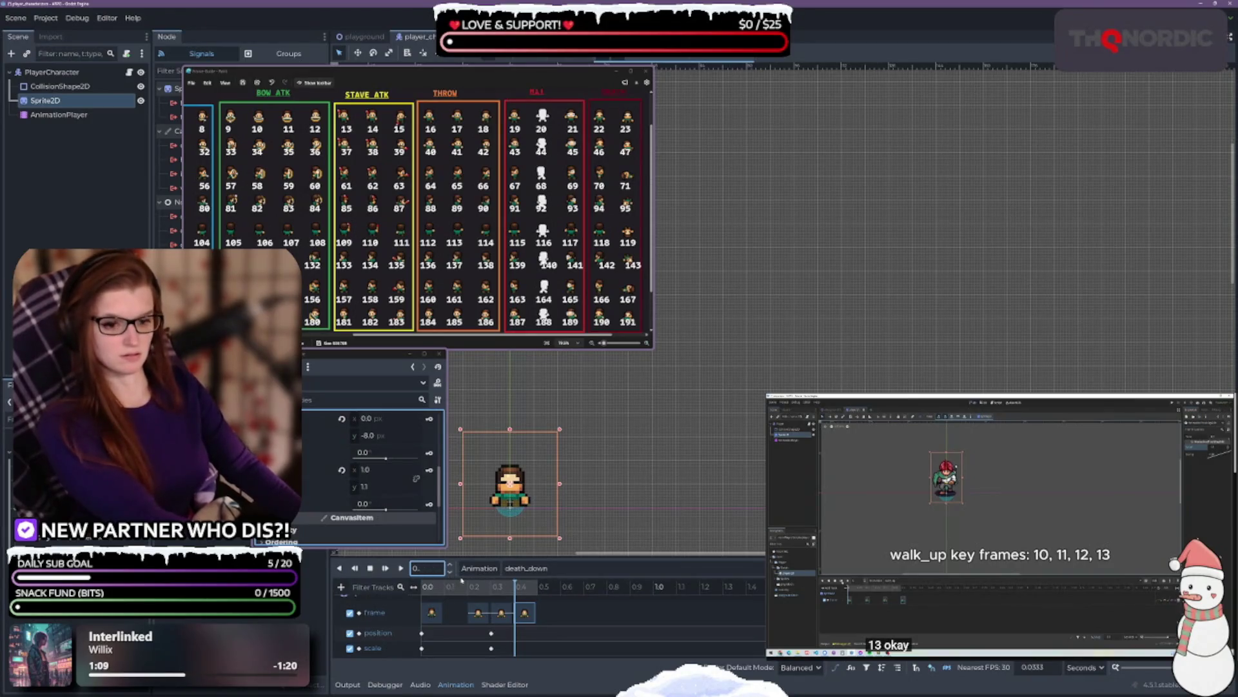
type("4")
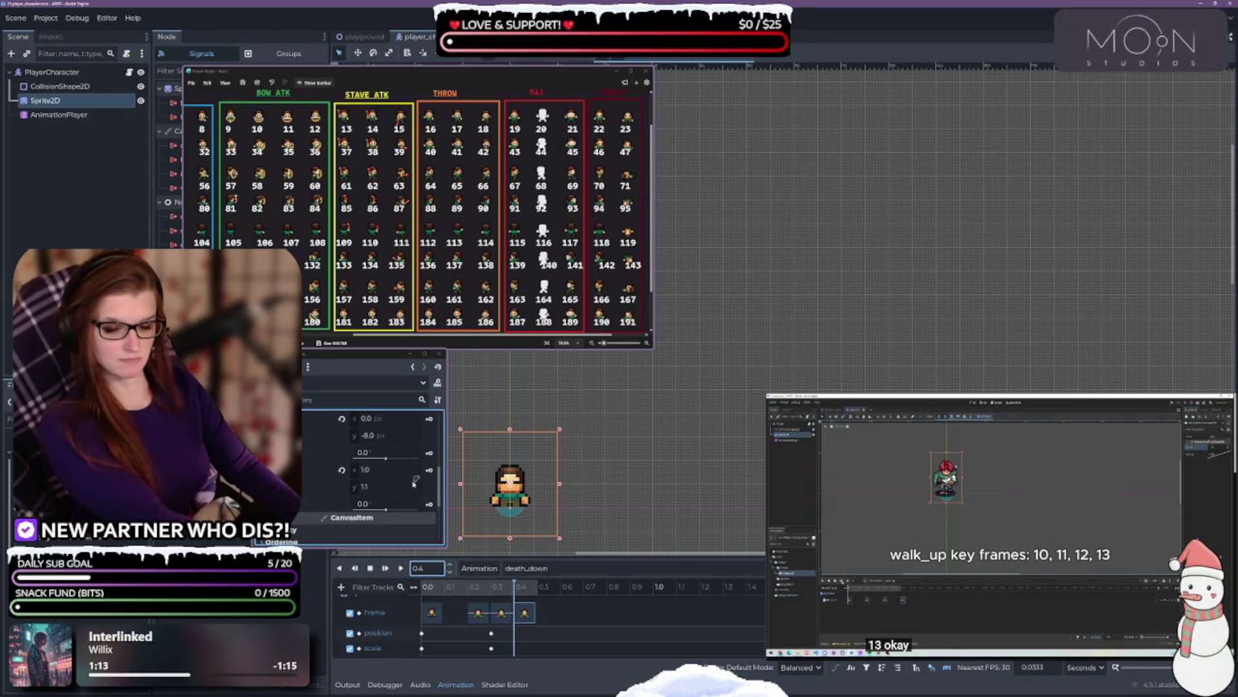
left_click(375, 488)
type("1")
key("Return")
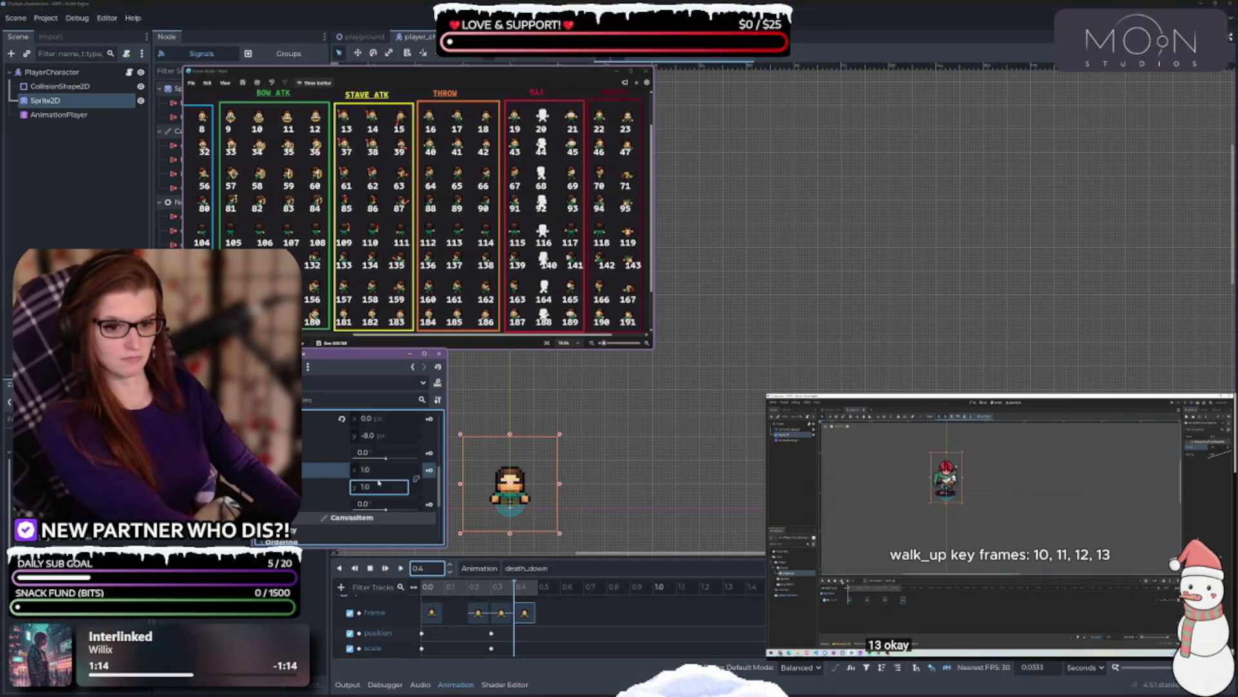
left_click(389, 435)
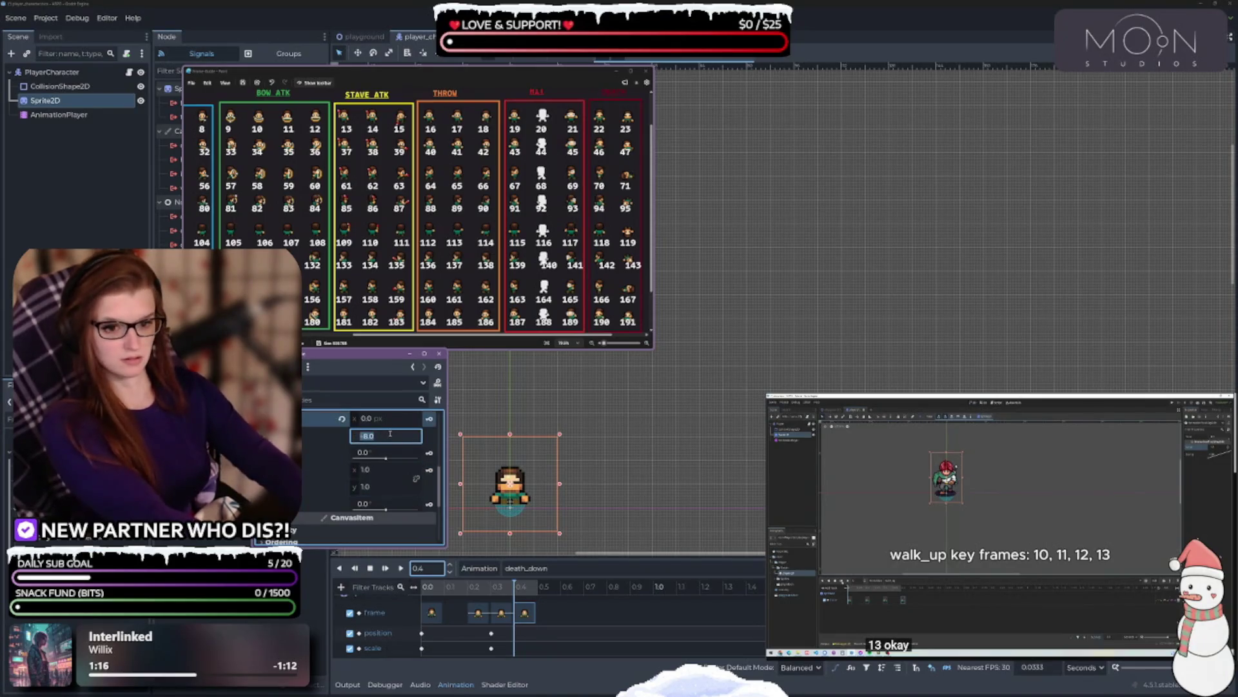
type("-7")
key("Return")
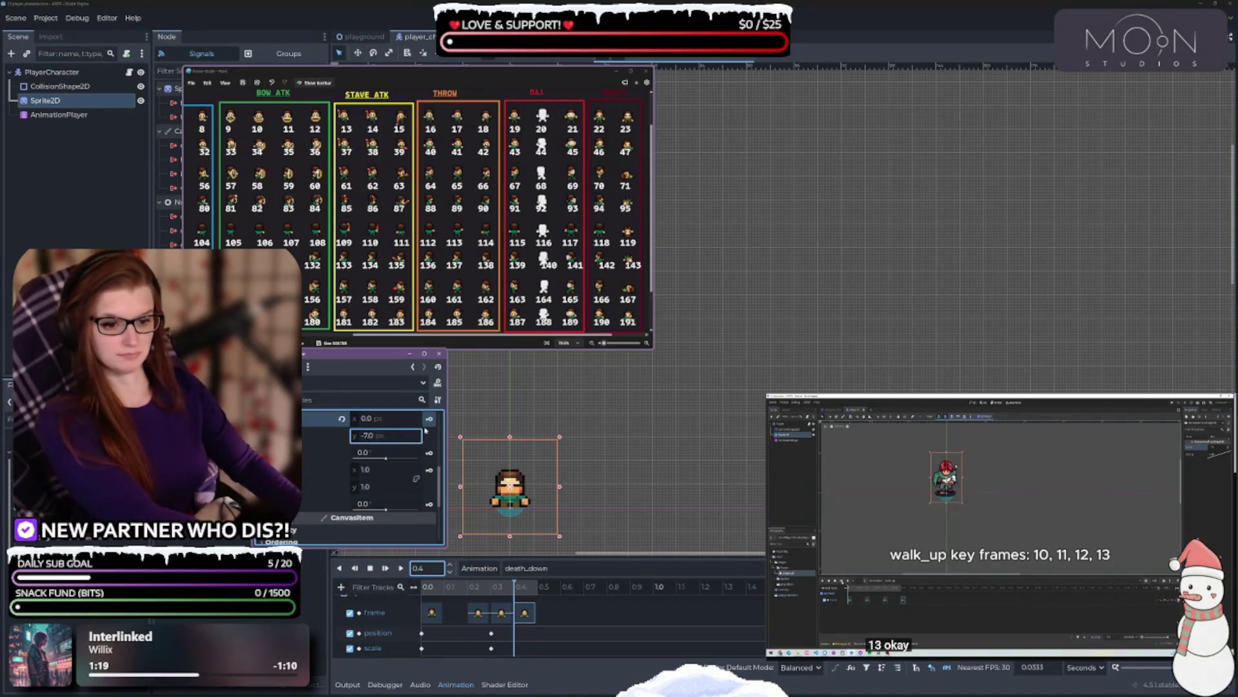
left_click(430, 419)
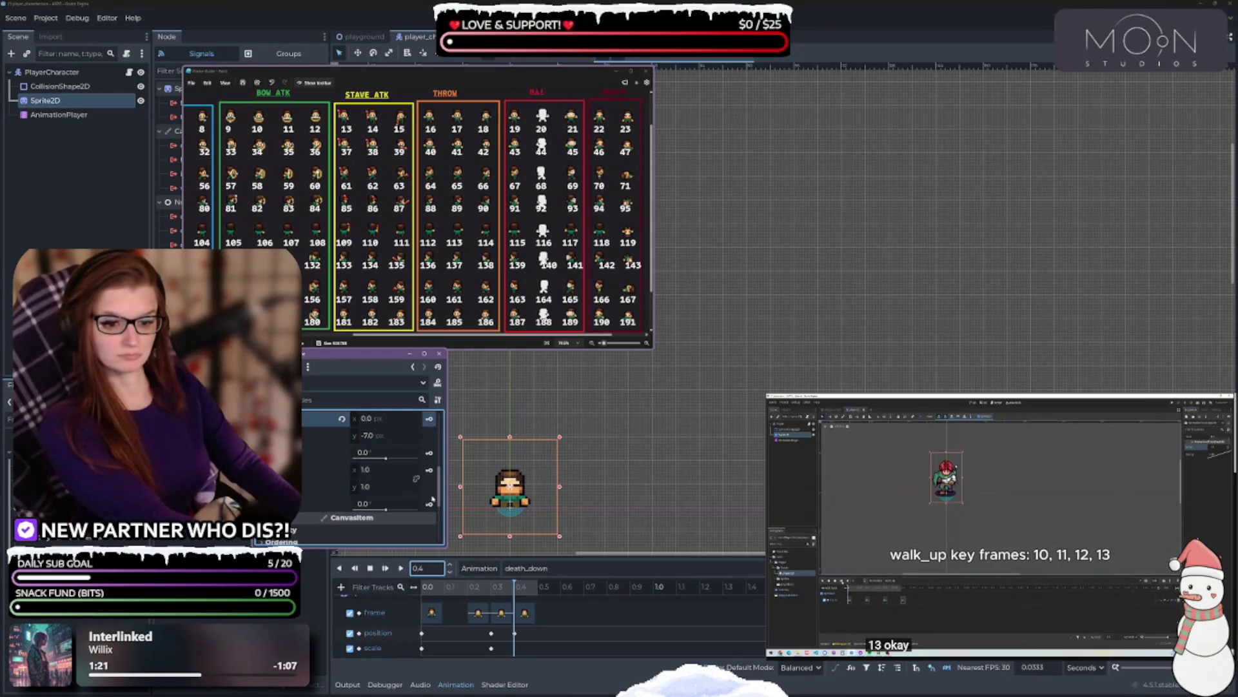
left_click(429, 470)
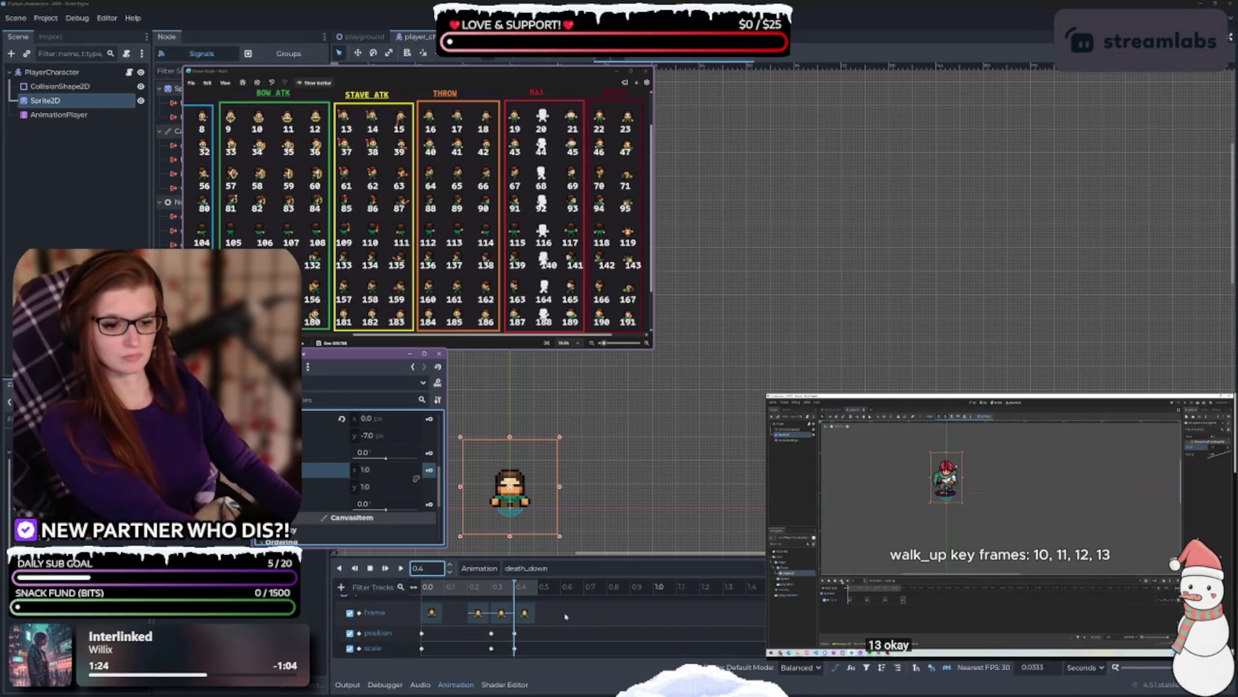
left_click(401, 568)
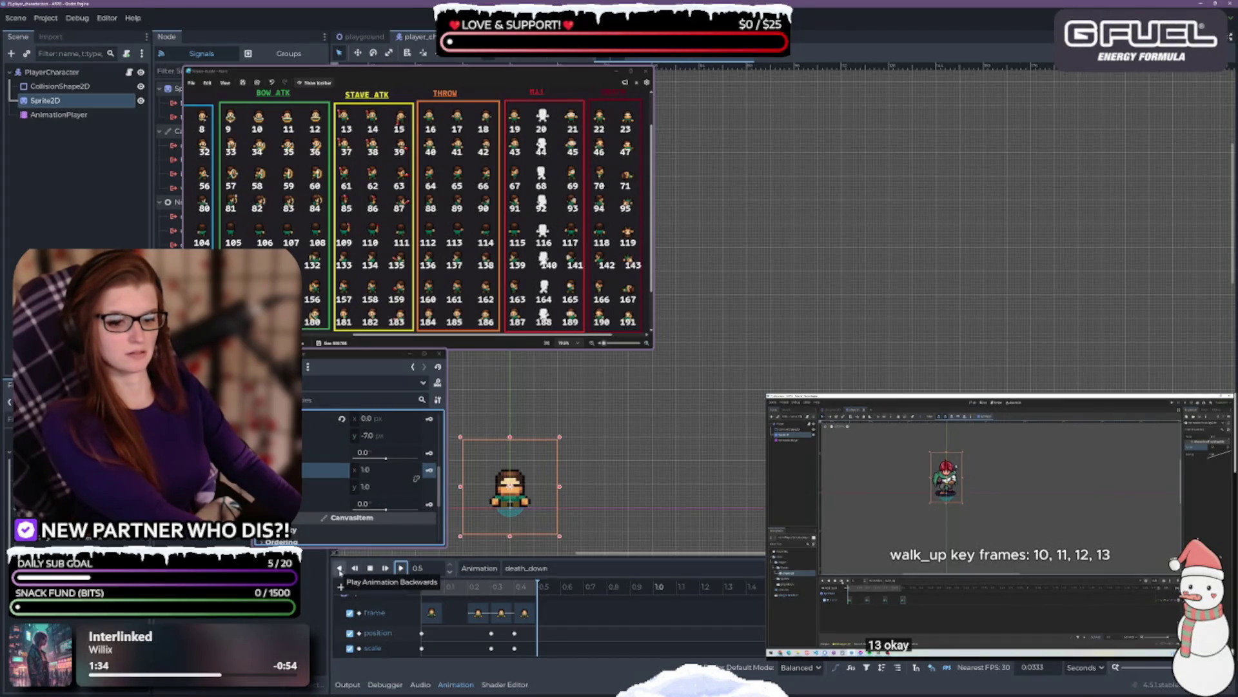
mouse_move(538, 585)
left_mouse_down()
mouse_move(376, 585)
mouse_move(459, 597)
left_mouse_up()
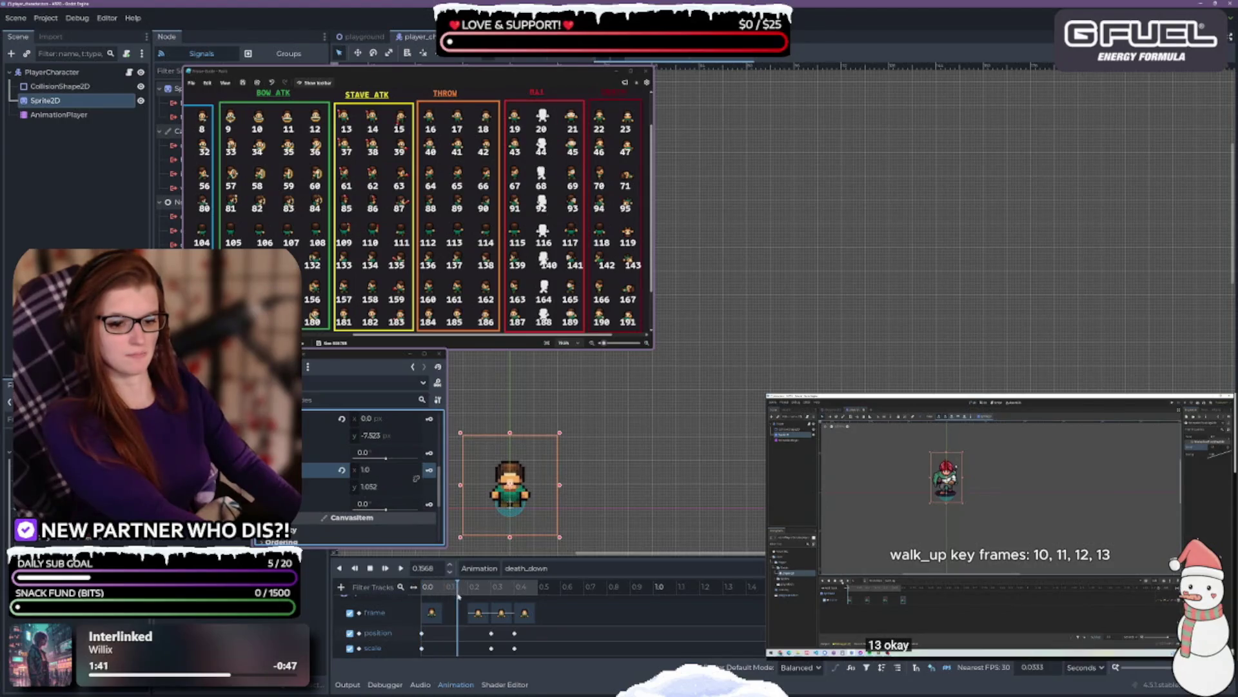
- At 0.2 s, key the sprite's position y -7.0 and scale y 1.0
double_click(425, 567)
type("0.2")
key("Return")
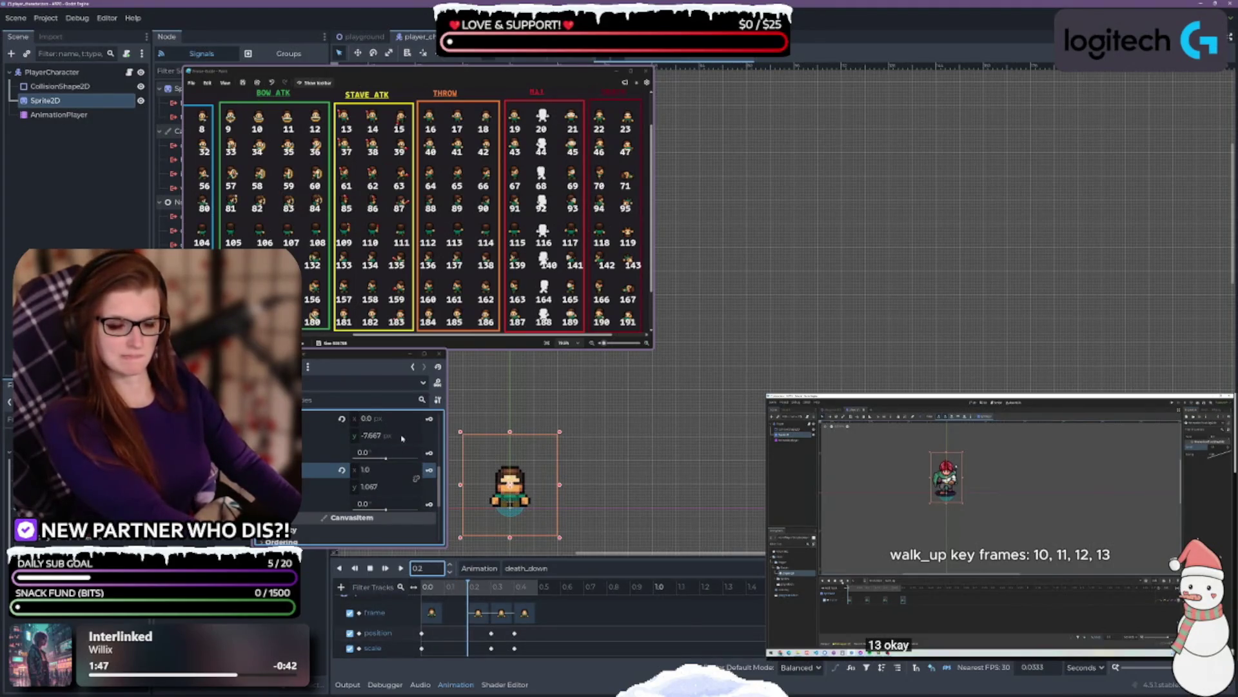
left_click(401, 436)
type("-7")
key("Return")
left_click(385, 487)
type("0")
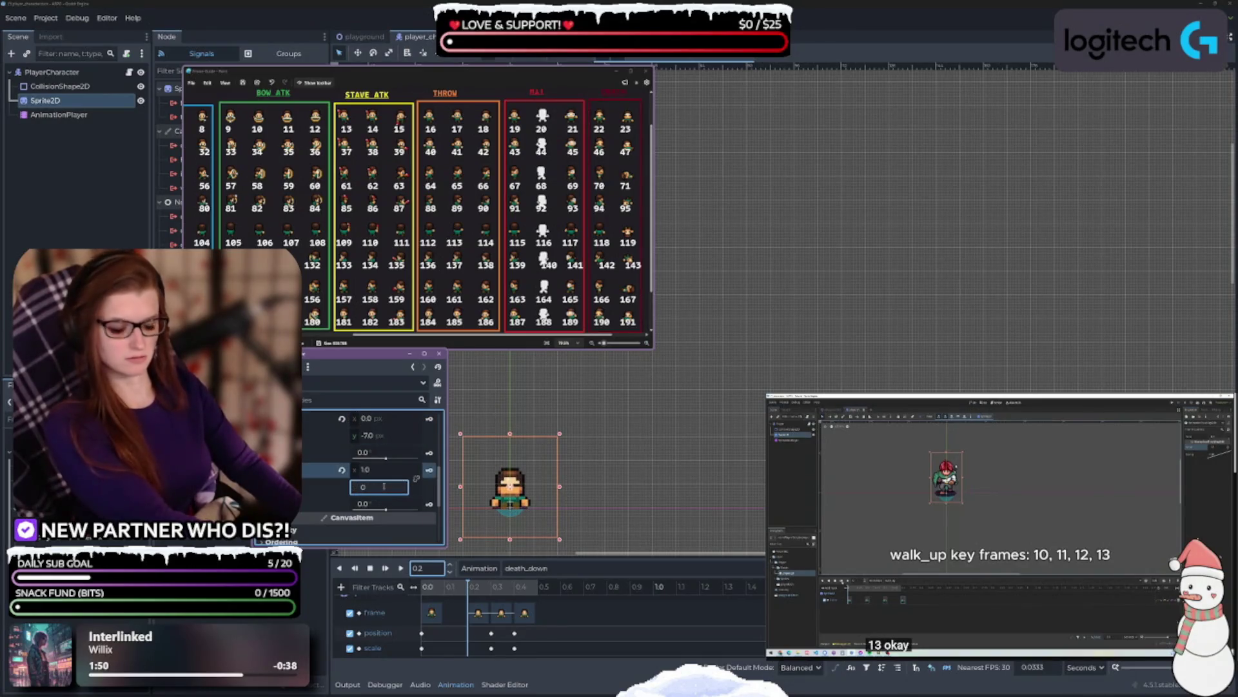
type("1")
key("Return")
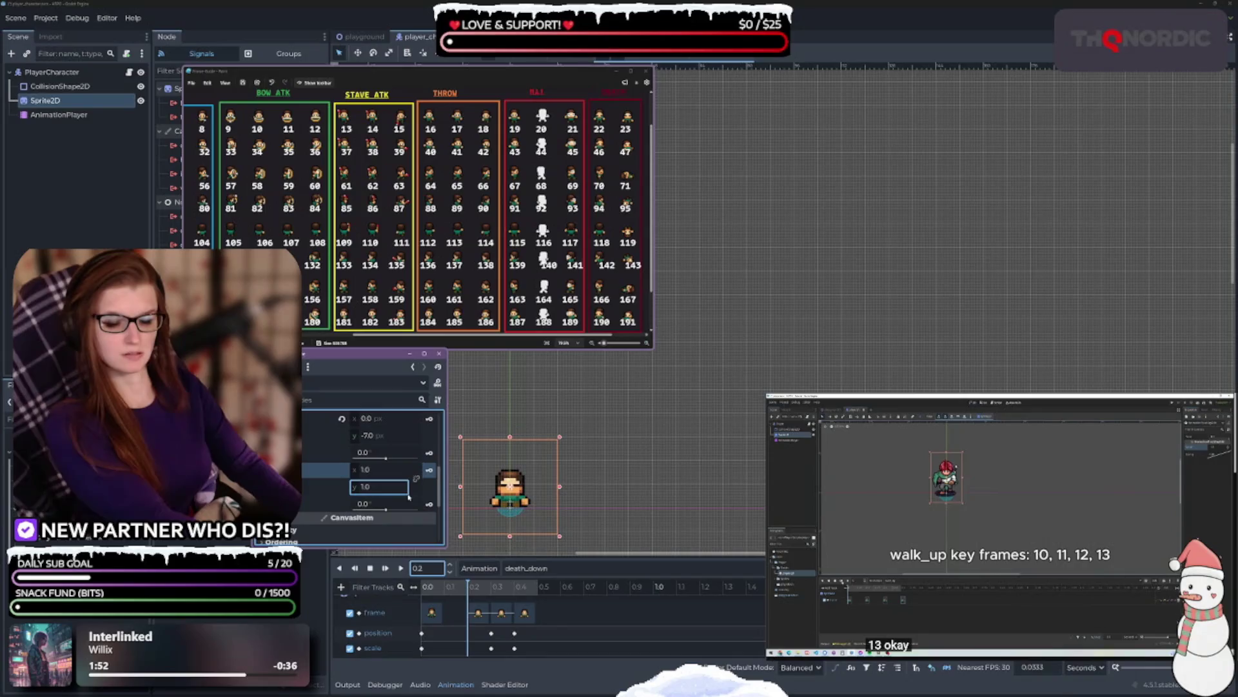
left_click(429, 419)
left_click(430, 470)
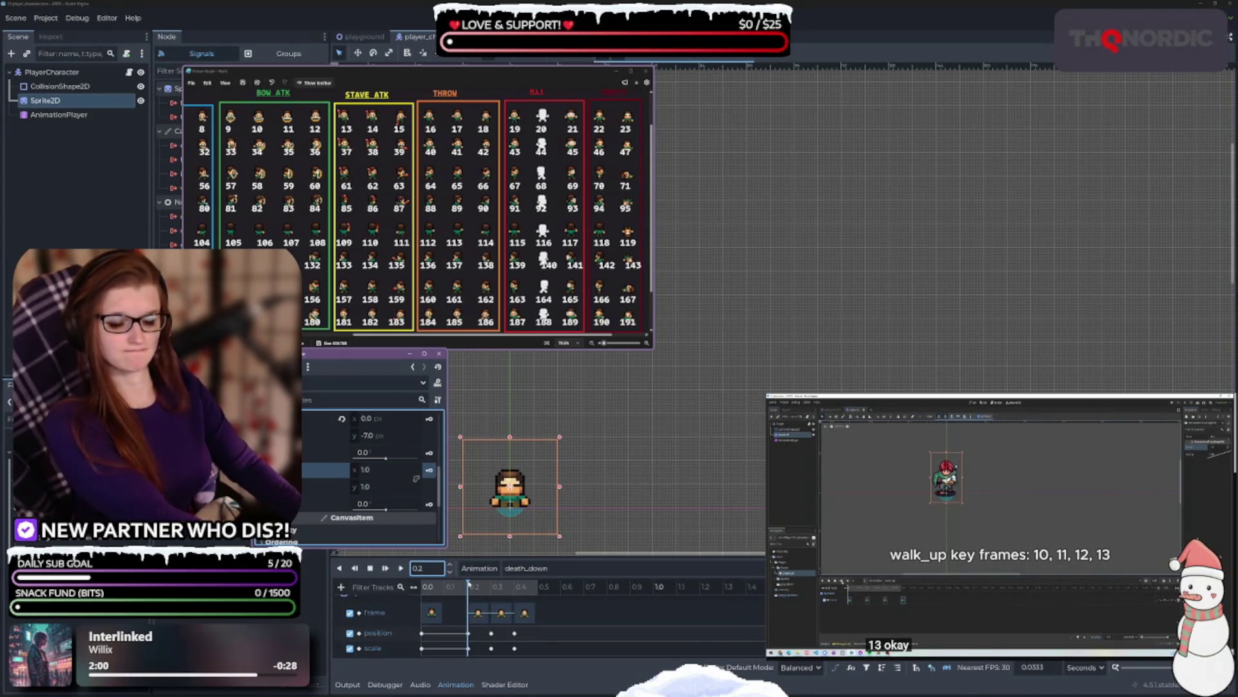
left_click(401, 569)
left_click(401, 568)
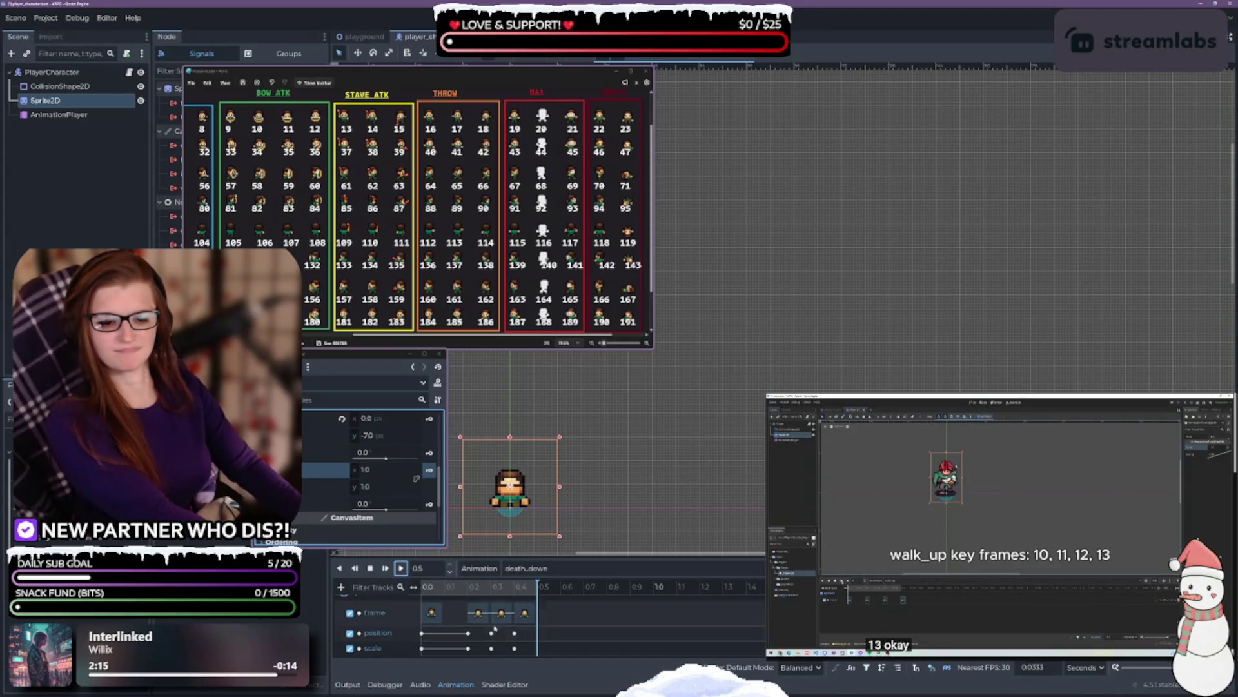
left_click_drag(460, 632, 500, 640)
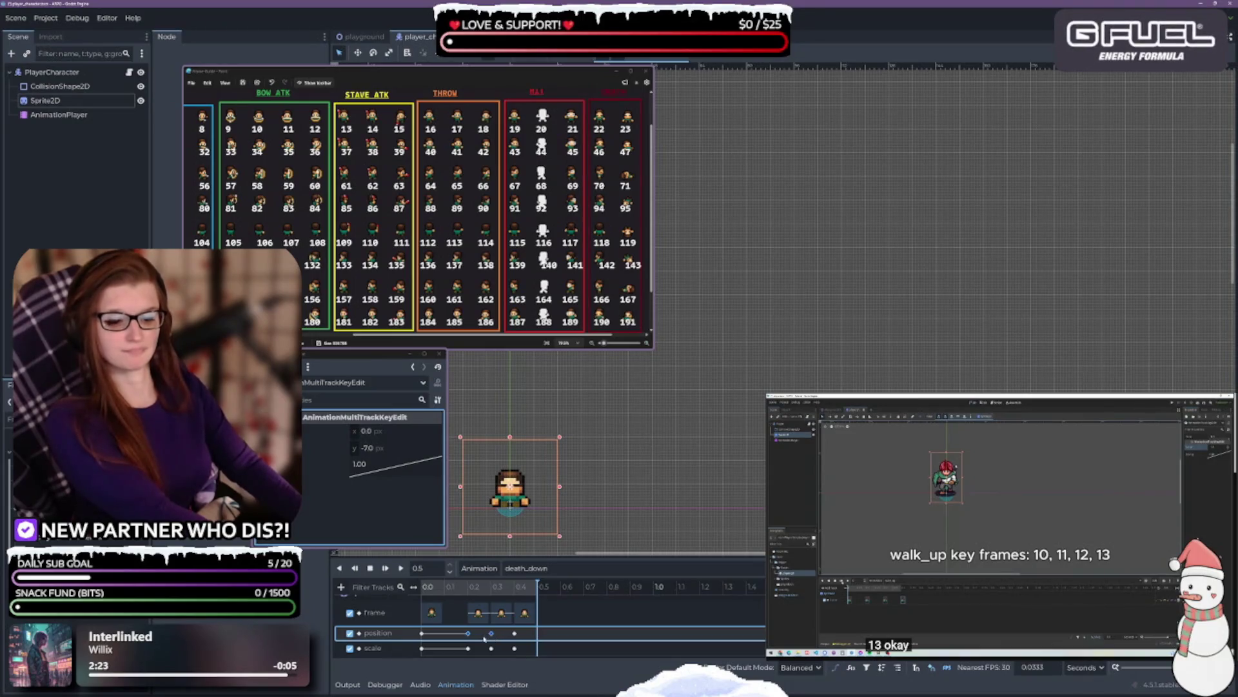
left_click_drag(462, 632, 499, 654)
left_click(379, 473)
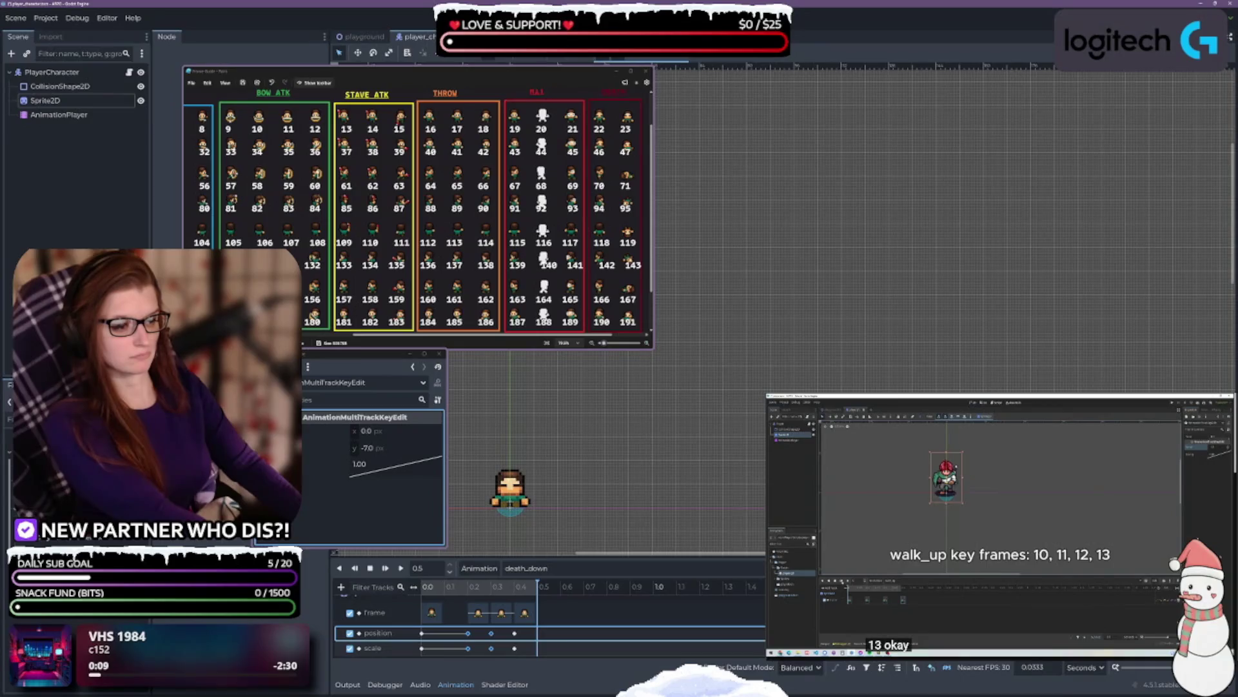
left_click(375, 647)
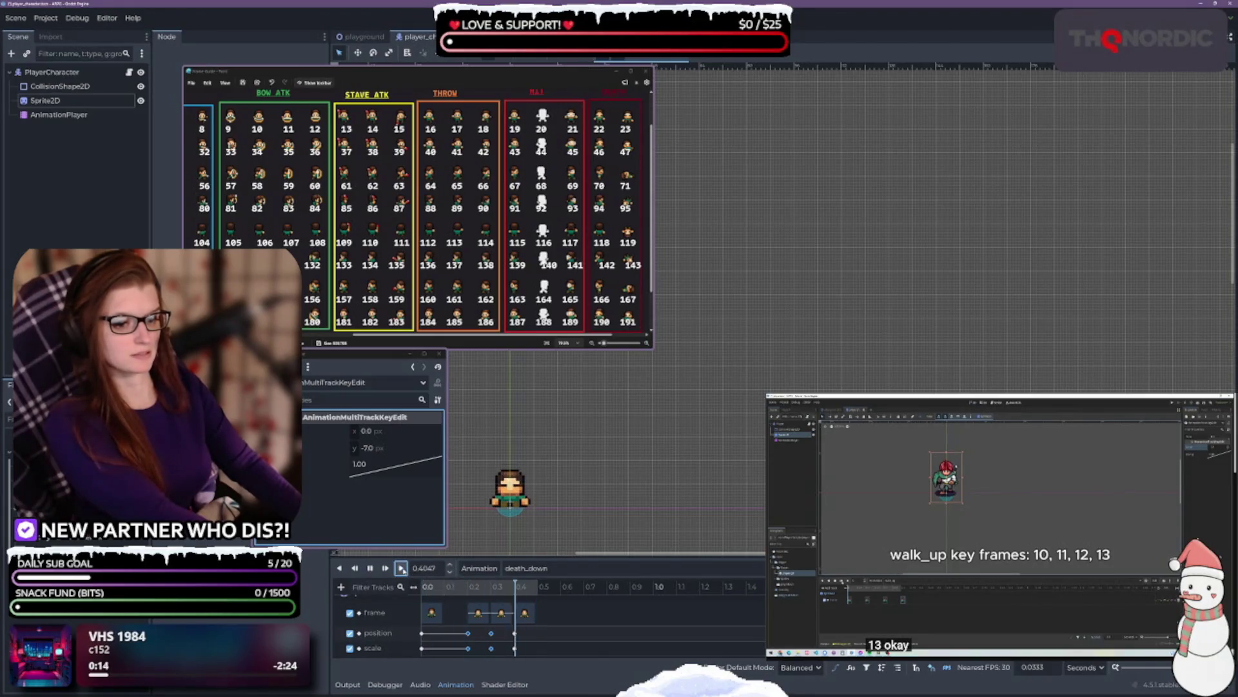
left_click(554, 650)
left_click_drag(530, 649, 476, 629)
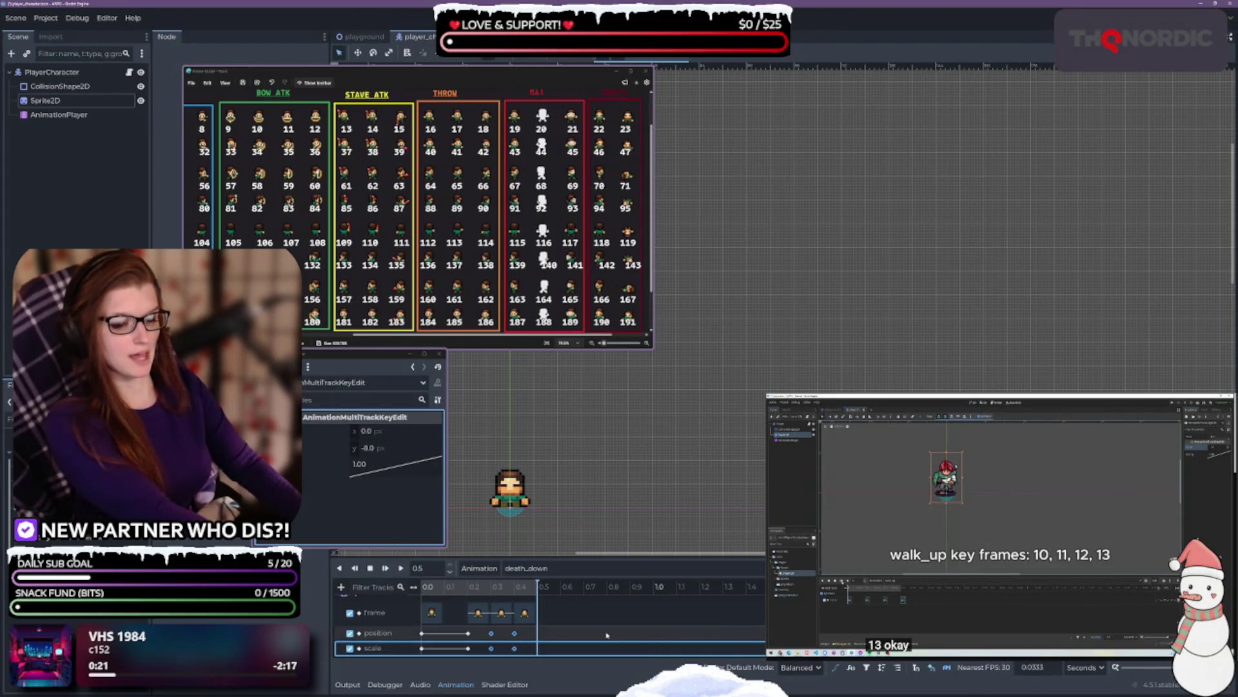
left_click(400, 567)
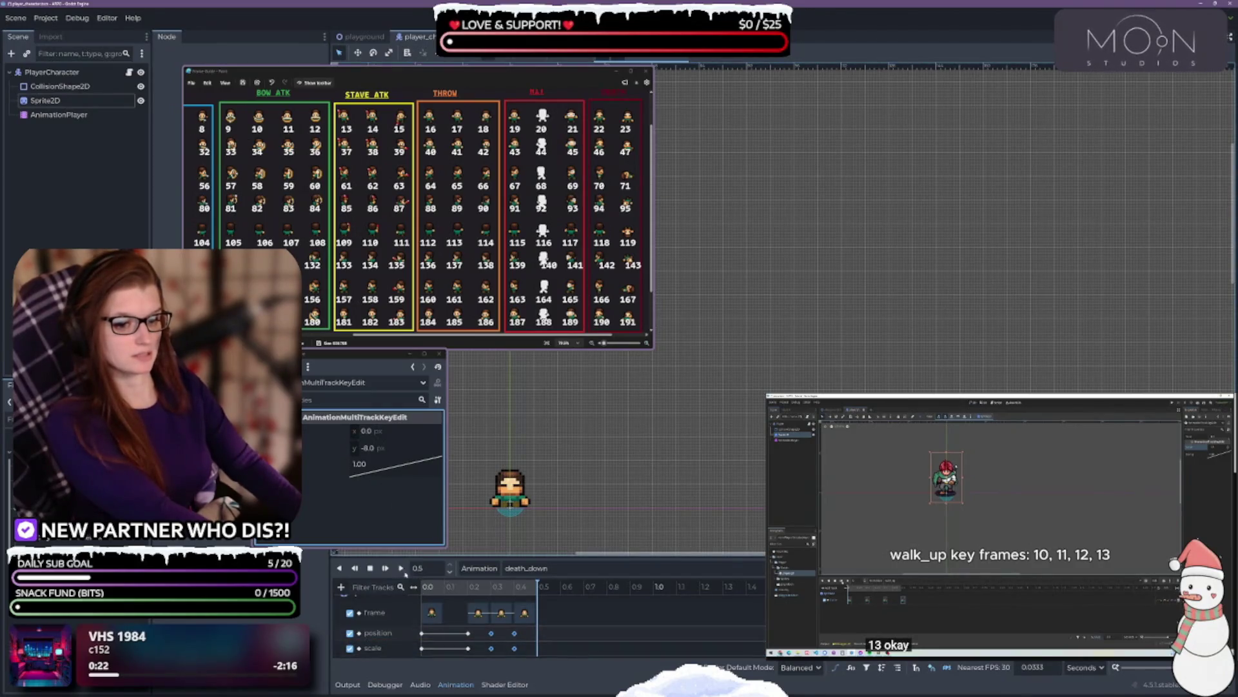
left_click(544, 645)
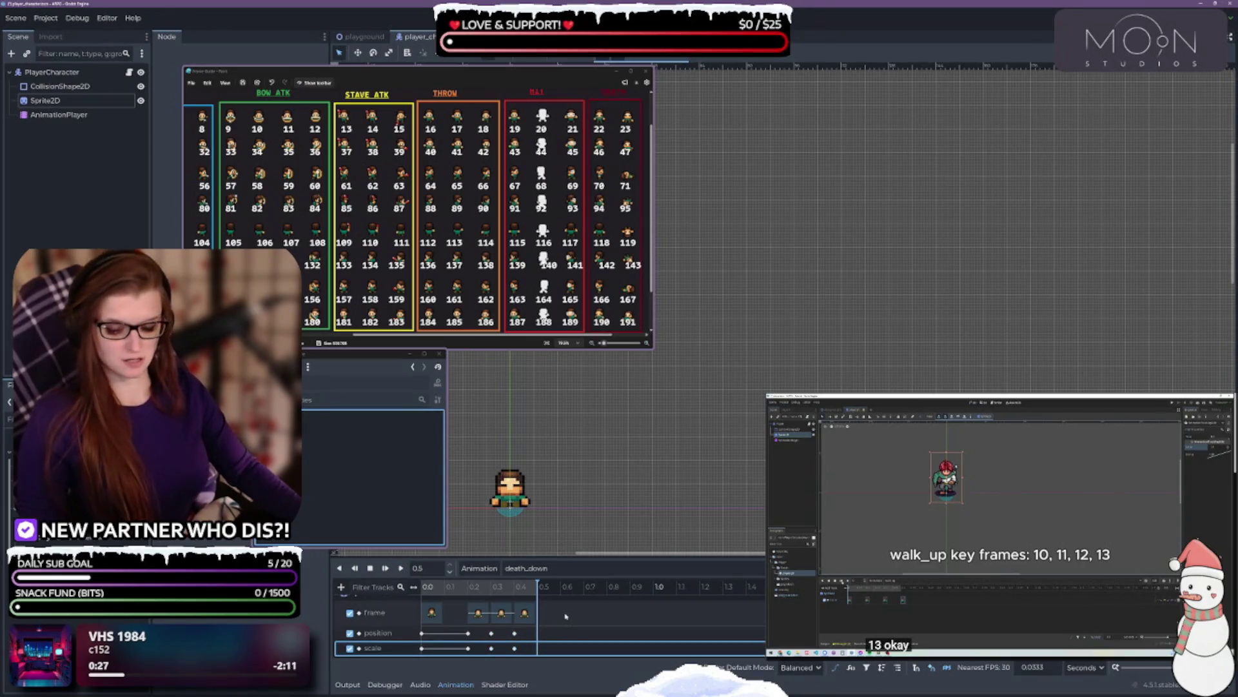
- Keep death_down current and bring up the animation library manager
left_click(567, 569)
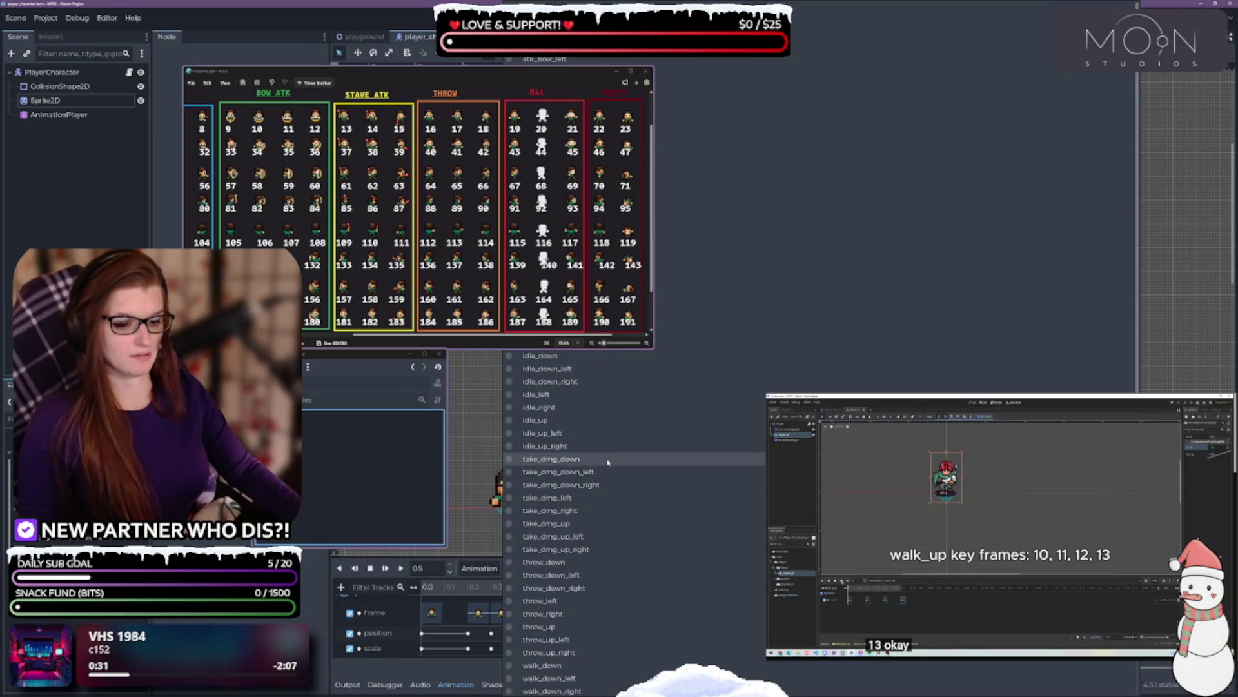
left_click_drag(420, 69, 266, 42)
left_click(567, 569)
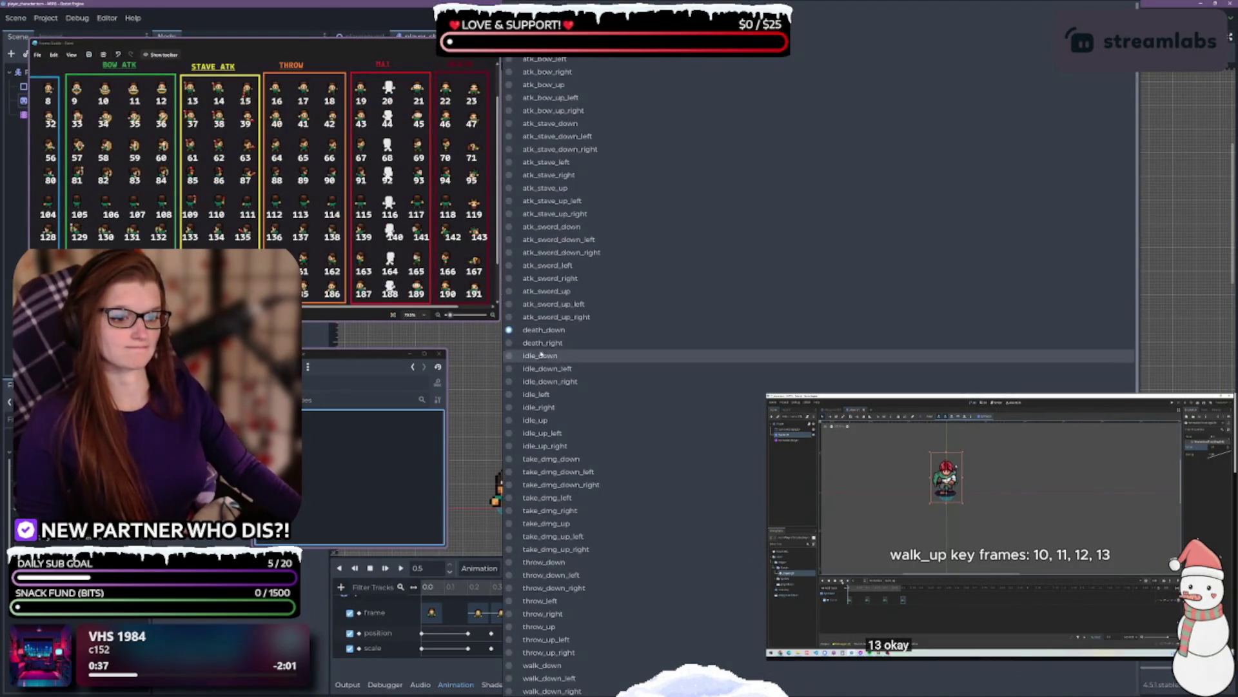
left_click(478, 570)
left_click(478, 570)
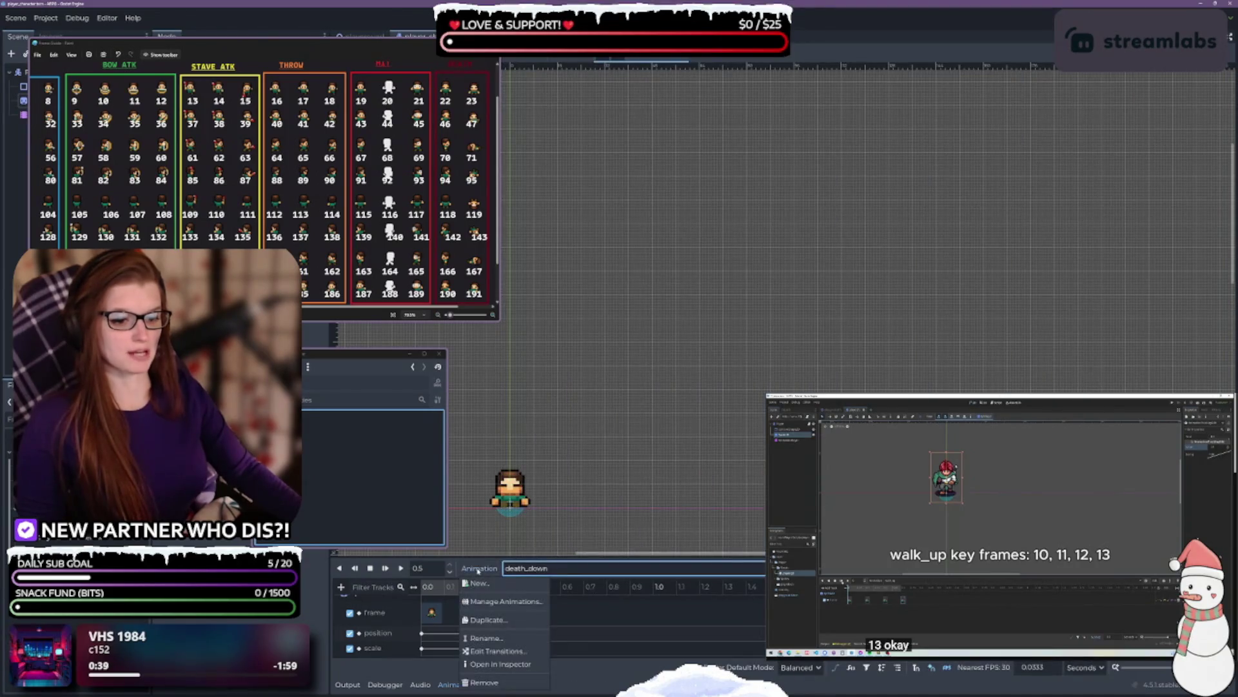
left_click(504, 601)
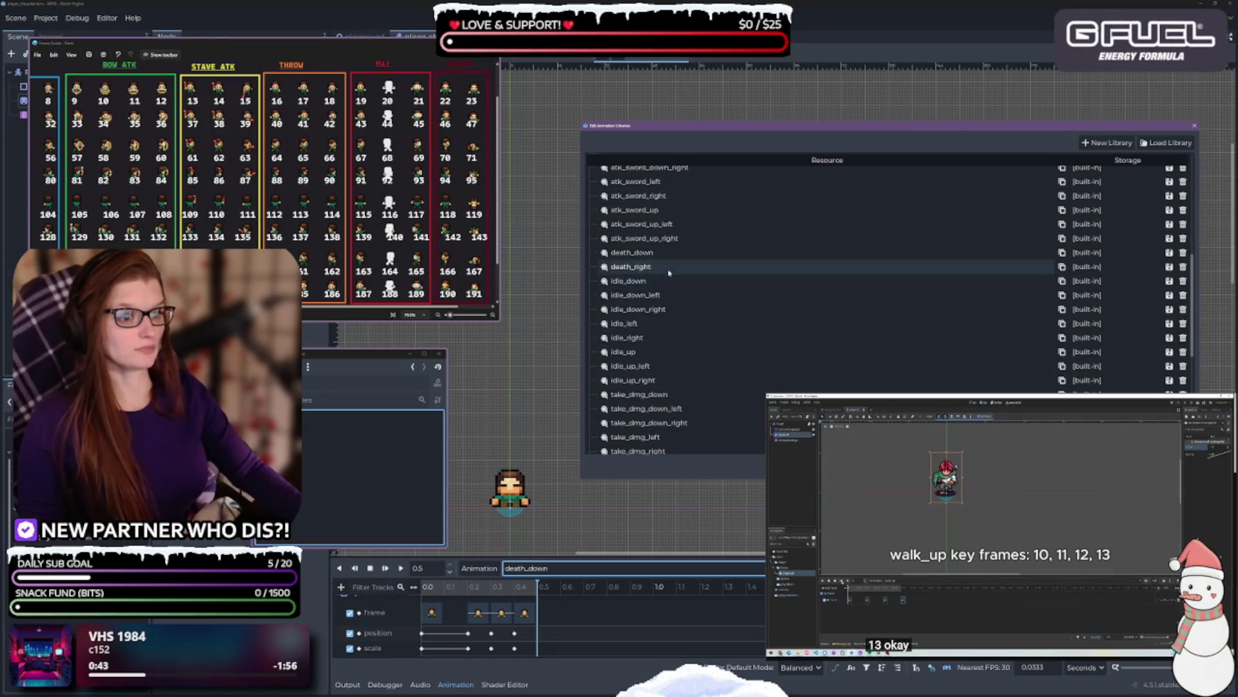
- Delete the old death_right animation from the library
double_click(669, 267)
left_click(1185, 267)
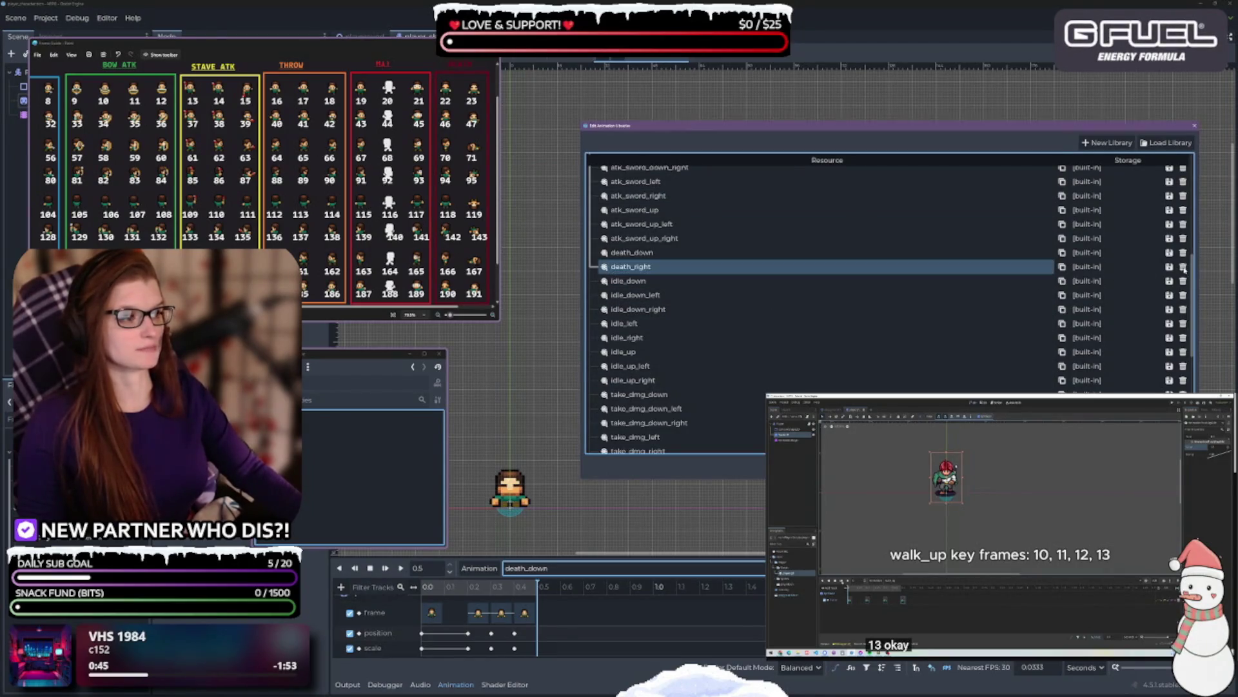
left_click(1184, 267)
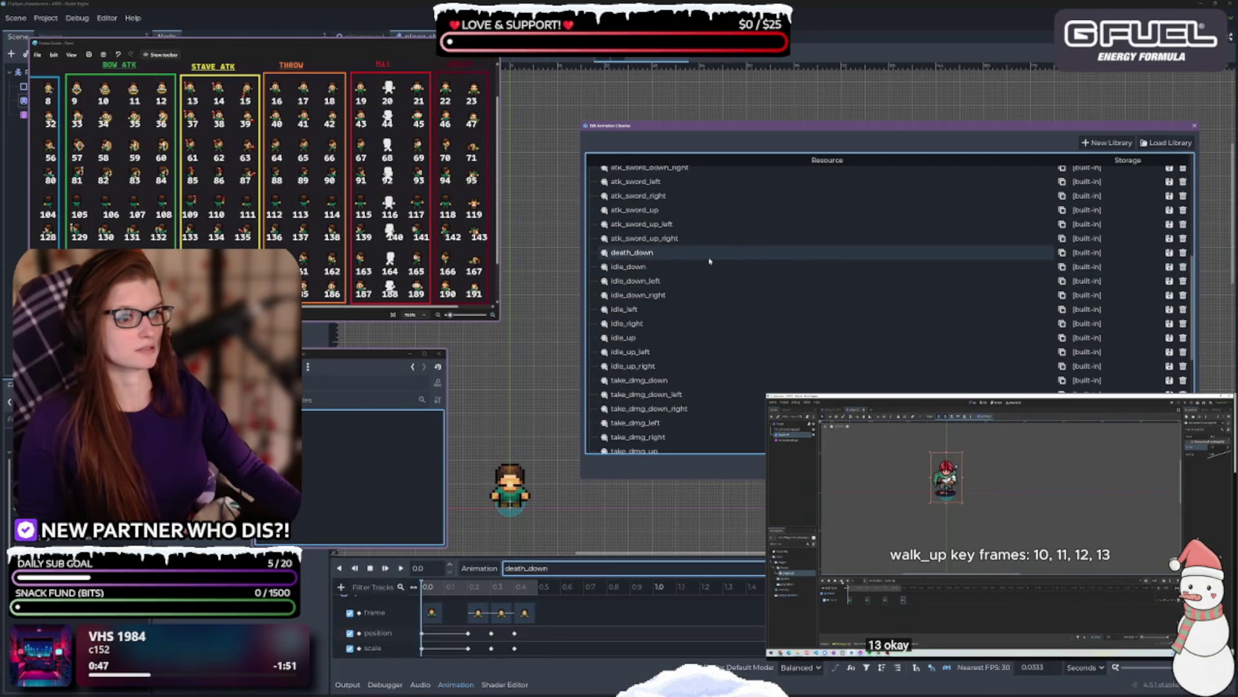
- Duplicate death_down and rename the copy from 'death_down (2)' to death_right
double_click(704, 253)
left_click(1063, 253)
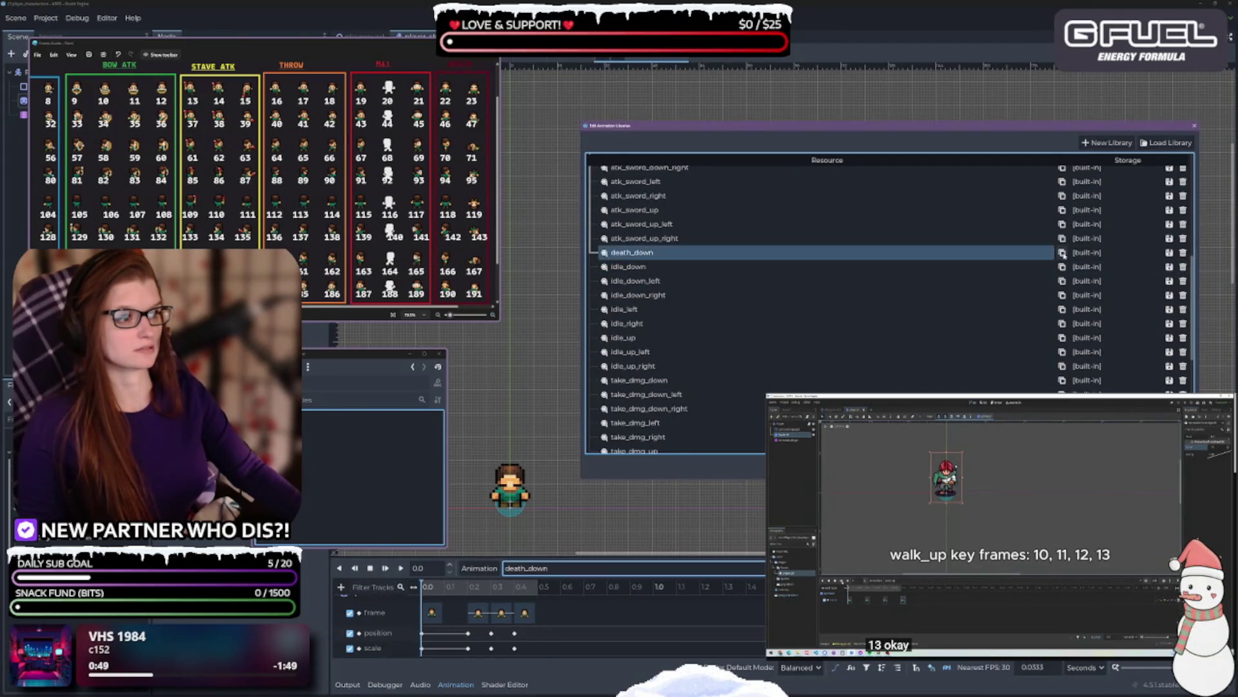
scroll(1032, 226, "up", 10)
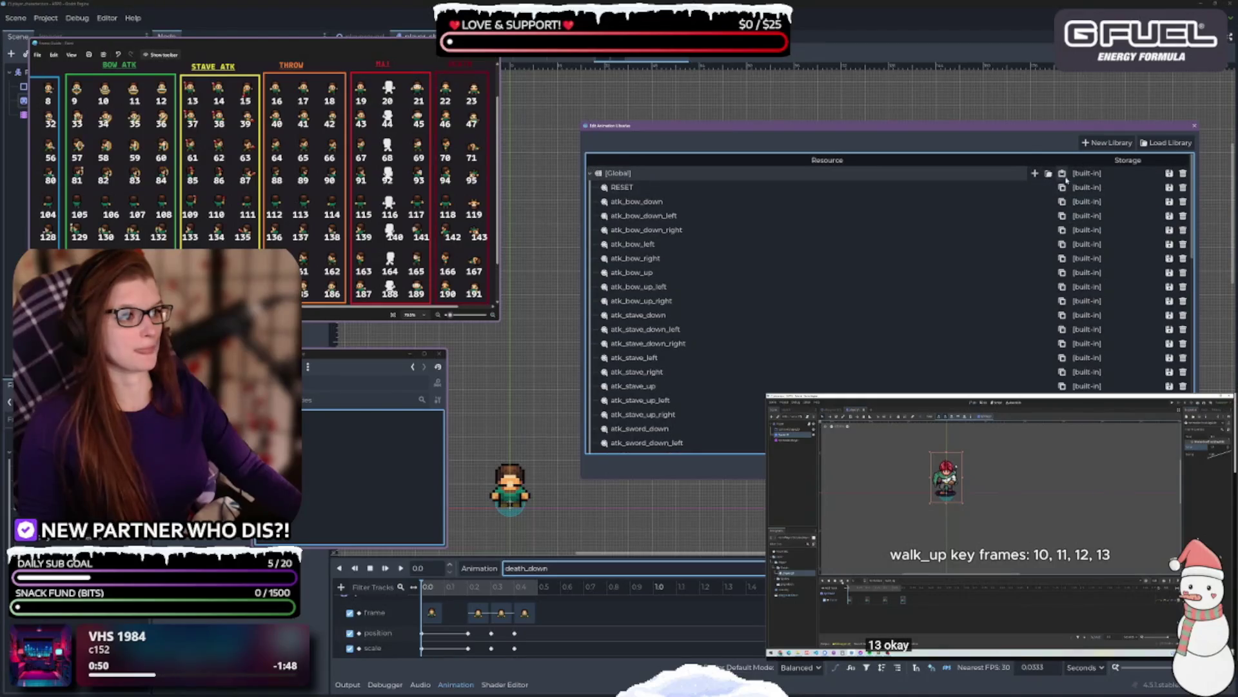
scroll(706, 316, "down", 5)
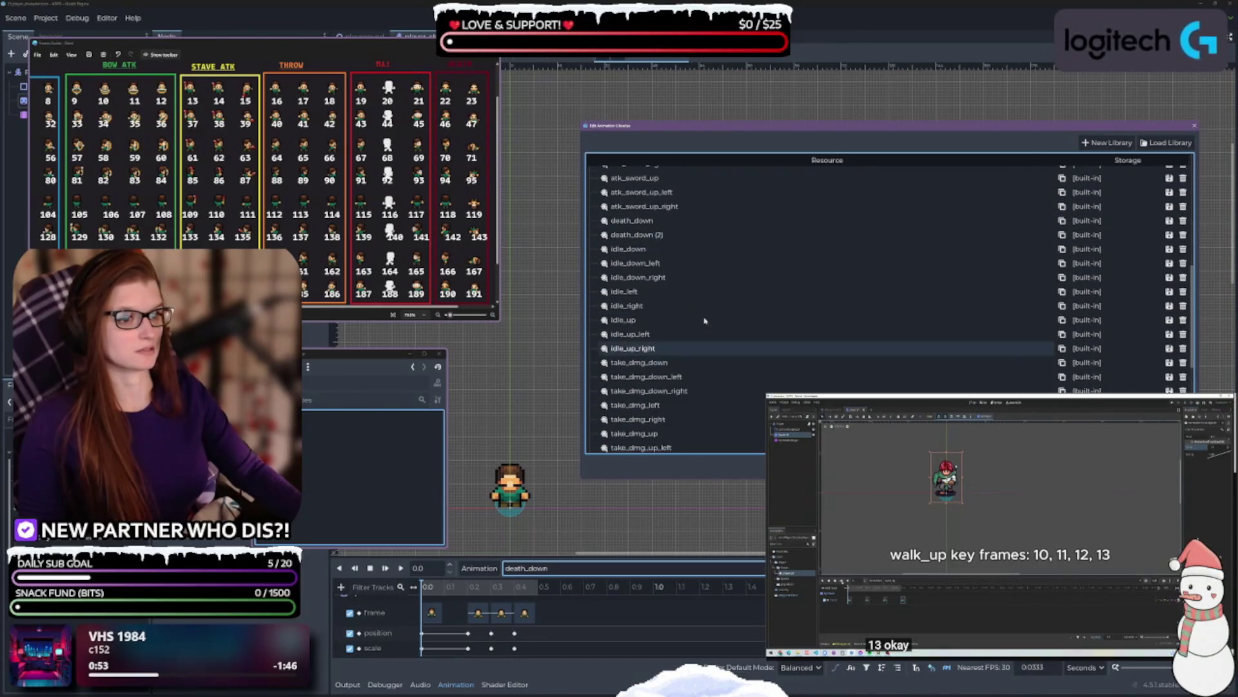
double_click(723, 235)
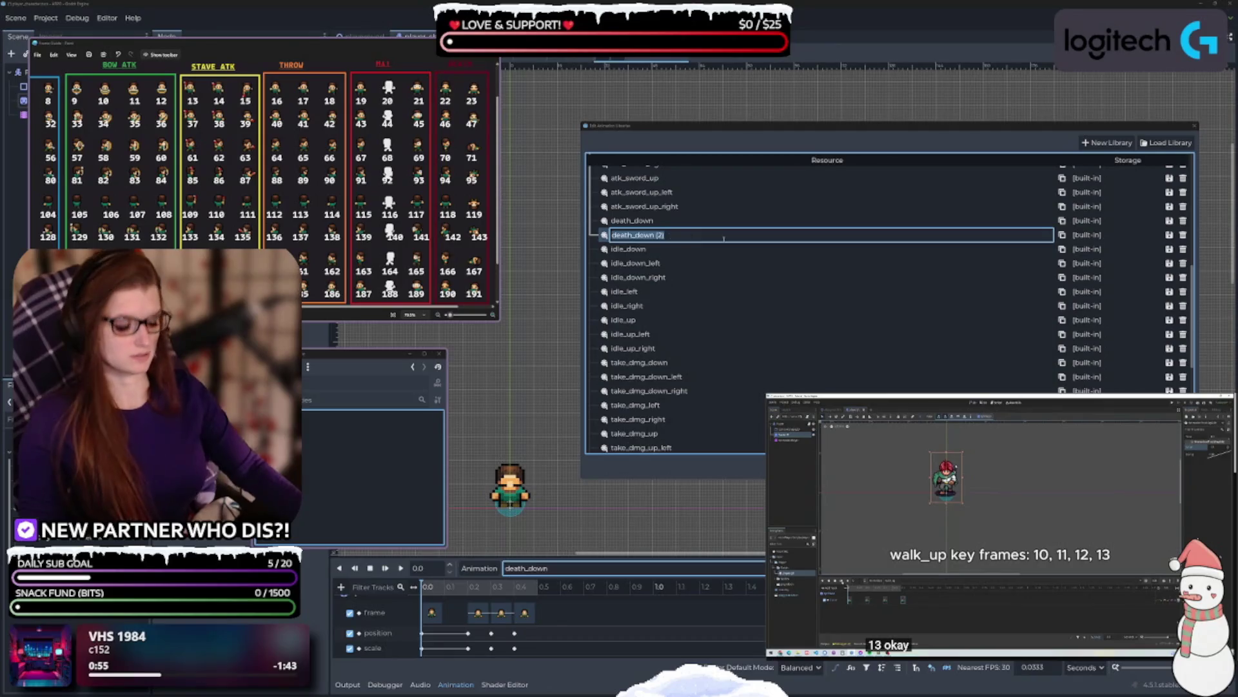
key("BackSpace")
key("BackSpace")
key("BackSpace")
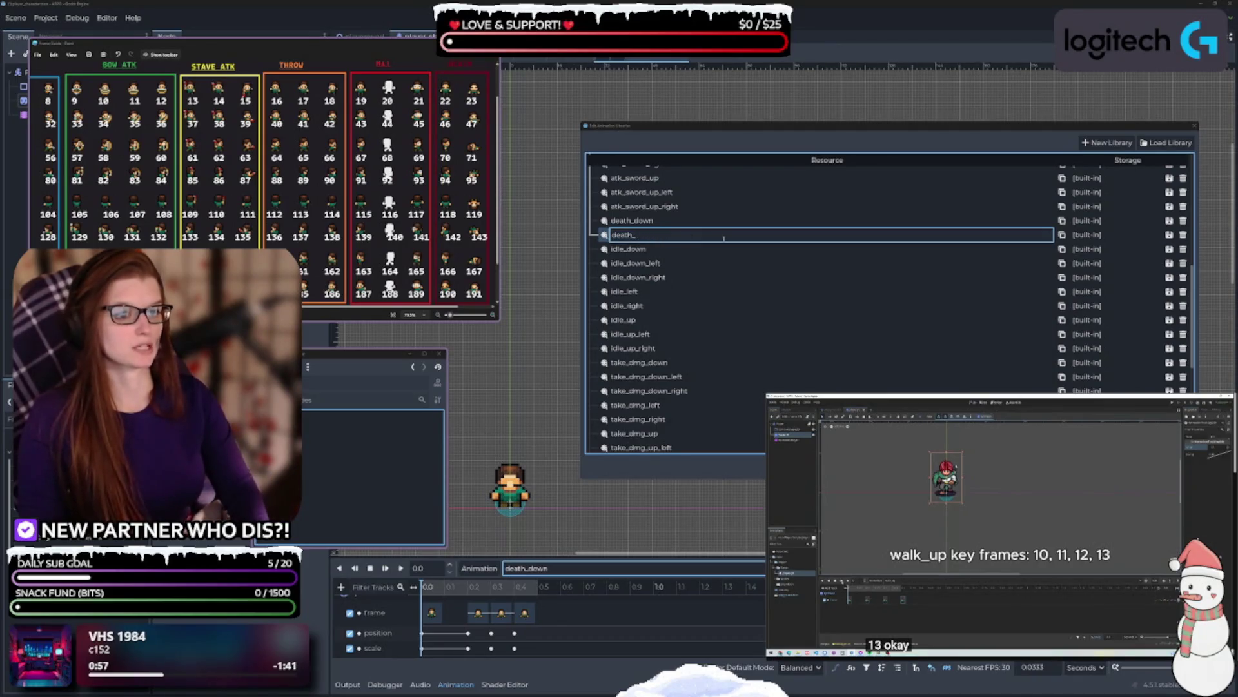
type("r")
key("BackSpace")
type("u")
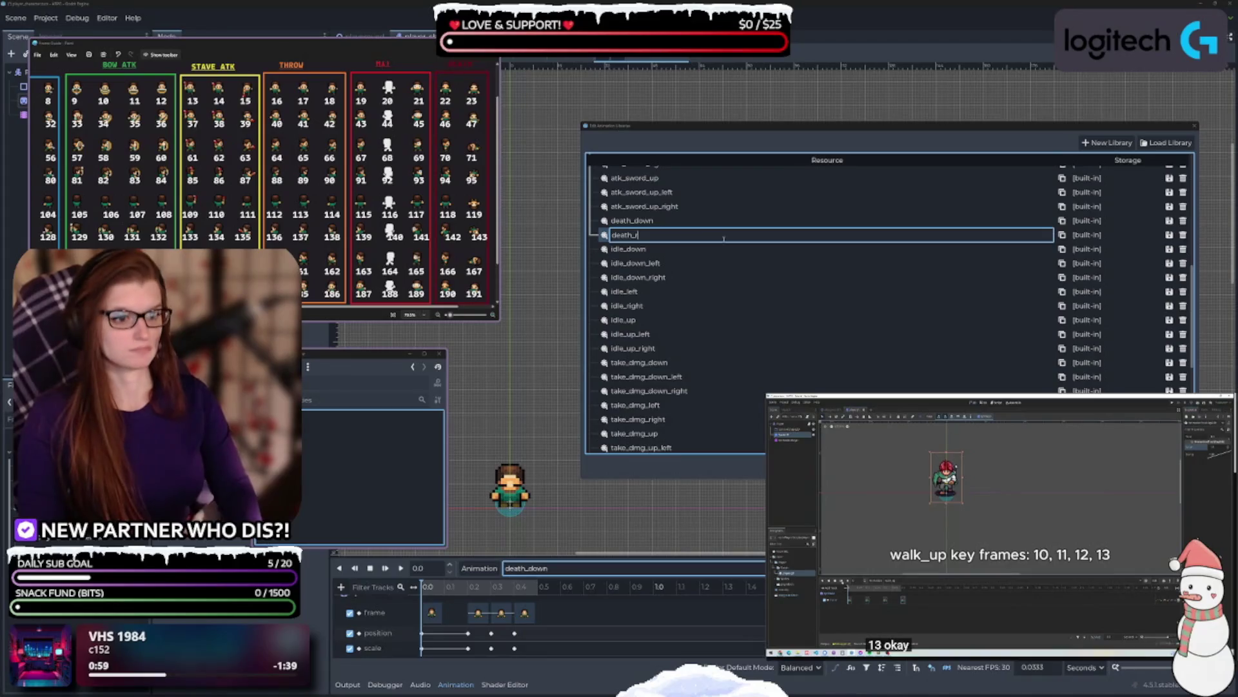
type("ht")
key("Return")
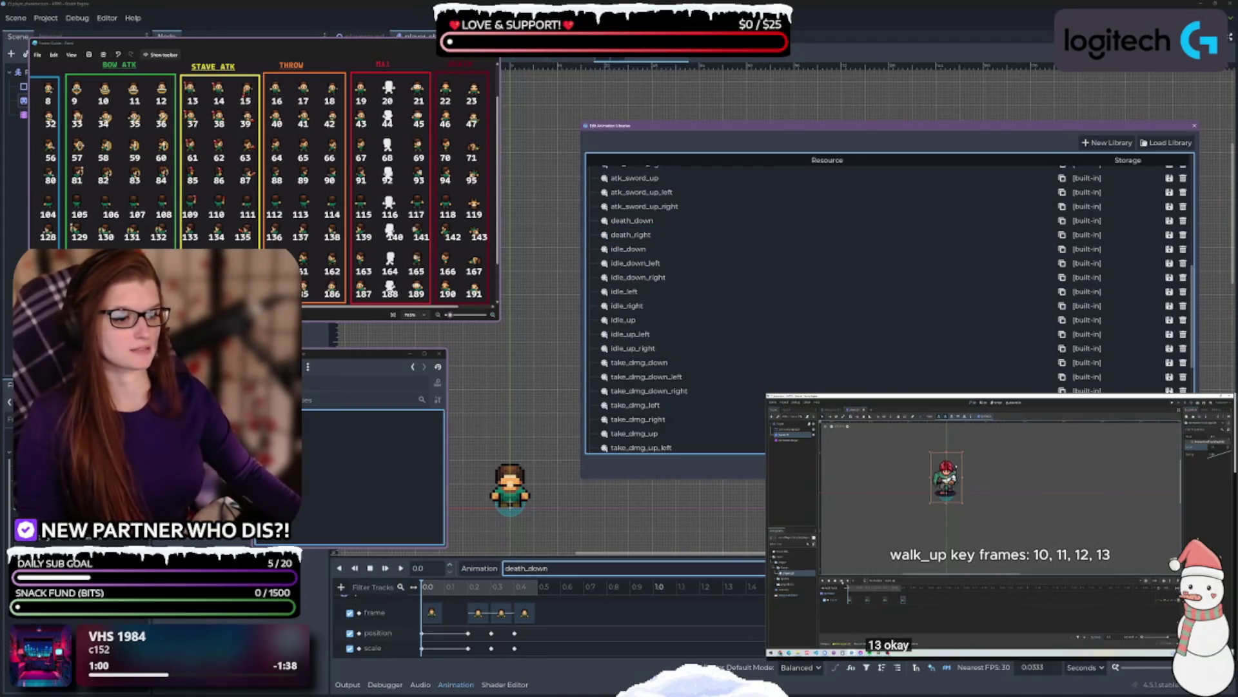
key("Escape")
left_click(581, 568)
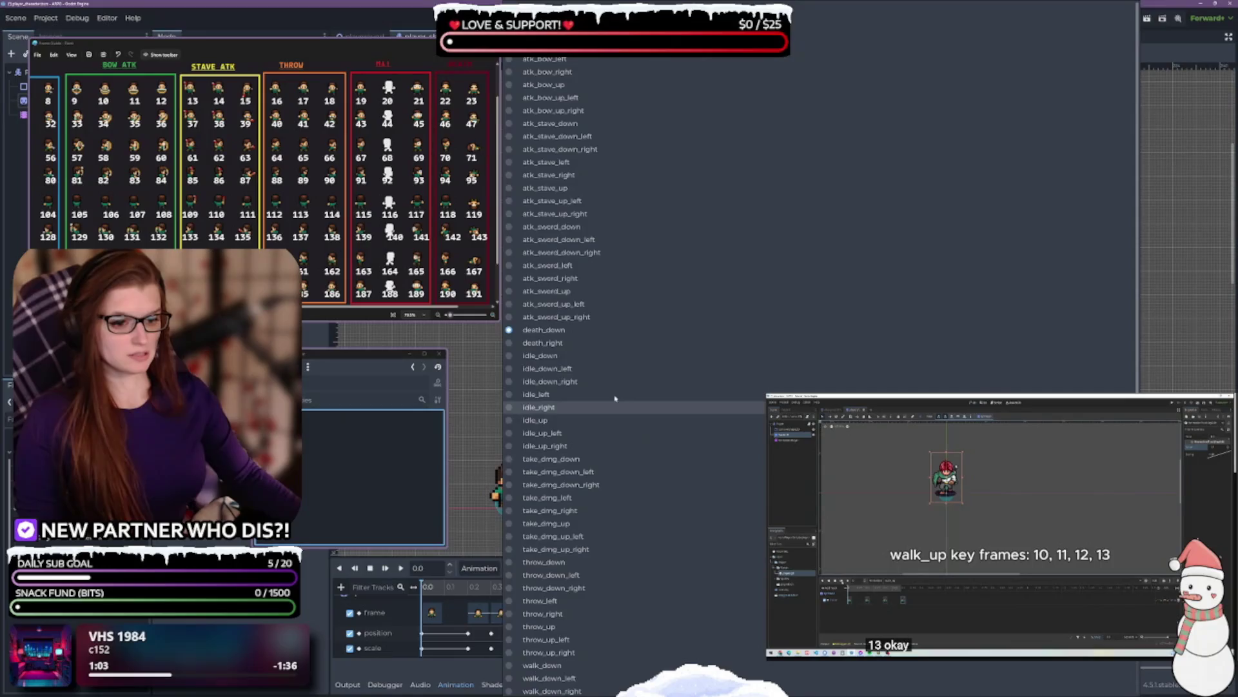
- In death_right, set the selected frame keys to sprite frame 71
left_click(543, 343)
left_click_drag(556, 619, 418, 605)
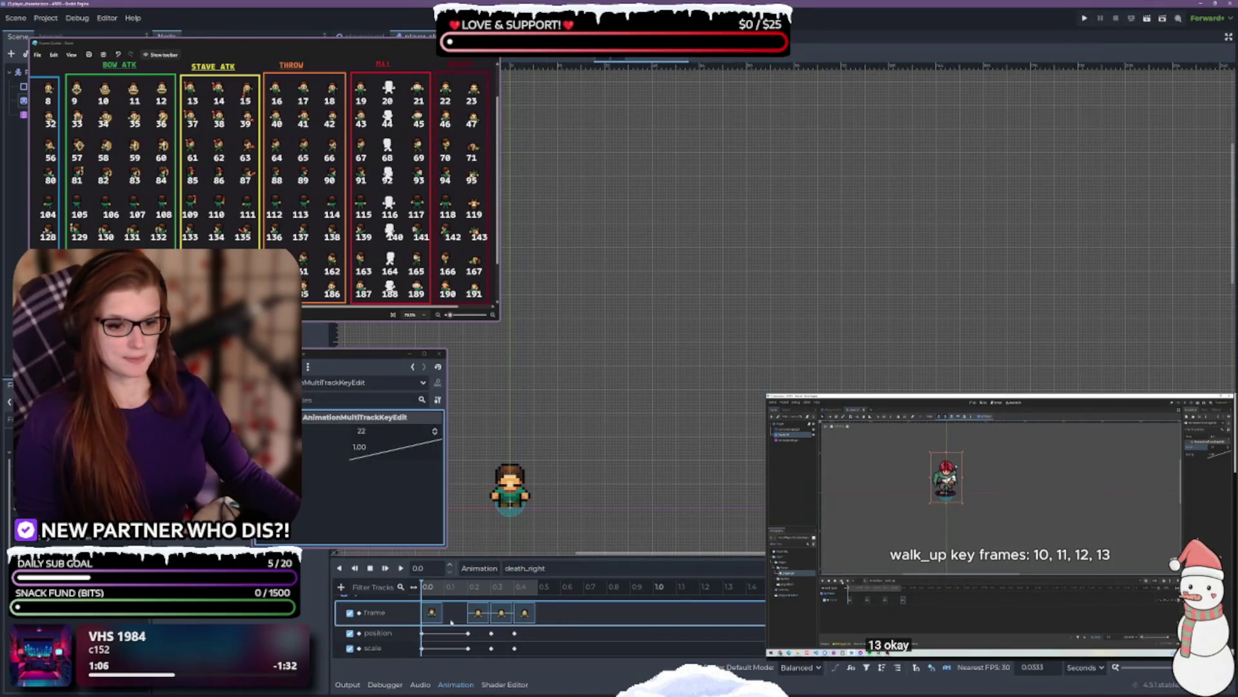
left_click(374, 431)
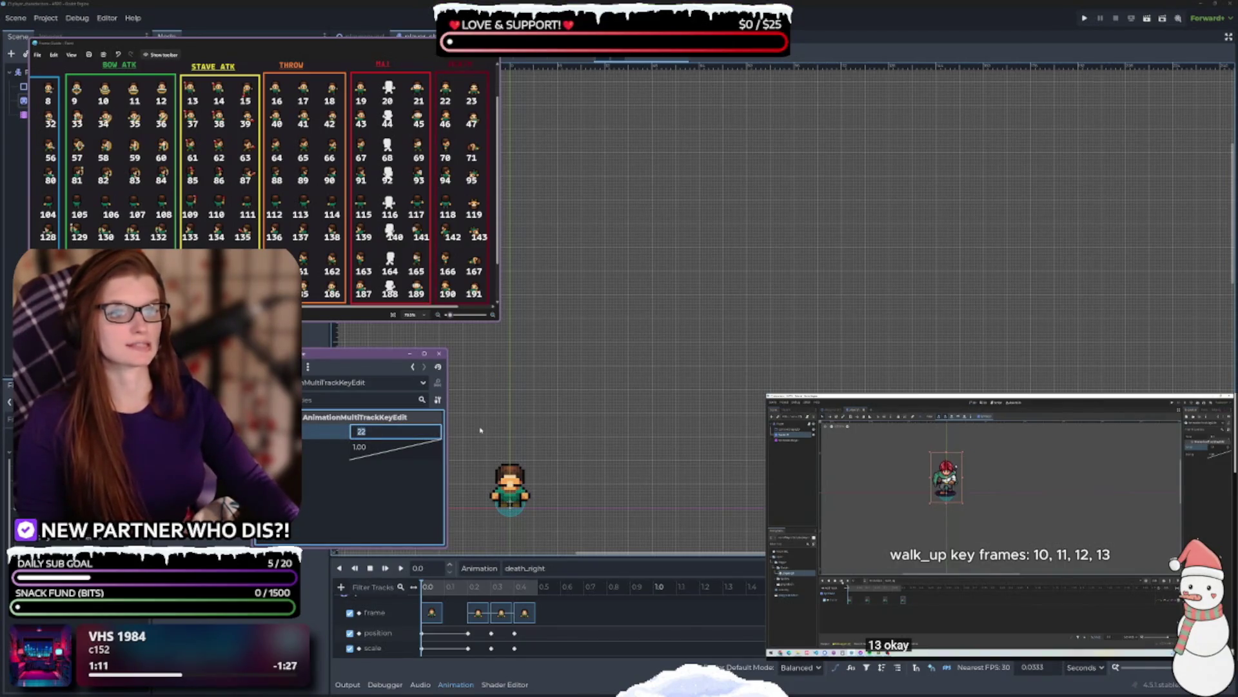
type("70")
key("Return")
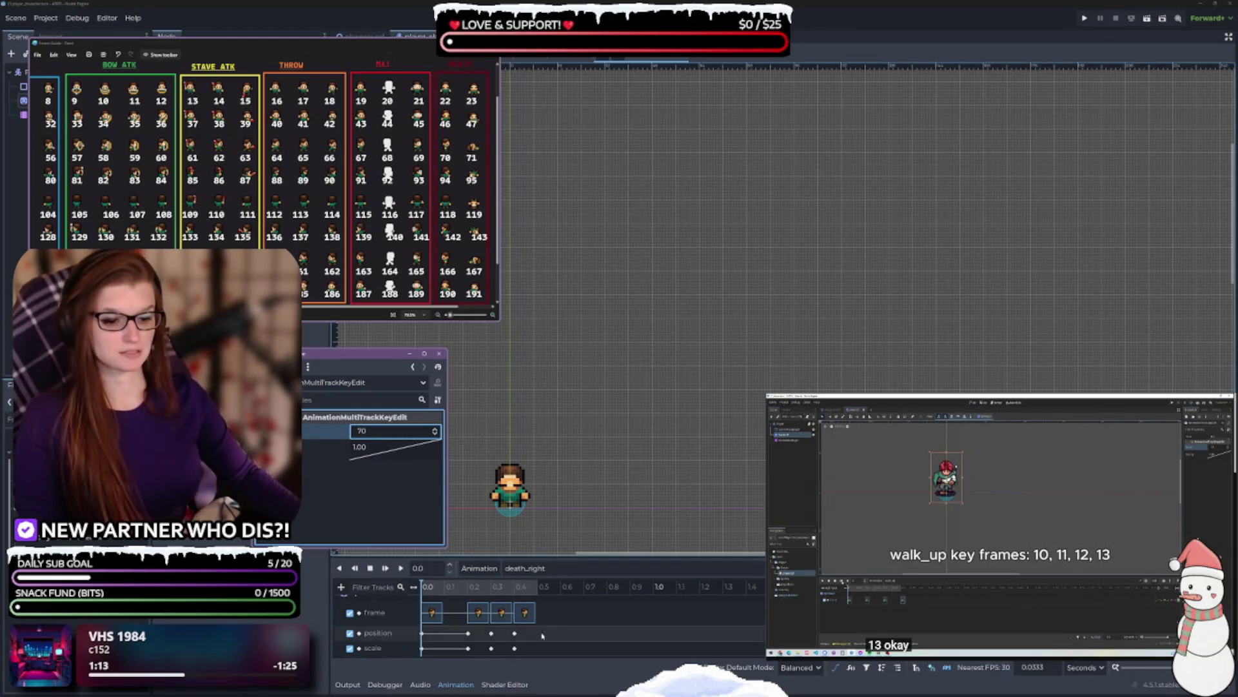
left_click(482, 620)
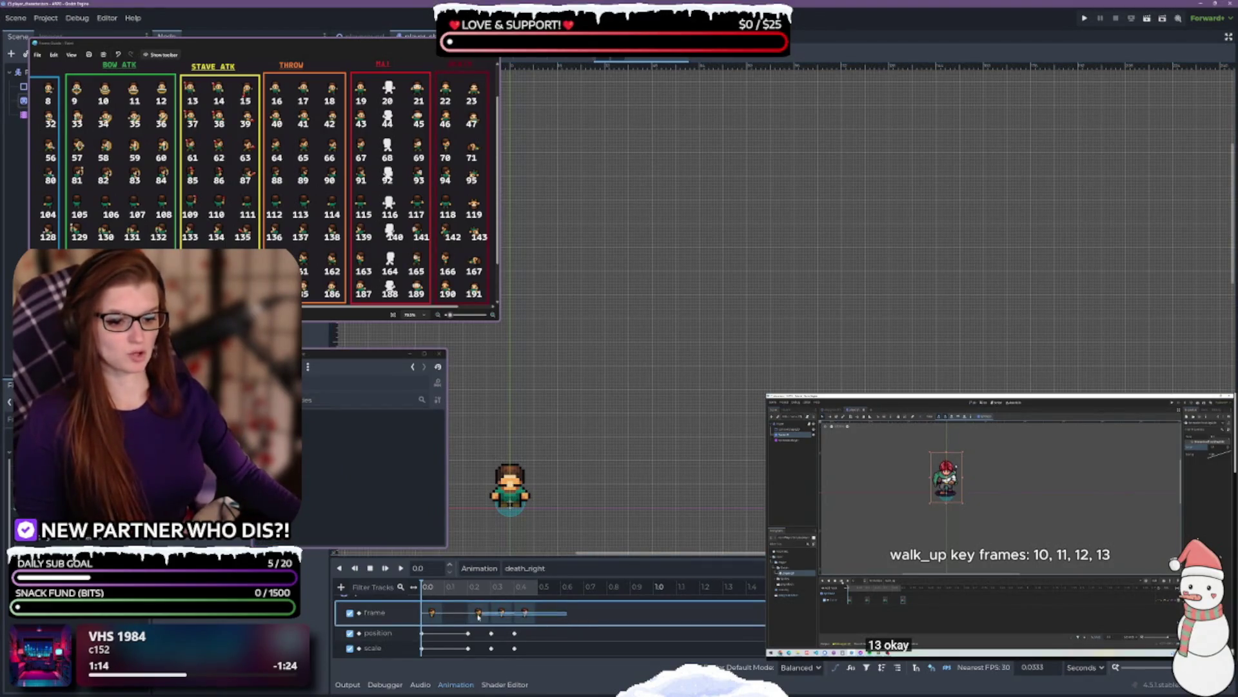
left_click(372, 436)
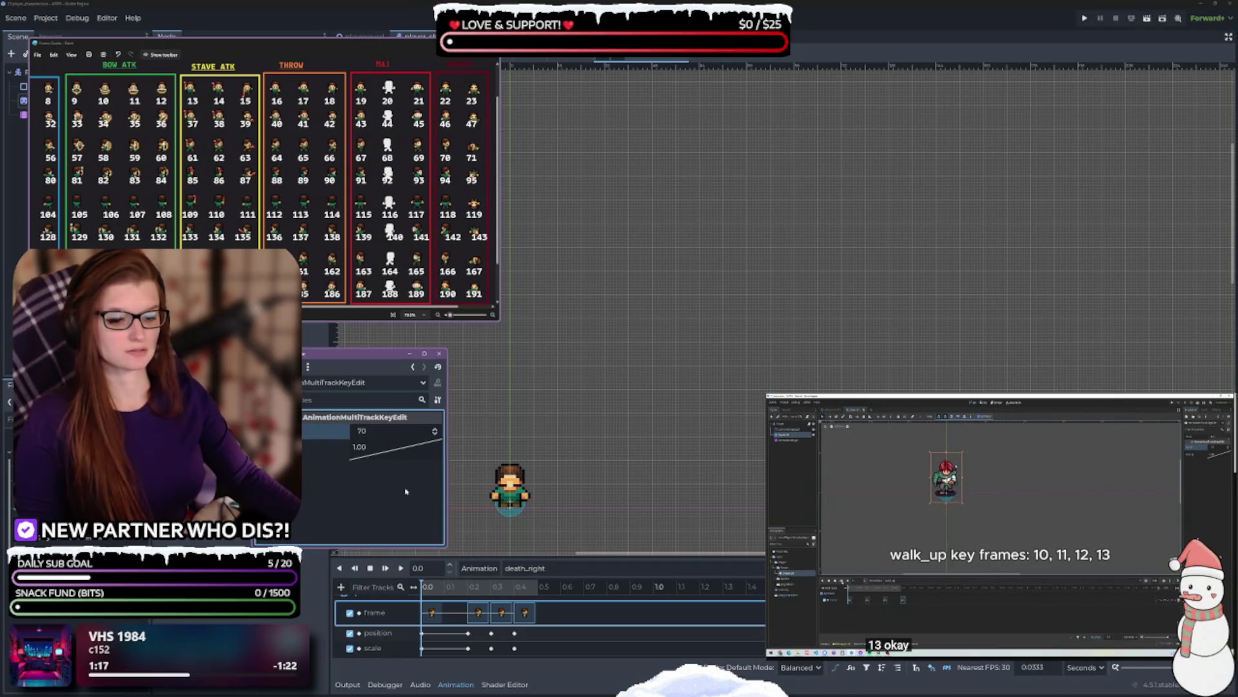
left_click(435, 429)
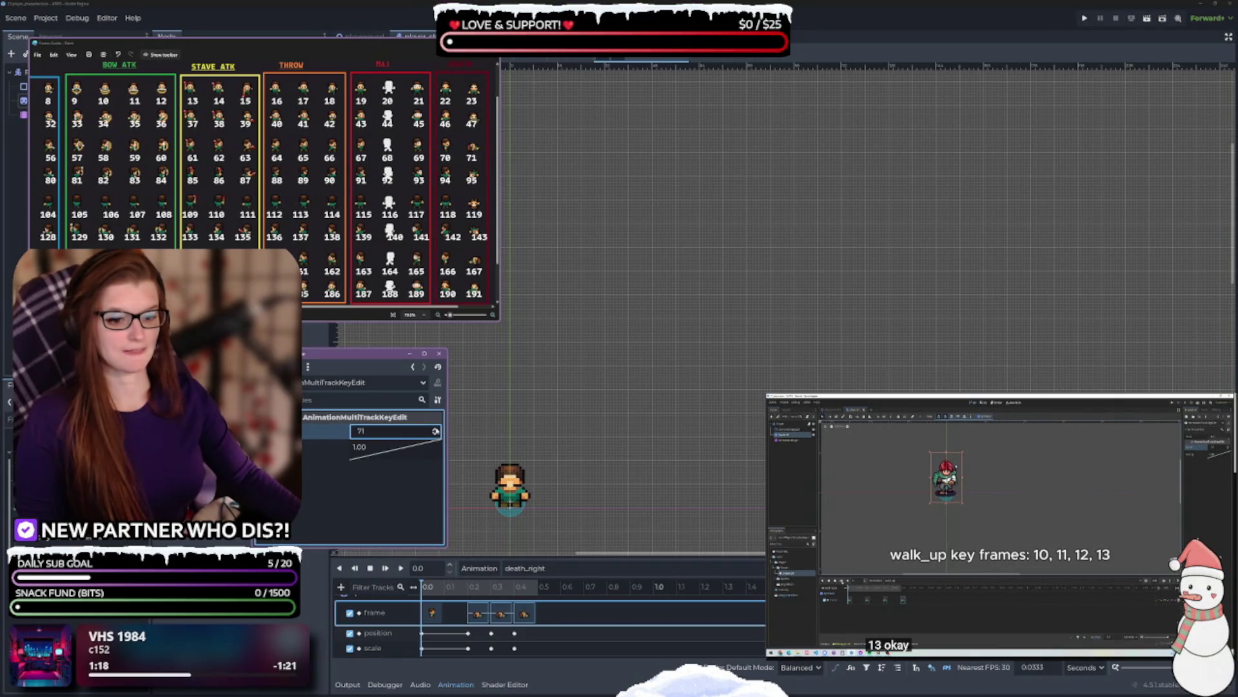
- Replay death_right repeatedly to check the right-facing death frames
left_click(400, 568)
left_click(401, 567)
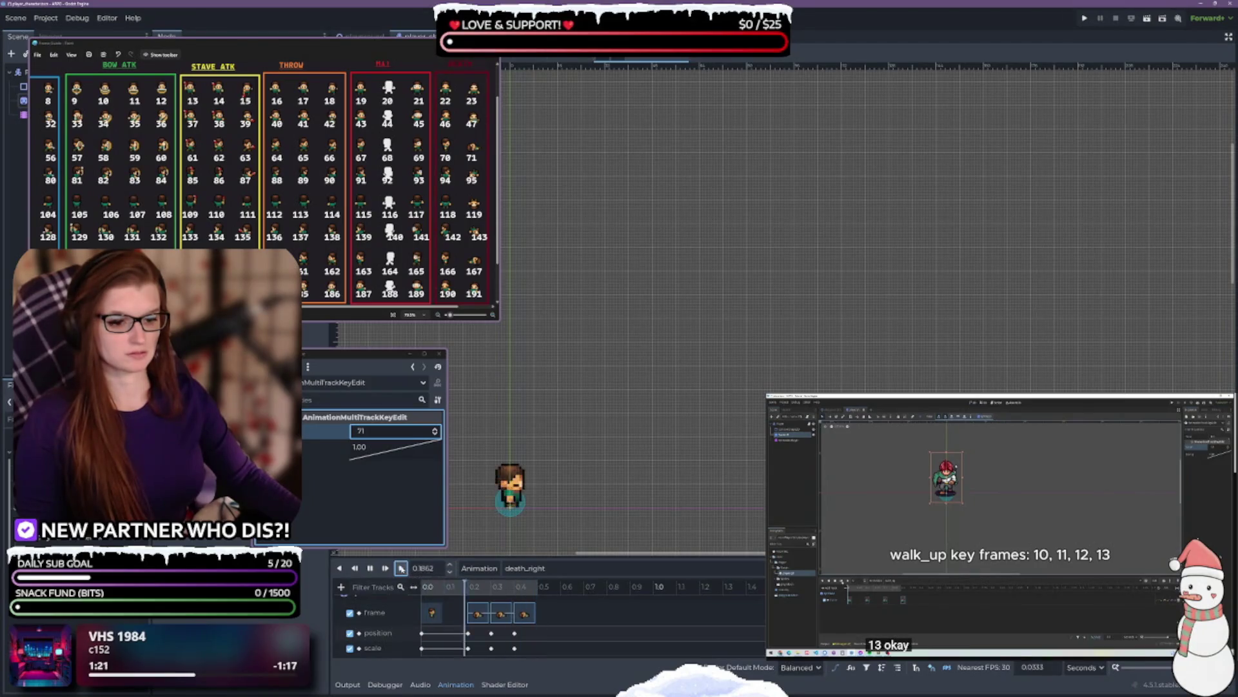
left_click(400, 568)
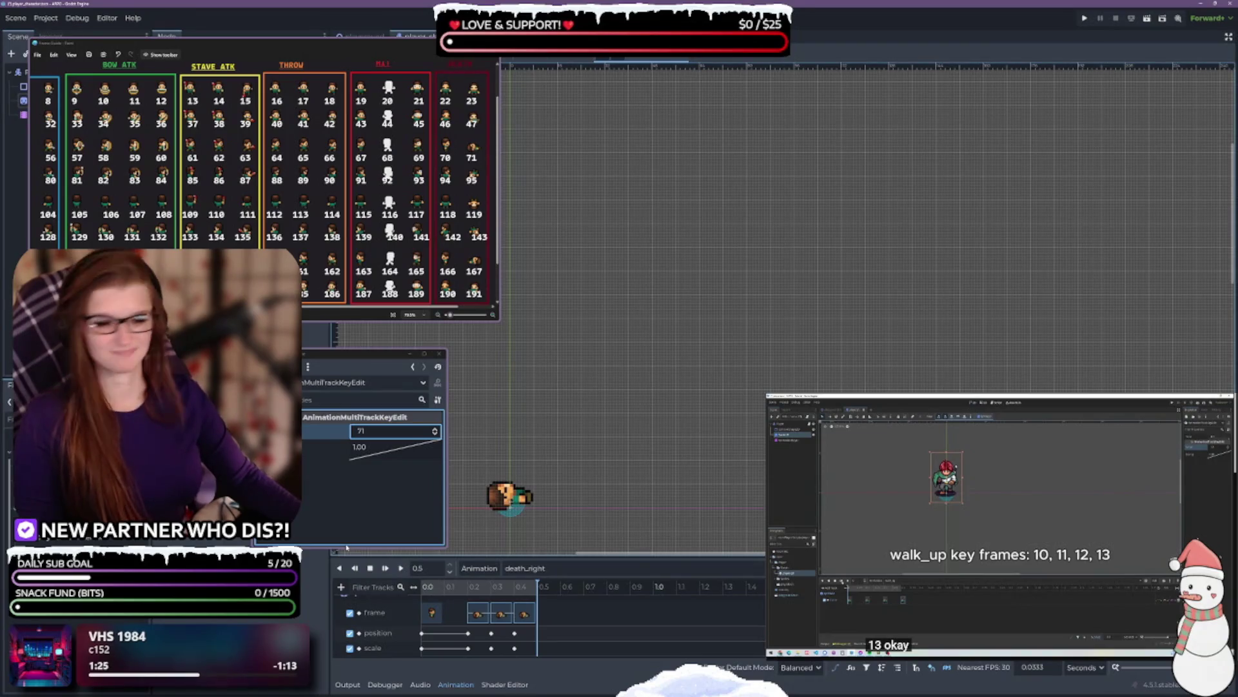
left_click(400, 567)
left_click(400, 568)
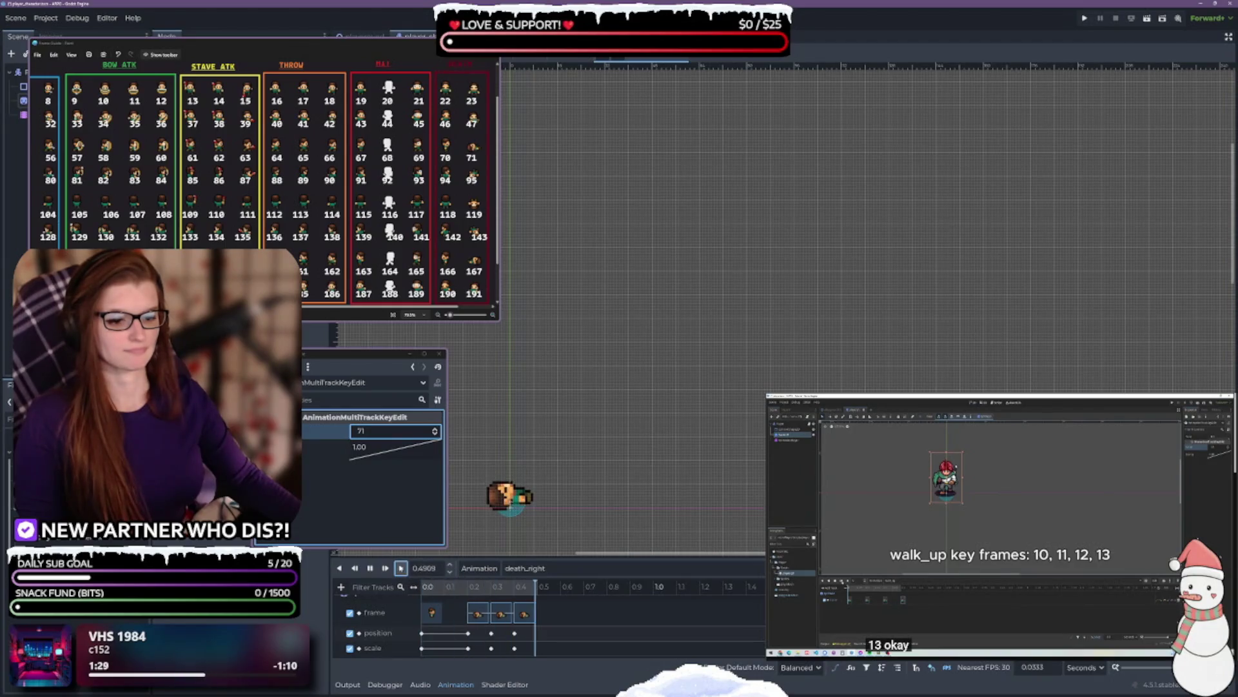
left_click(400, 567)
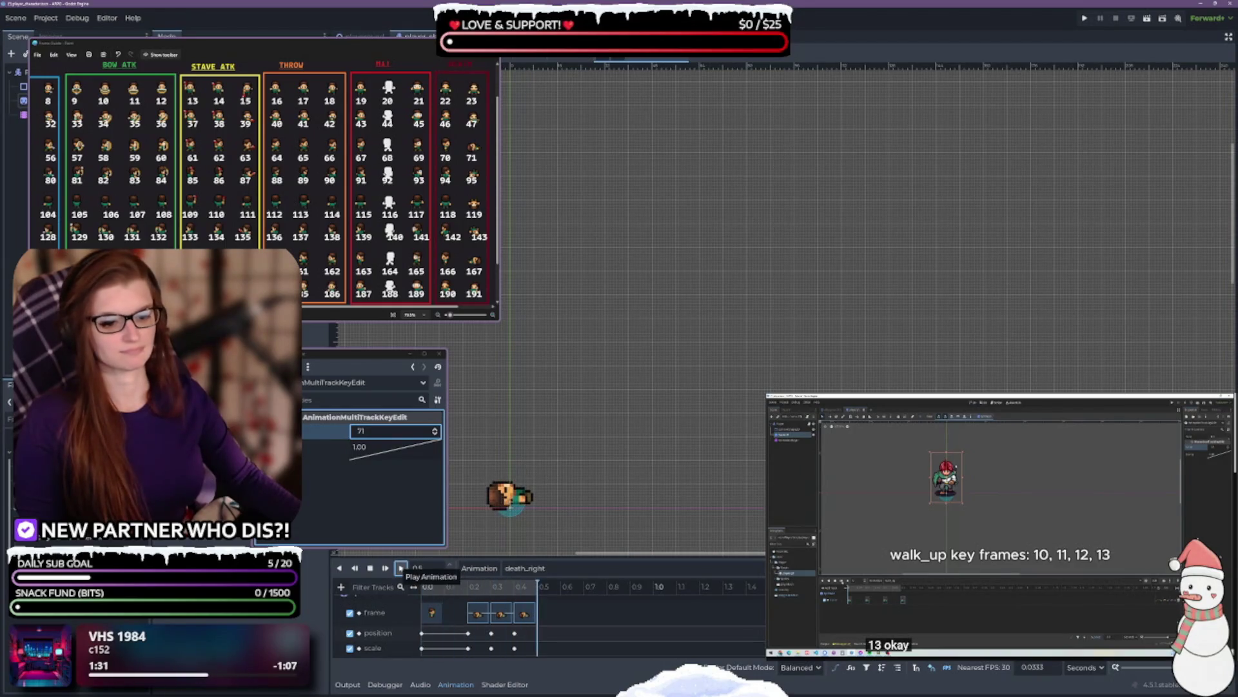
left_click(401, 568)
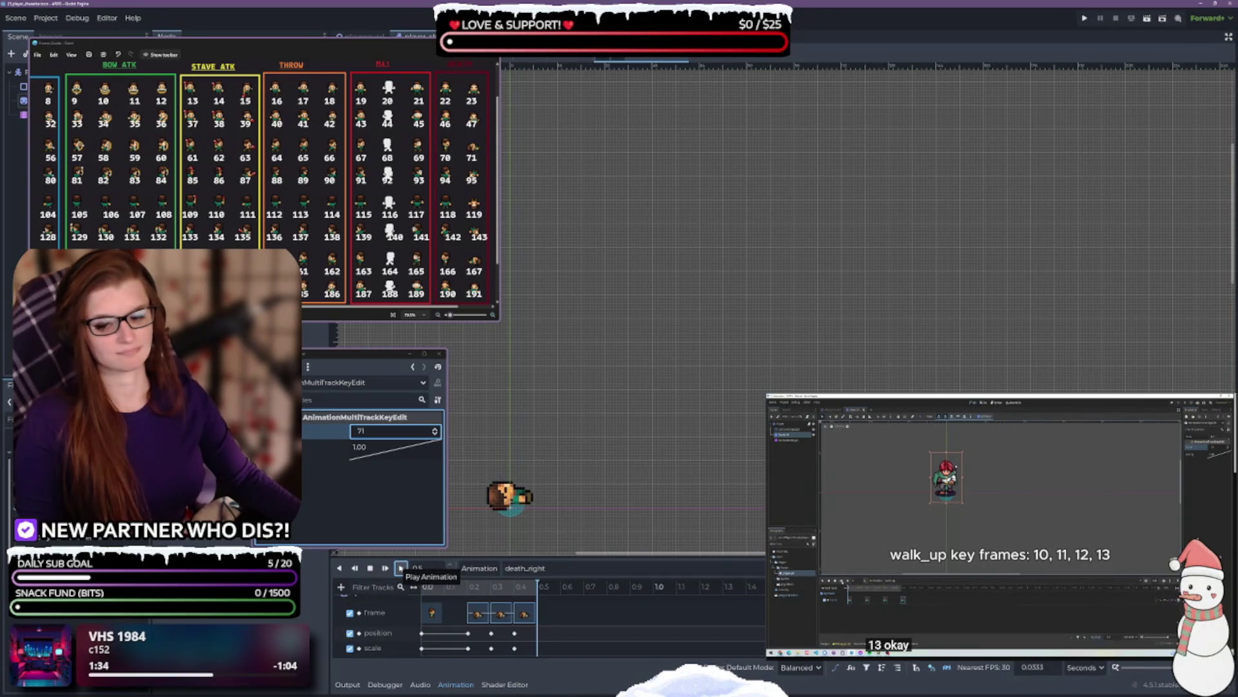
left_click(400, 568)
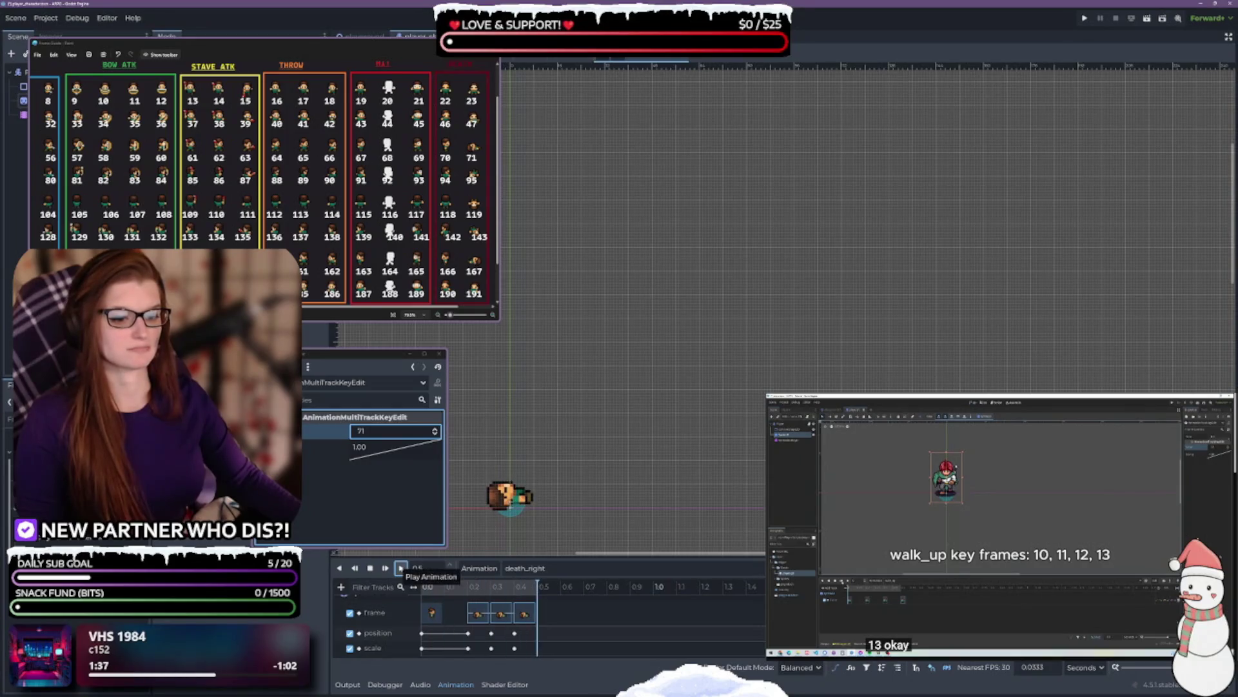
left_click(400, 568)
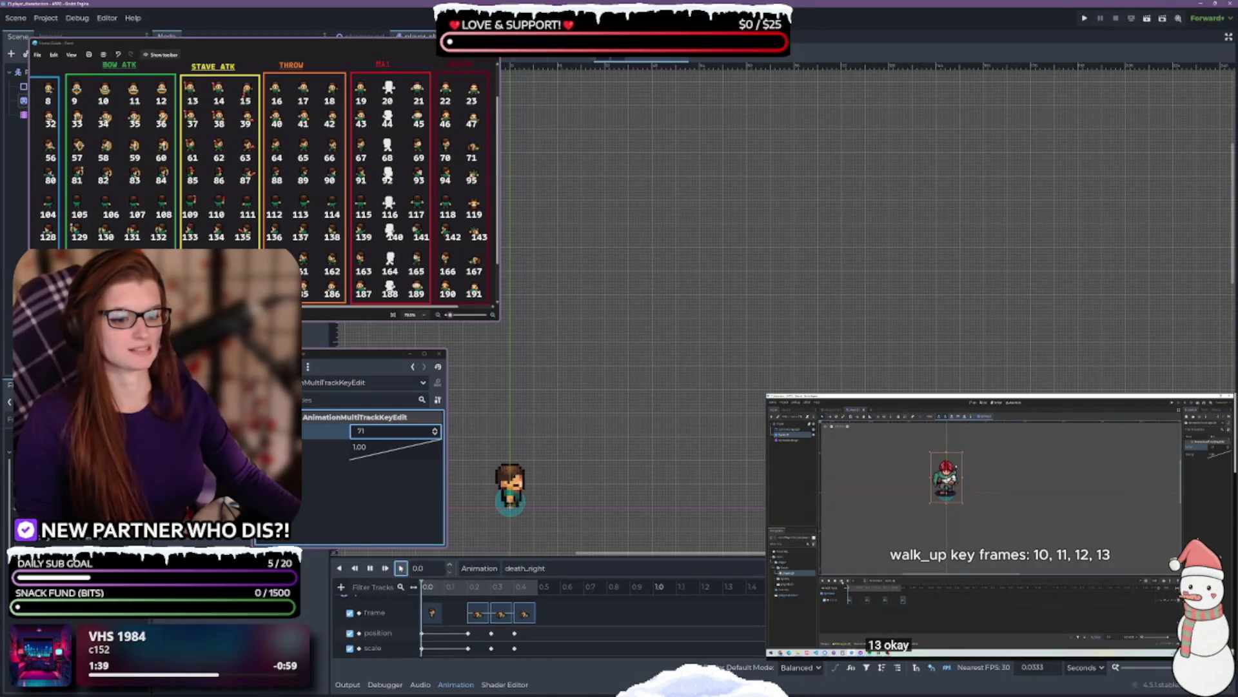
left_click(401, 568)
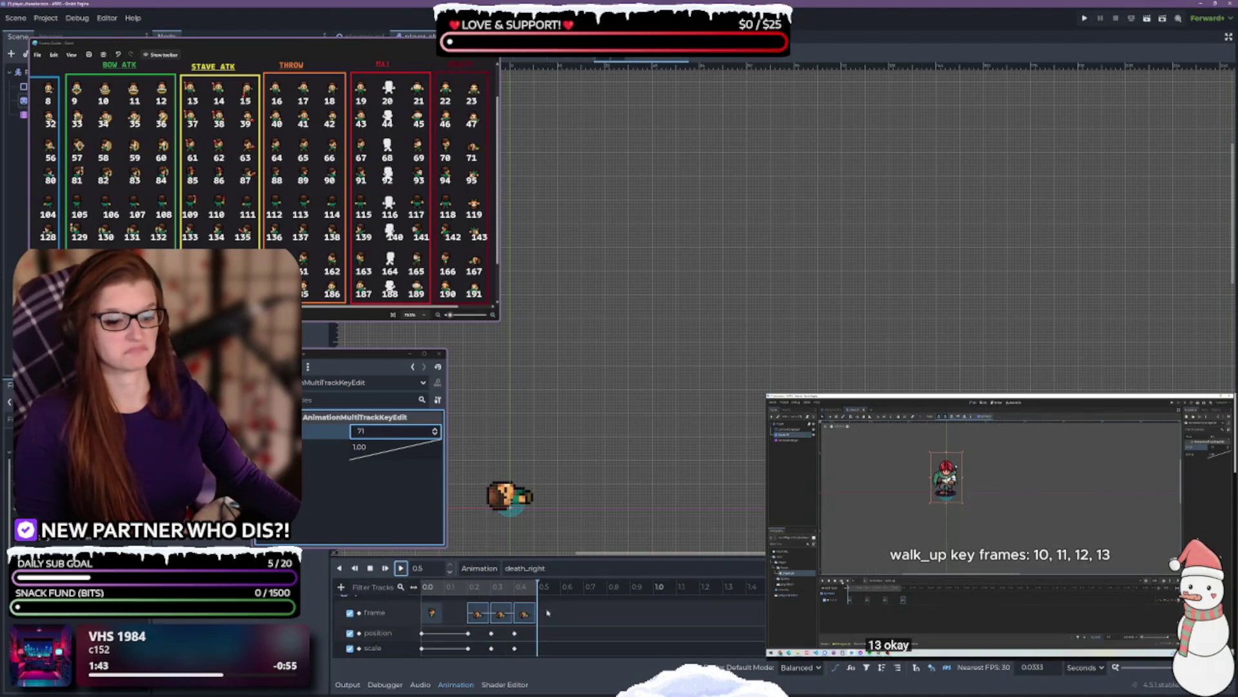
- Duplicate death_right as a new animation named death_up
left_click(480, 569)
left_click(489, 619)
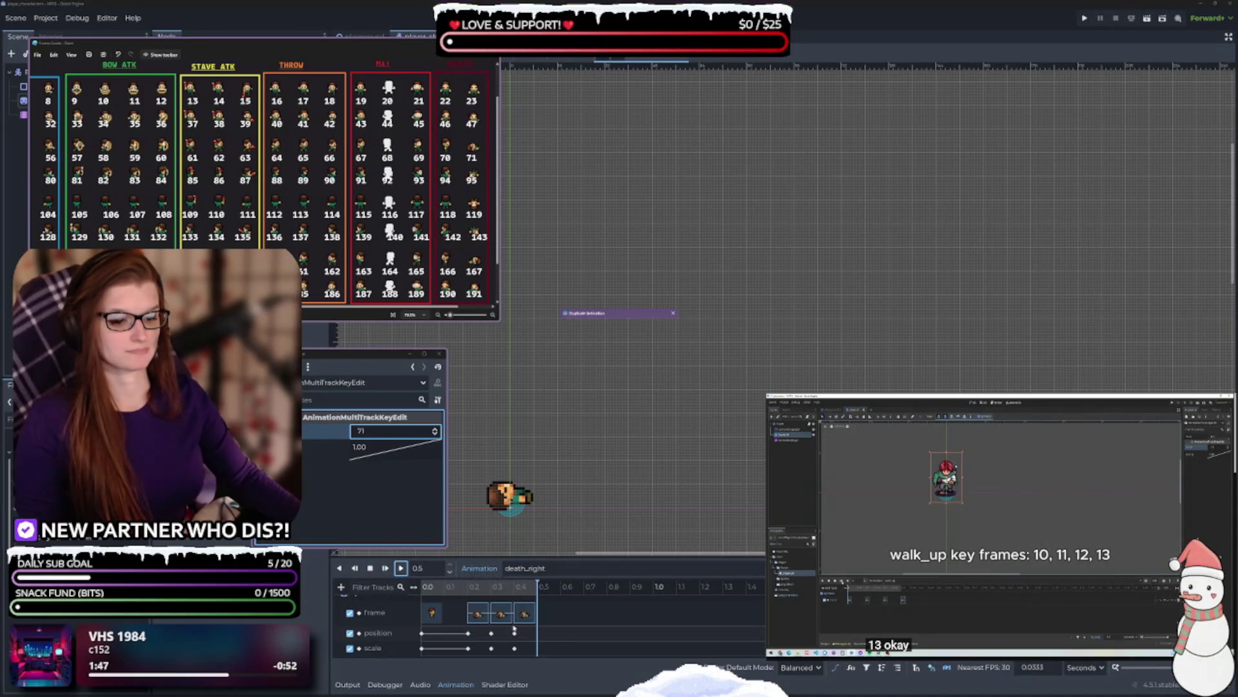
key("End")
key("BackSpace")
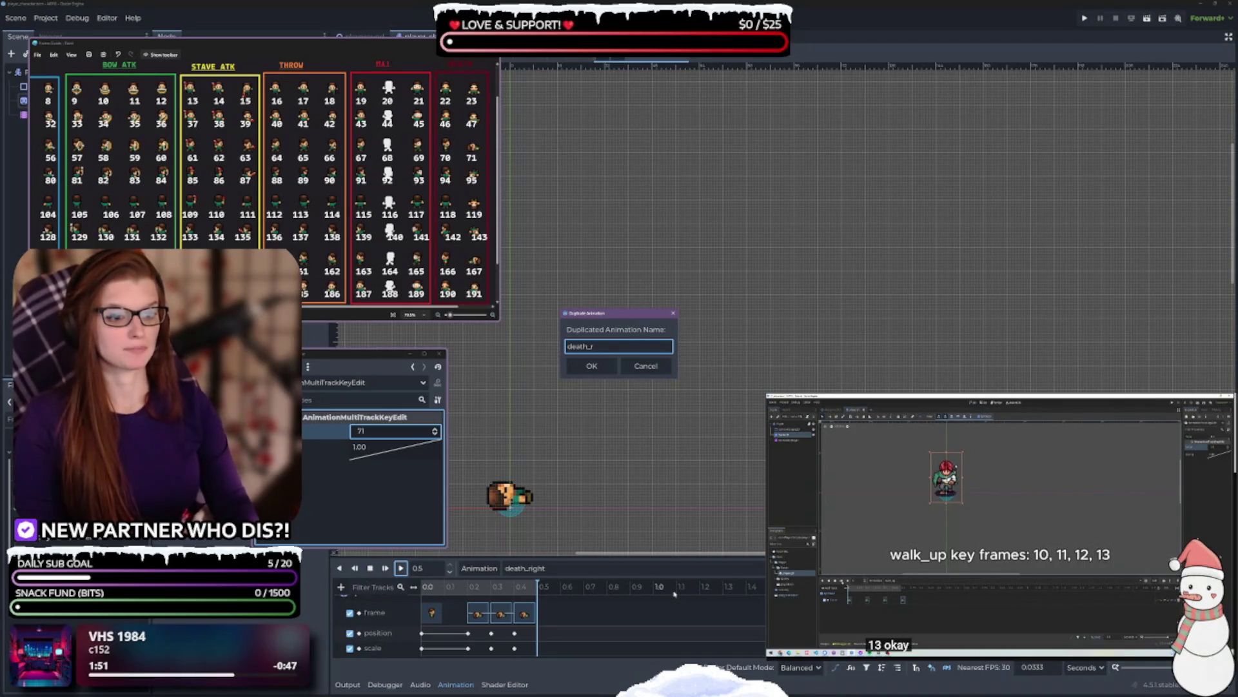
key("BackSpace")
type("up")
key("Return")
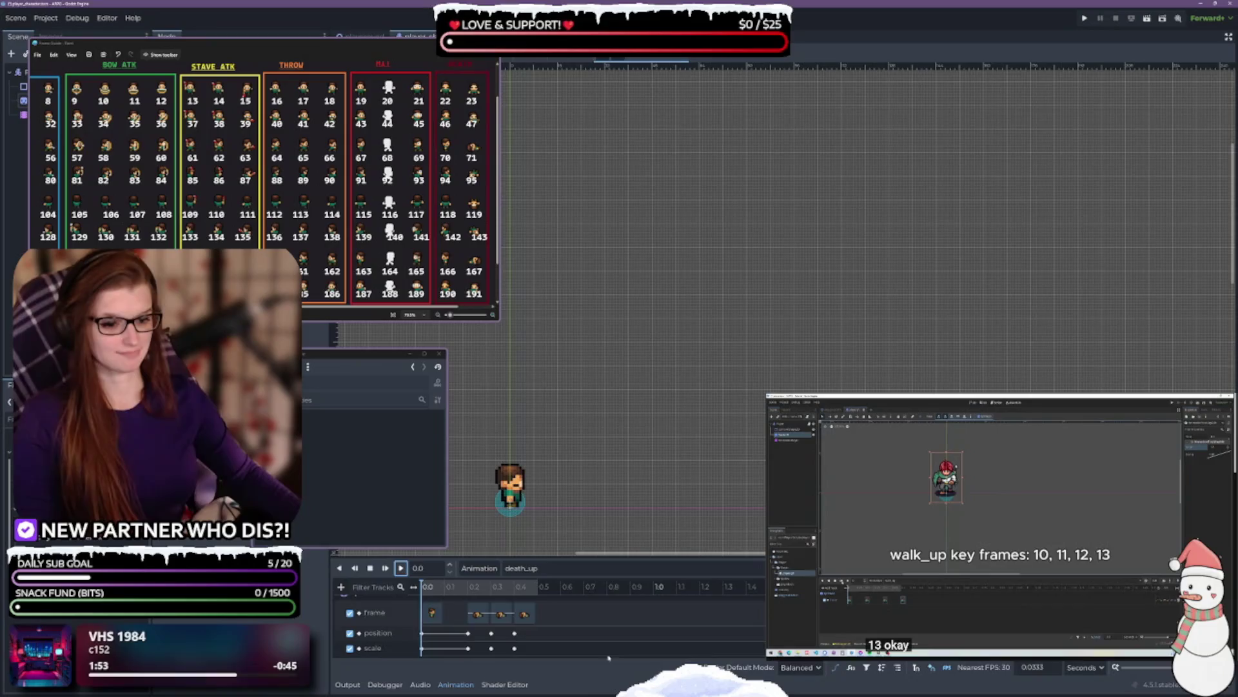
- Set death_up's first frame key to sprite frame 118
left_click(432, 613)
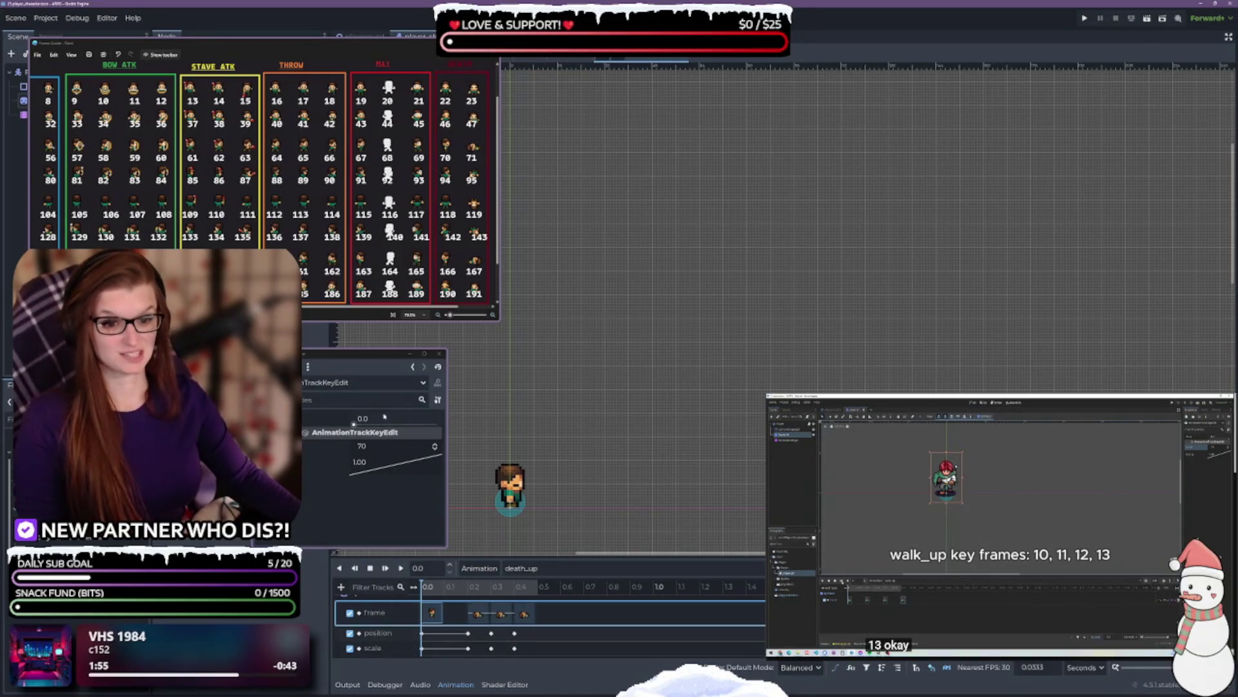
left_click(371, 446)
type("14198")
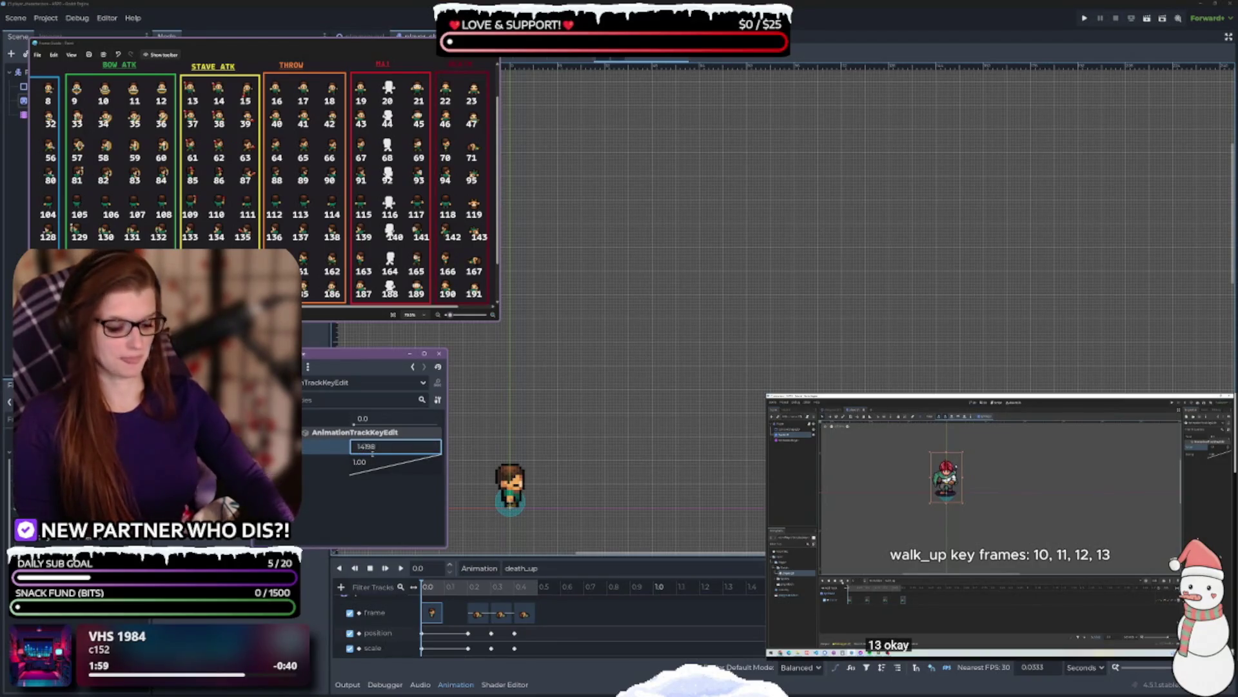
key("BackSpace")
key("BackSpace")
type("18")
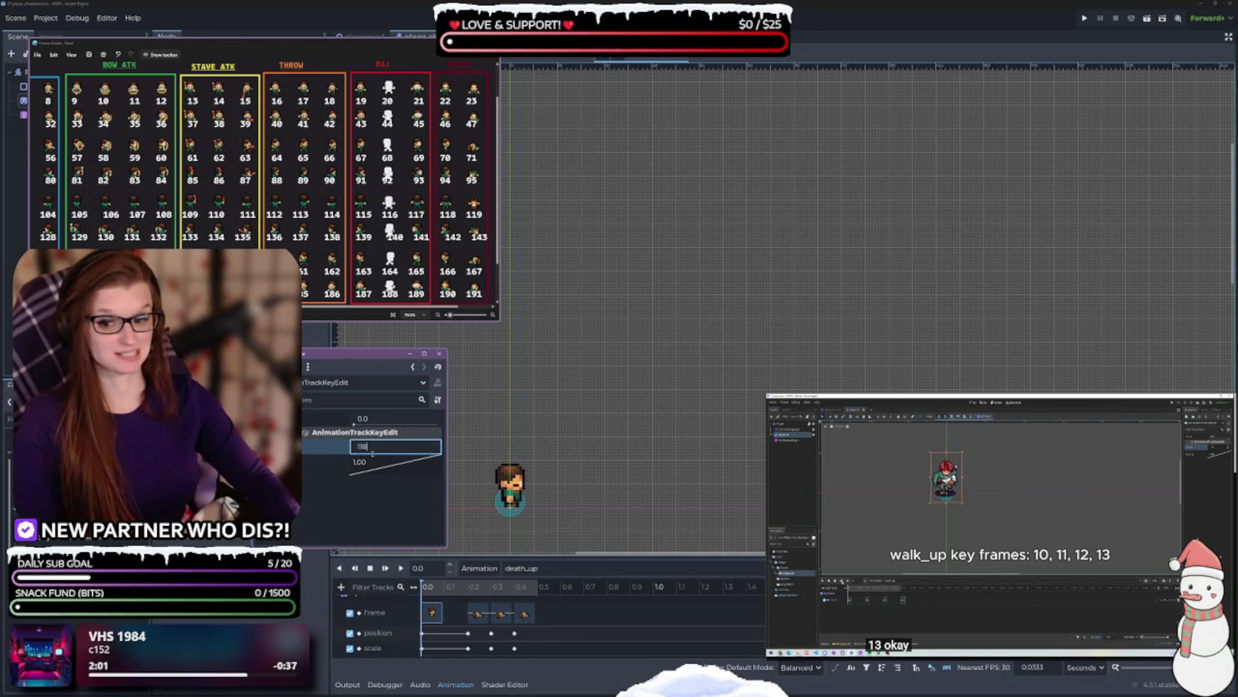
key("Return")
- Set the three later frame keys to 119, preview death_up, and save the scene
left_click_drag(540, 618, 462, 612)
left_click(367, 432)
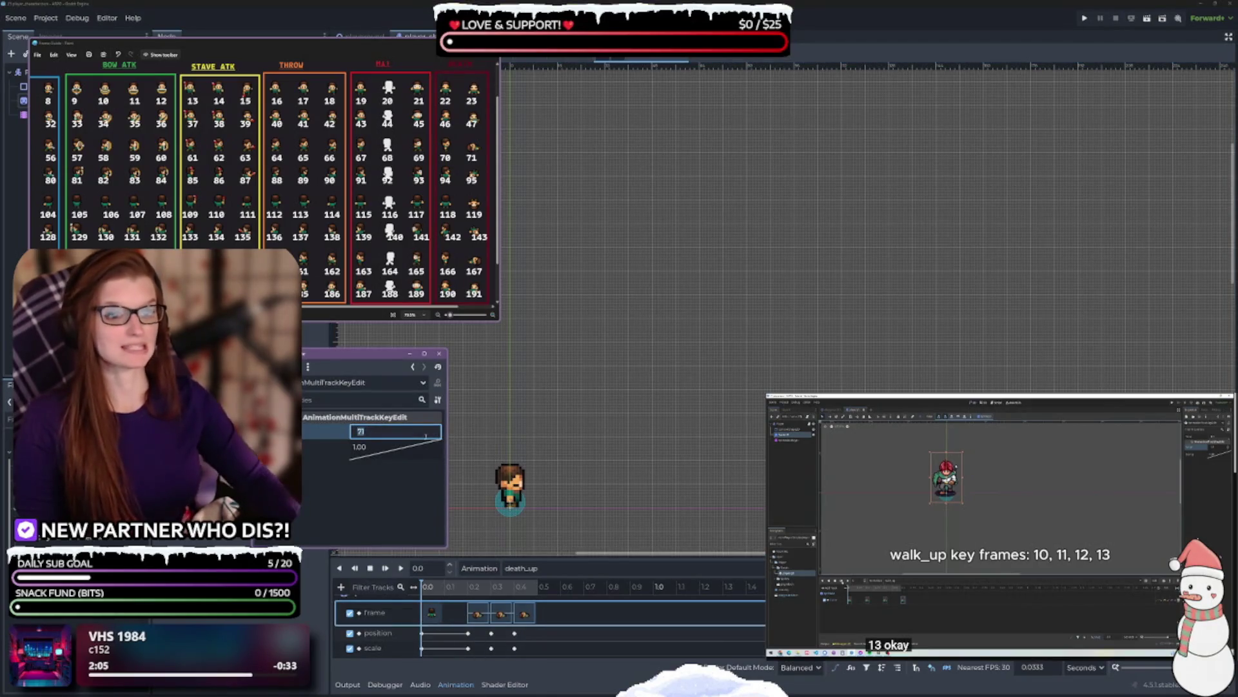
type("19")
key("Return")
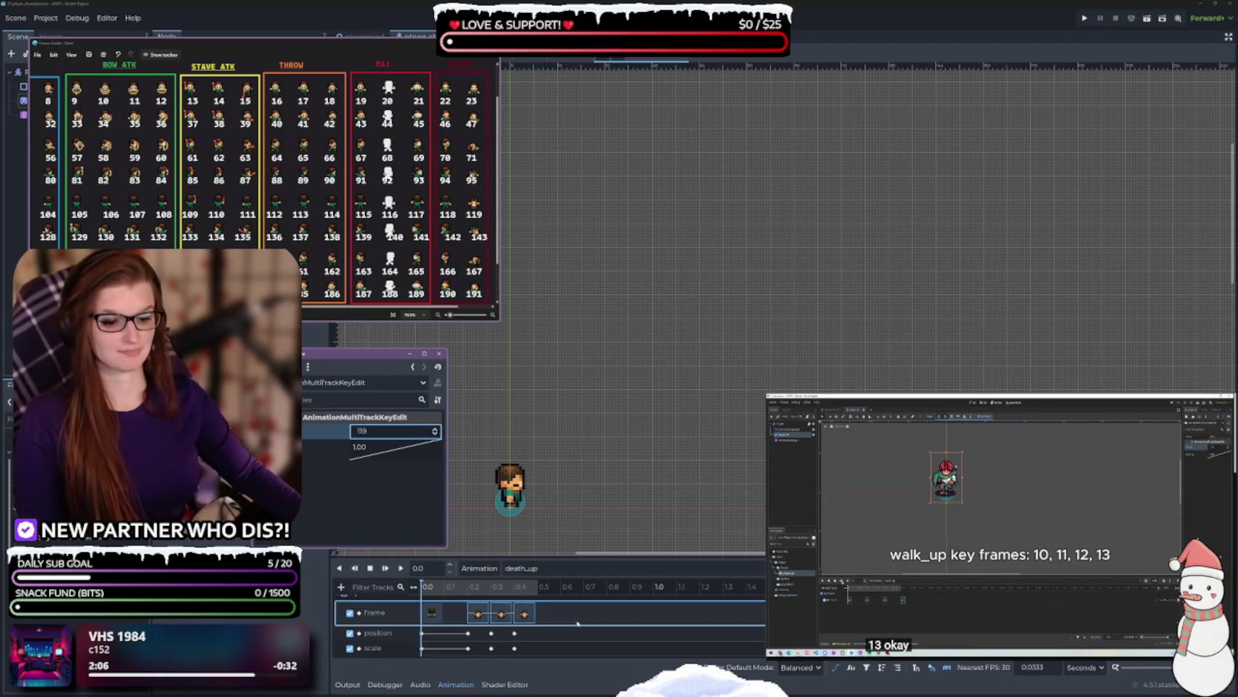
left_click(401, 568)
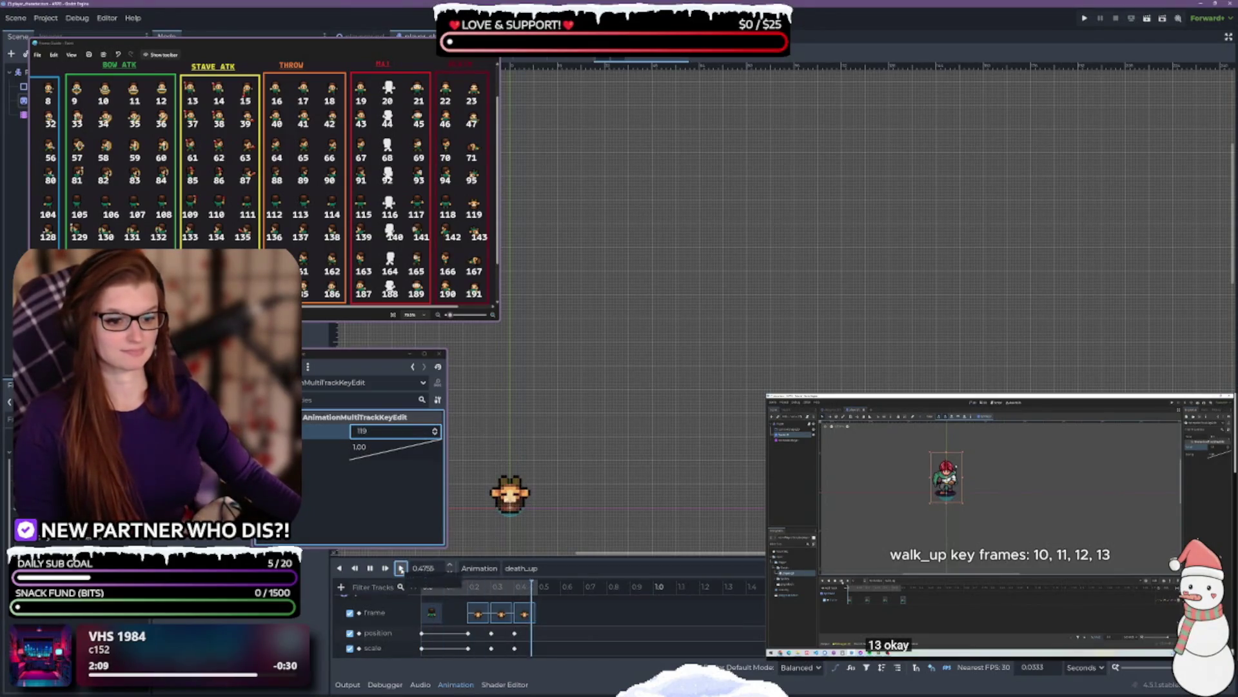
left_click(400, 568)
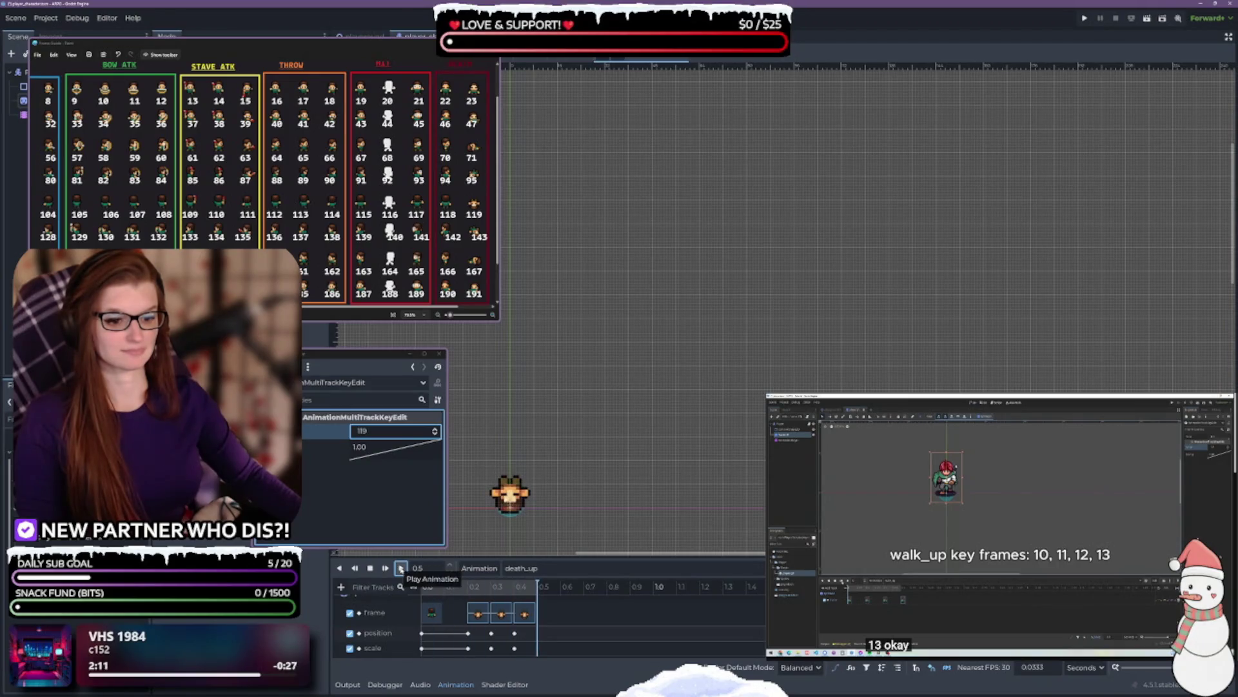
key("ctrl+s")
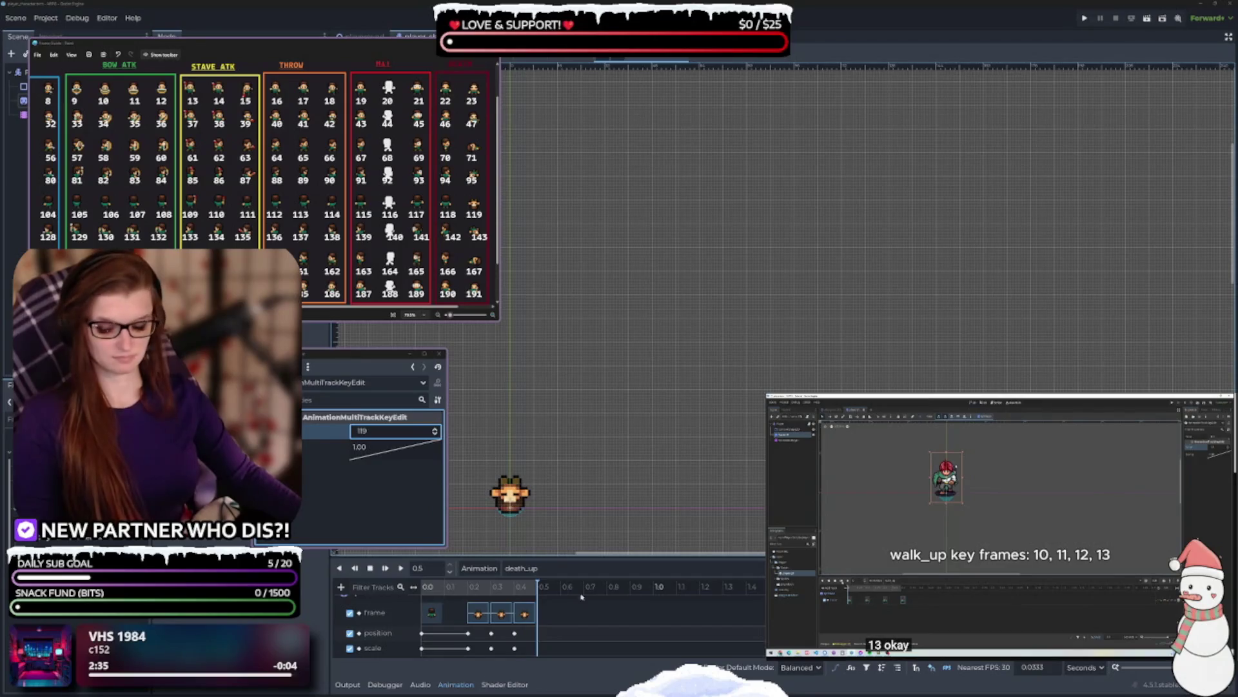
- Open the Animation options menu
left_click(485, 569)
- In the animation library manager, select death_down, leaving its name unchanged
left_click(503, 601)
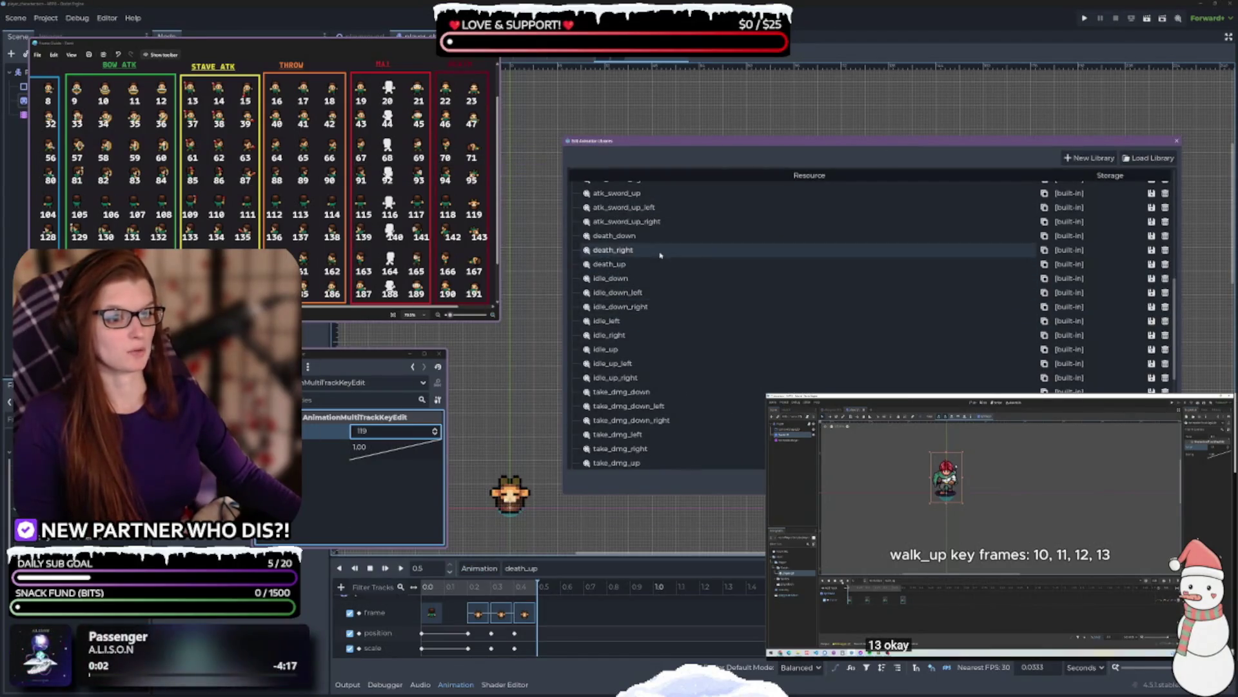
left_click(655, 240)
left_click(655, 240)
left_click(772, 240)
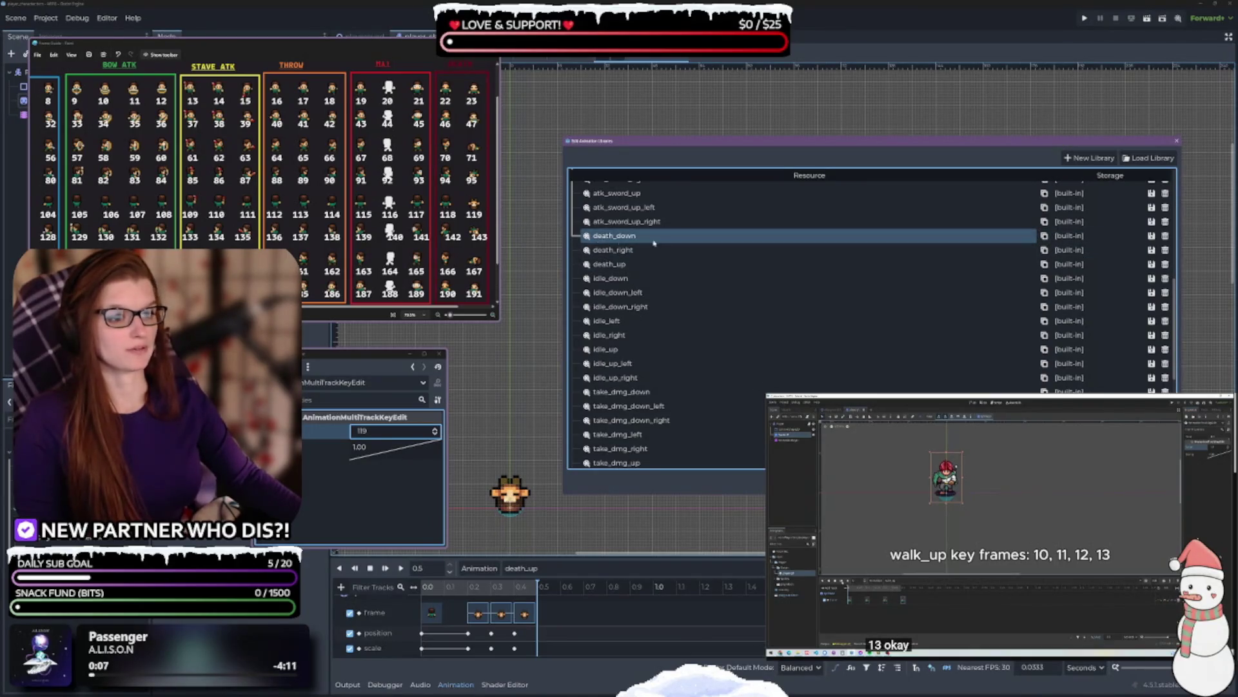
scroll(775, 365, "up", 5)
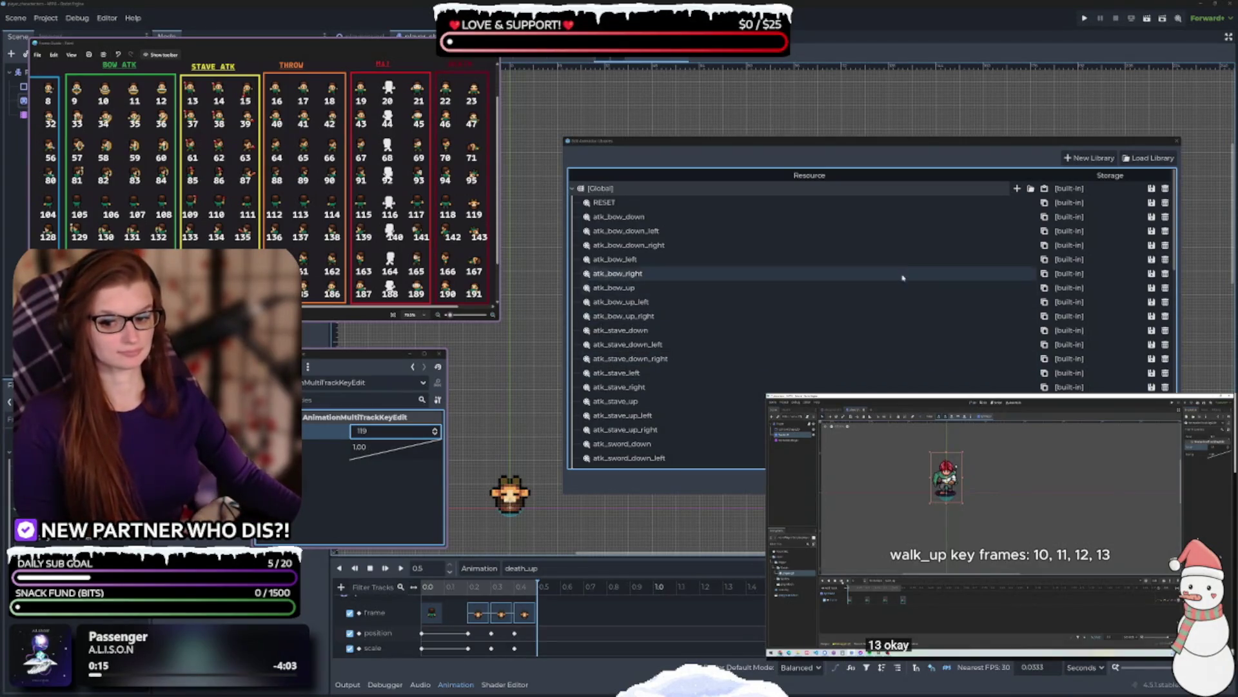
left_click_drag(1034, 142, 1042, 149)
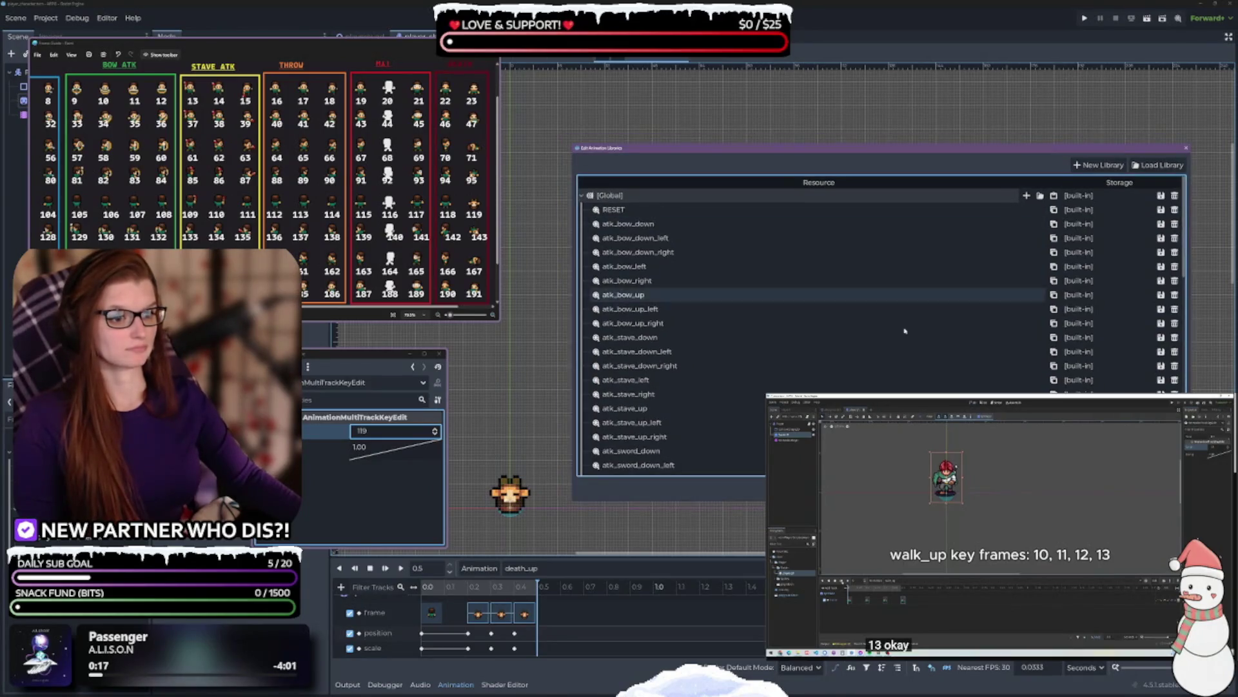
scroll(839, 322, "down", 5)
- Paste copies of death_down into the [Global] library from the clipboard
left_click(805, 348)
scroll(912, 331, "up", 5)
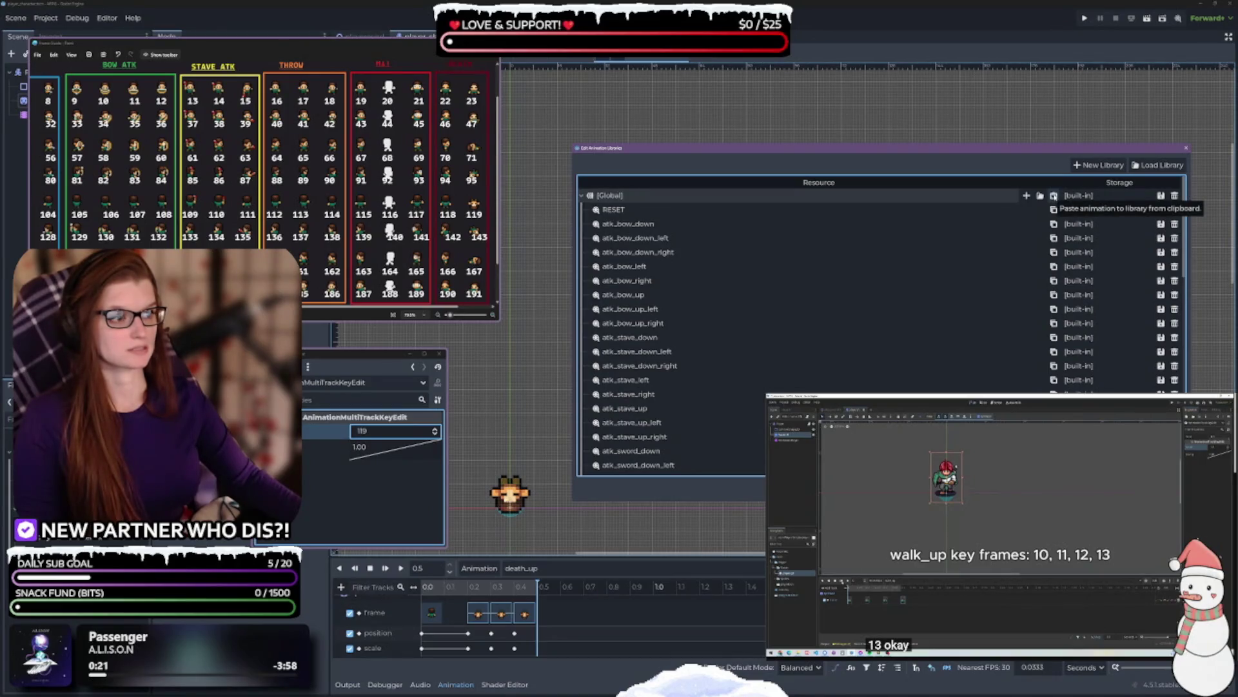
left_click(1054, 196)
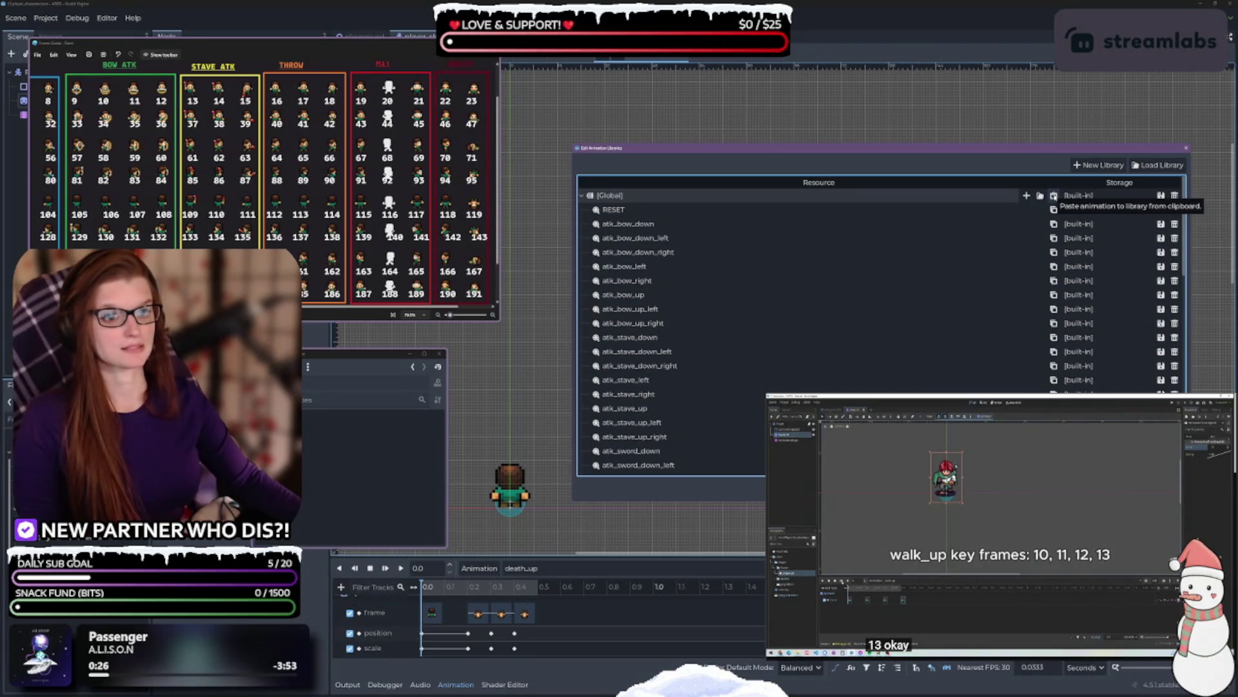
left_click(1054, 196)
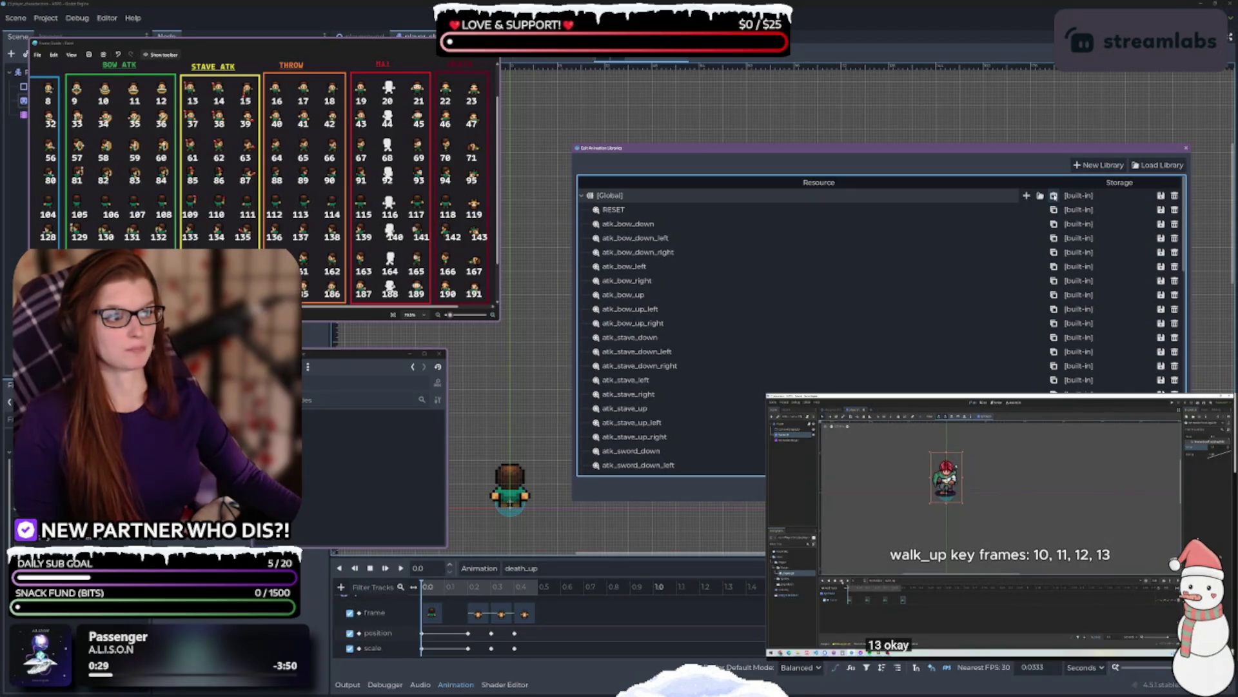
scroll(701, 316, "down", 5)
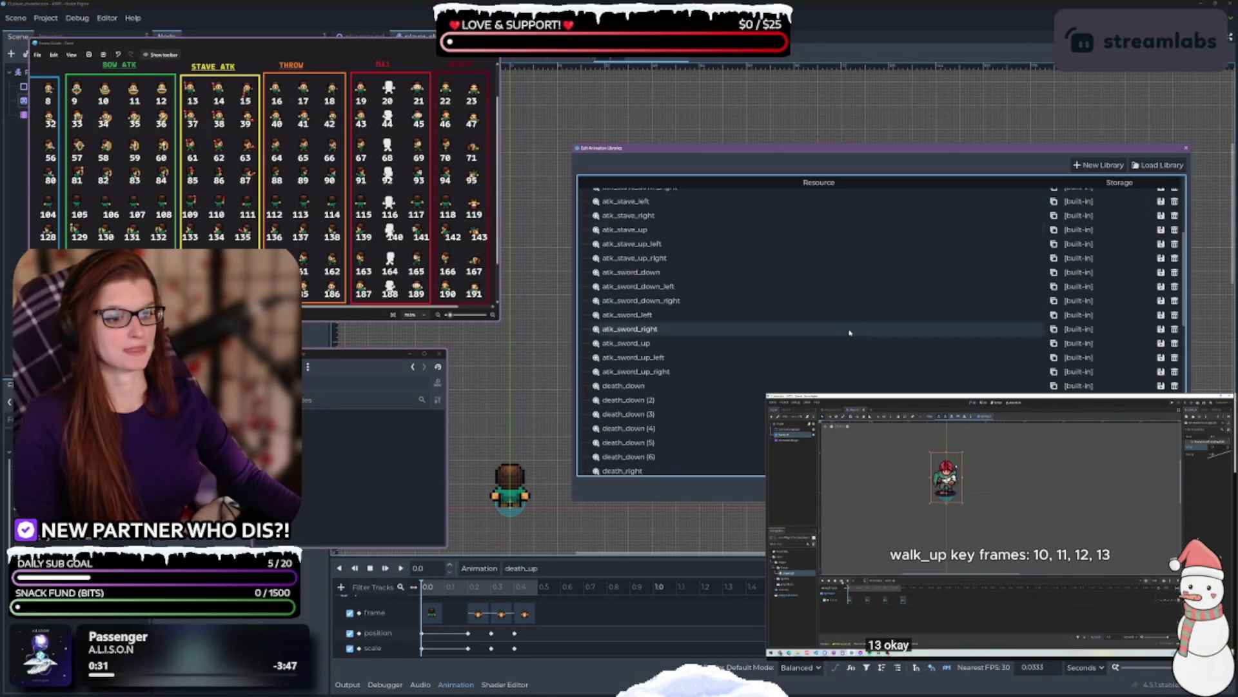
- Rename the first copies to death_down_right, death_down_left and death_up_right
double_click(722, 364)
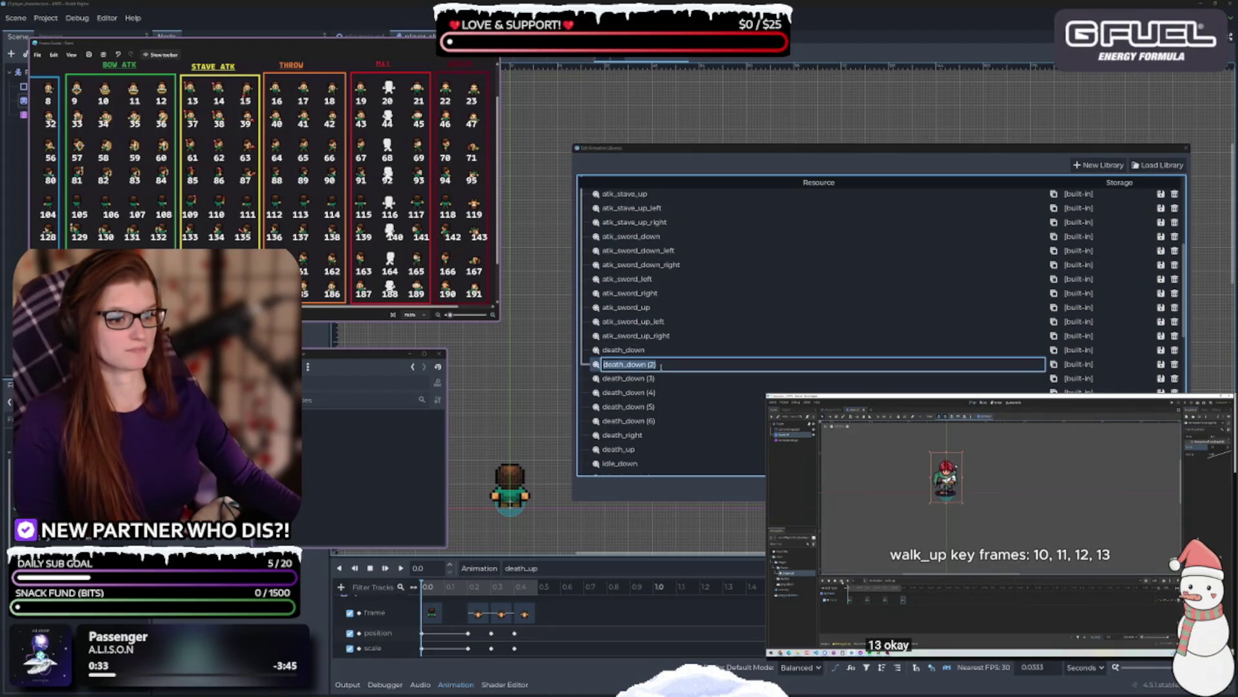
key("BackSpace")
key("BackSpace")
key("BackSpace")
type("_righ")
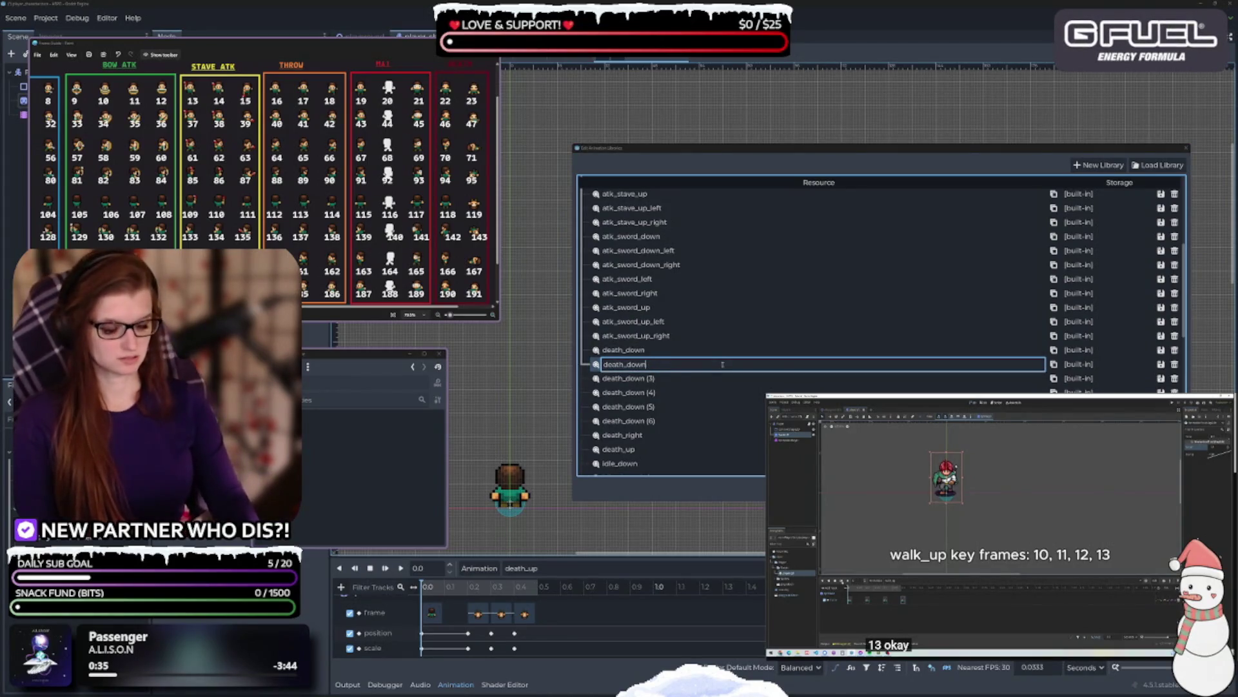
type("t")
key("Return")
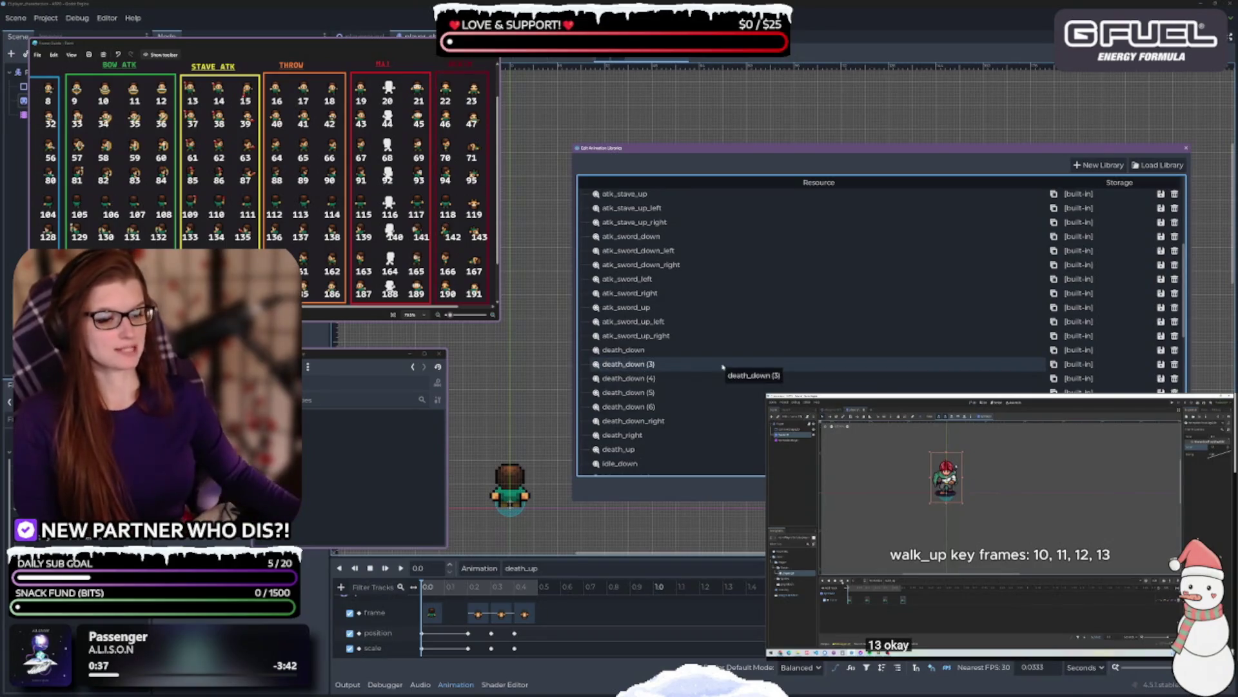
double_click(651, 365)
type("_left")
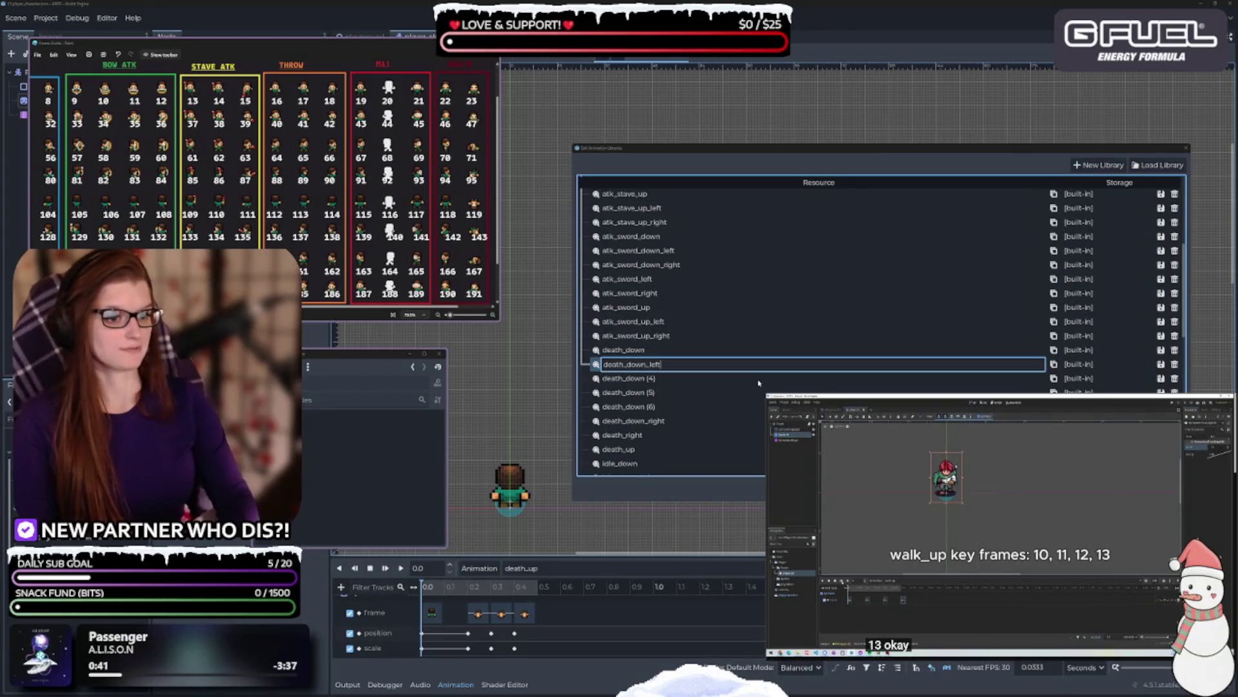
key("Return")
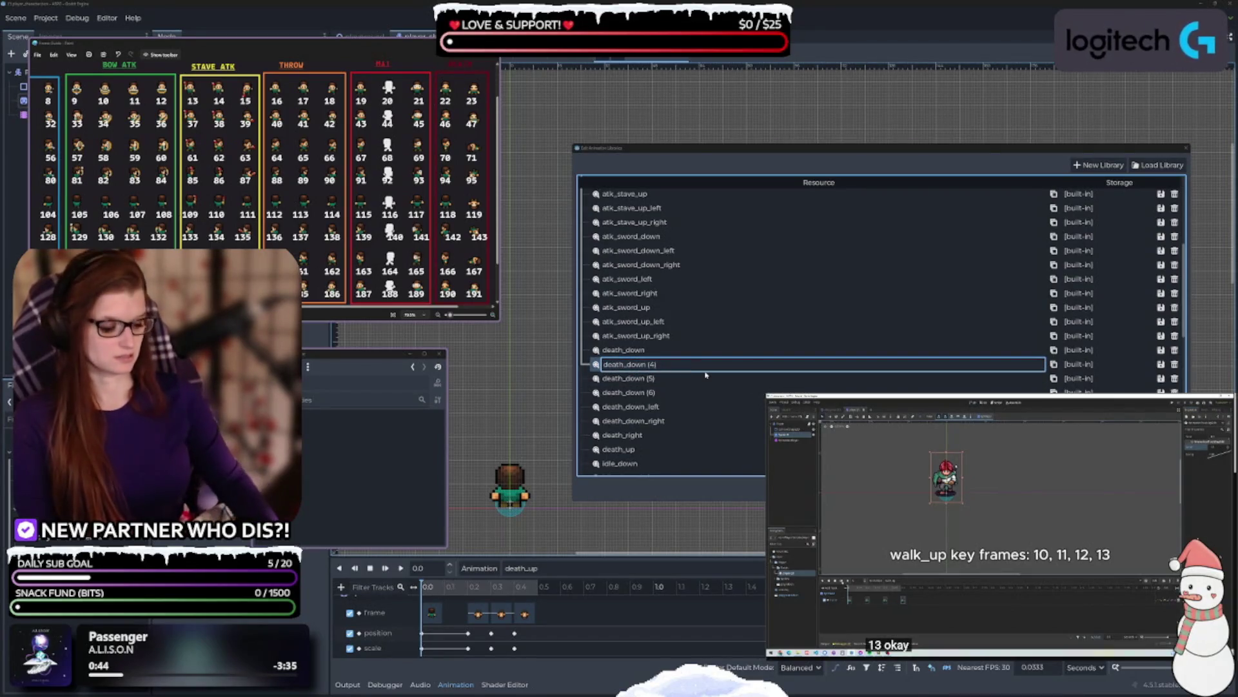
key("BackSpace")
key("BackSpace")
type("death_up_r")
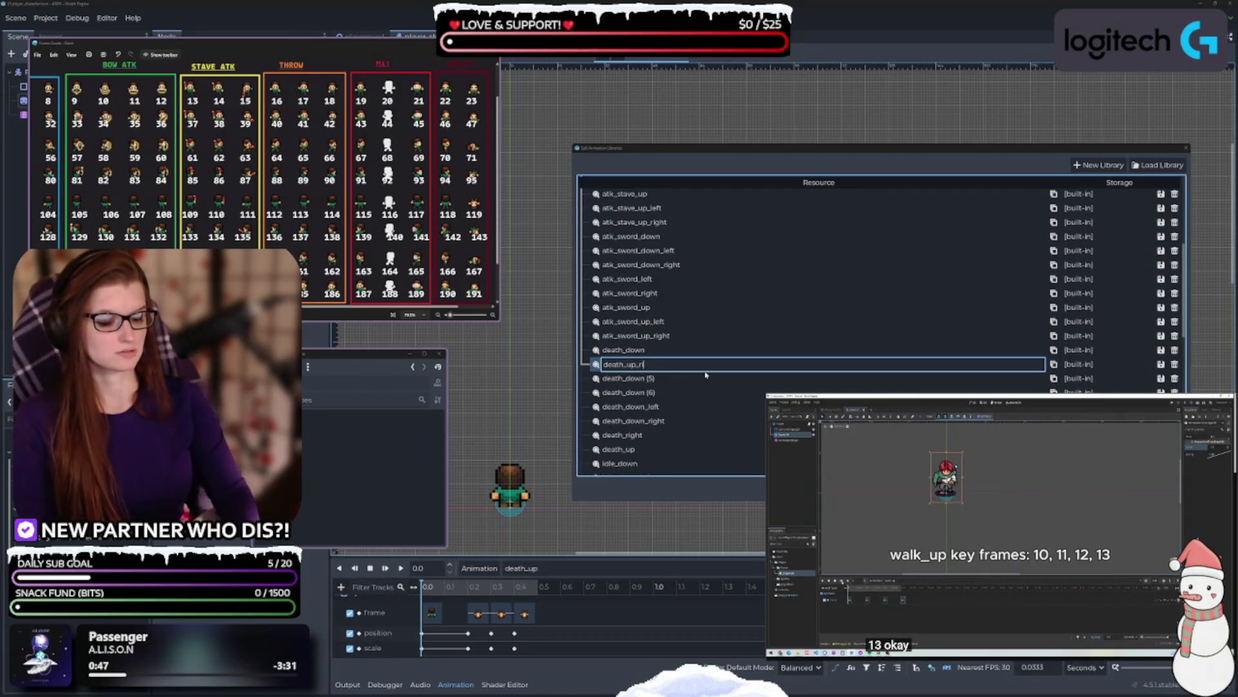
type("ght")
key("Return")
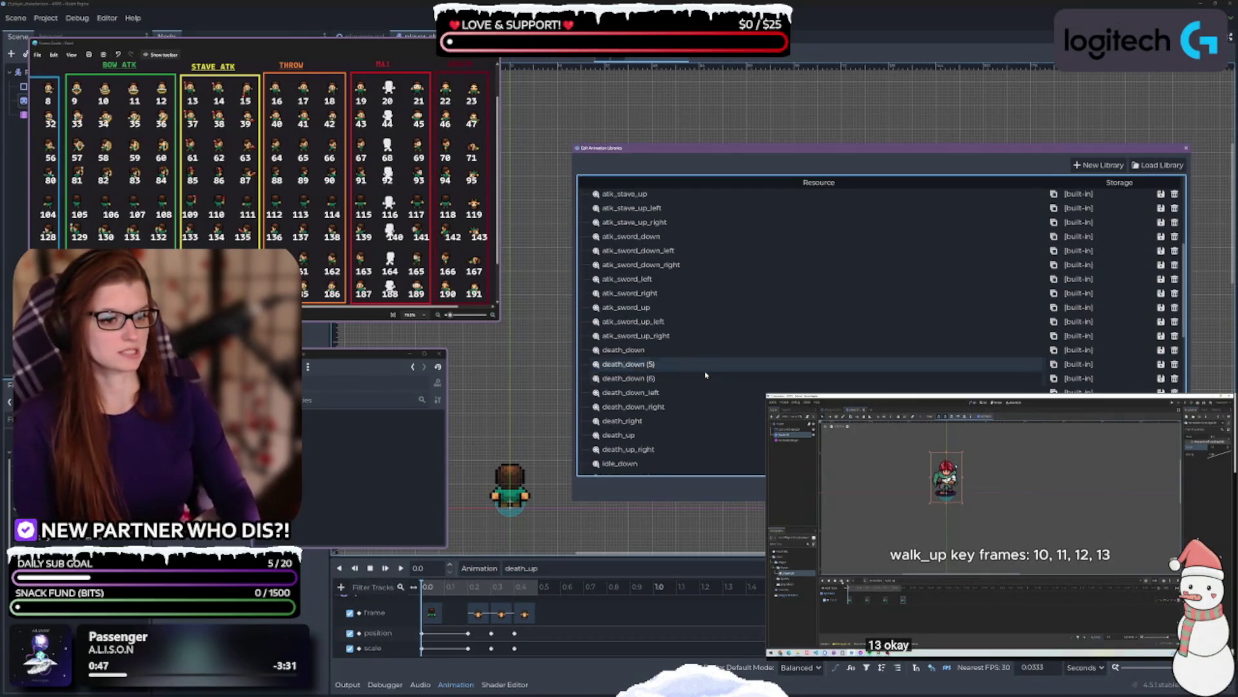
- Rename the remaining copies to death_up_left and death_left
double_click(663, 363)
left_click(692, 365)
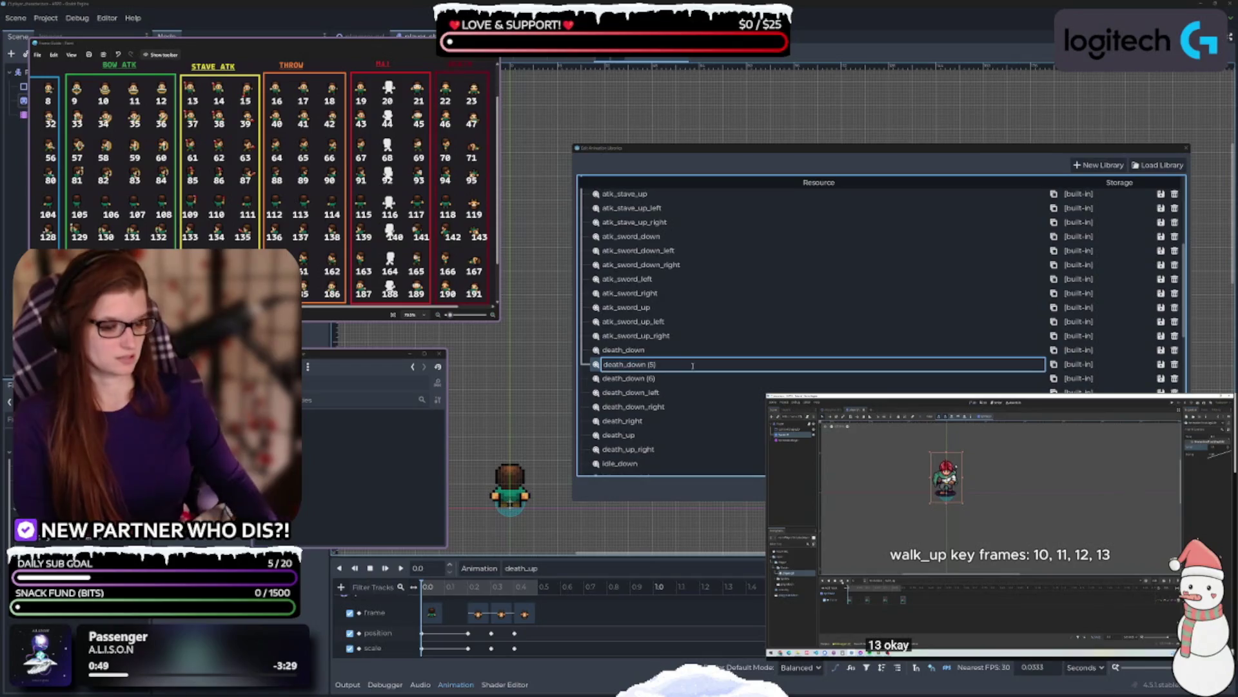
key("BackSpace")
key("BackSpace")
key("BackSpace")
type("up_left")
key("Return")
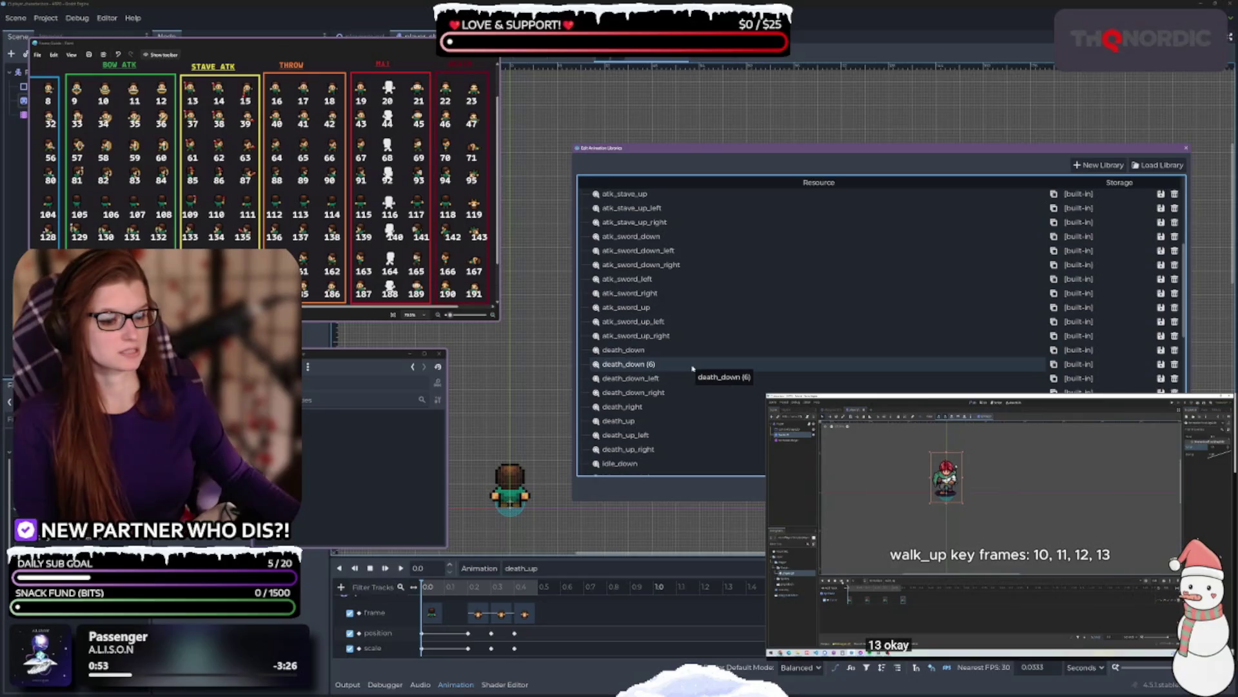
double_click(649, 365)
left_click(769, 363)
key("BackSpace")
key("BackSpace")
key("BackSpace")
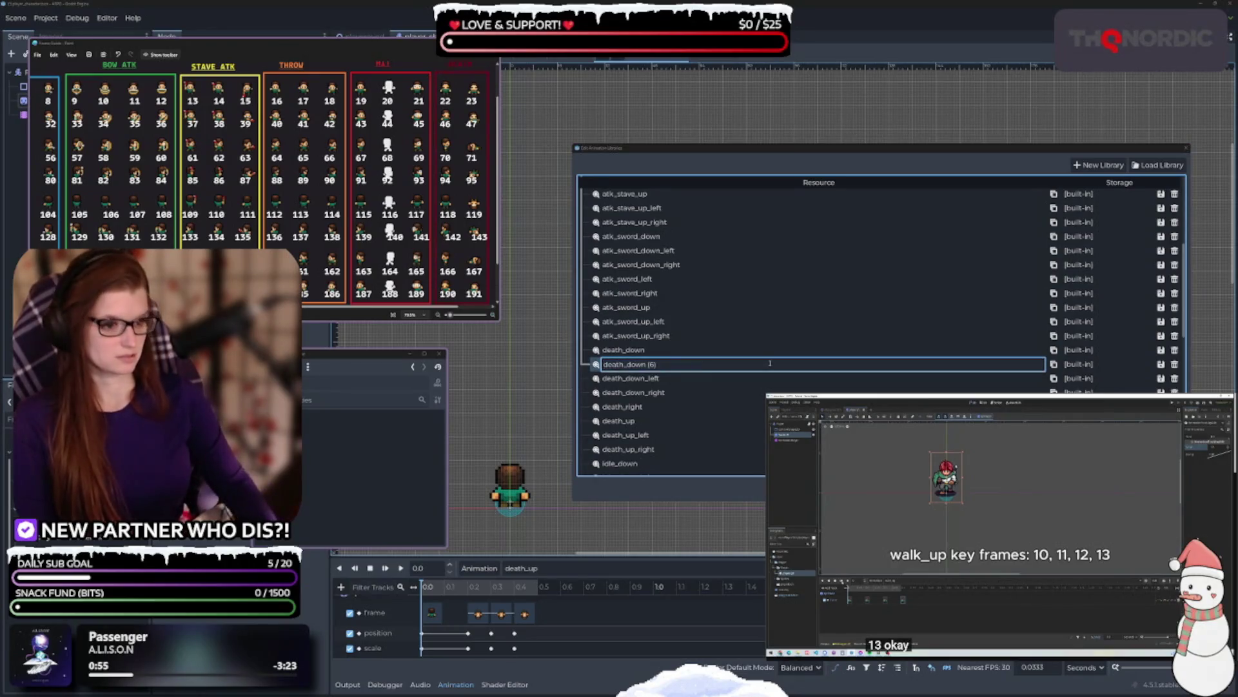
key("BackSpace")
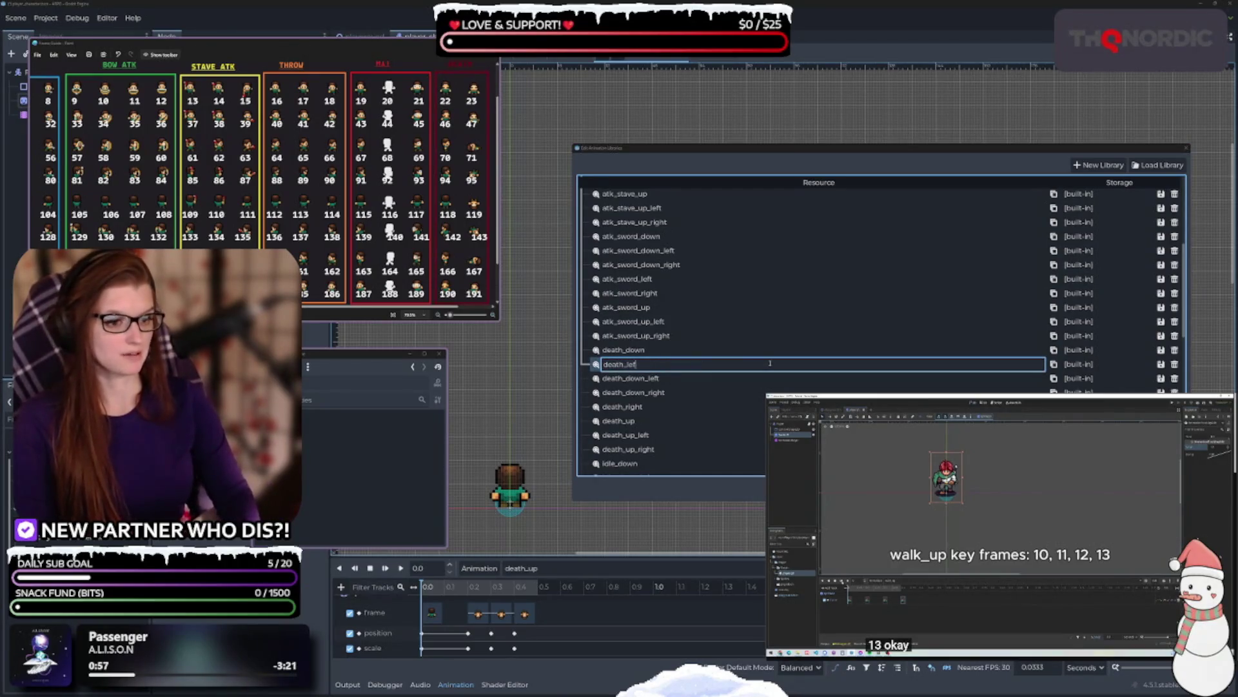
type("t")
key("Return")
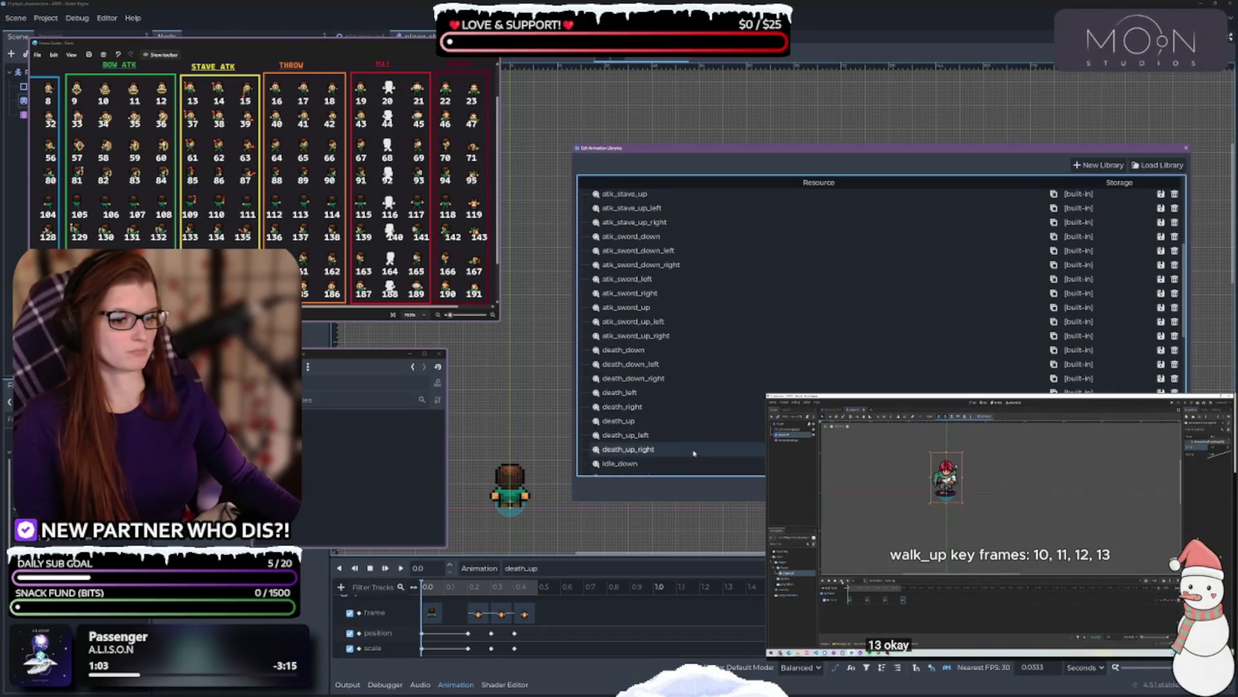
- Review the renamed animations in the list and close the library manager
scroll(694, 439, "down", 3)
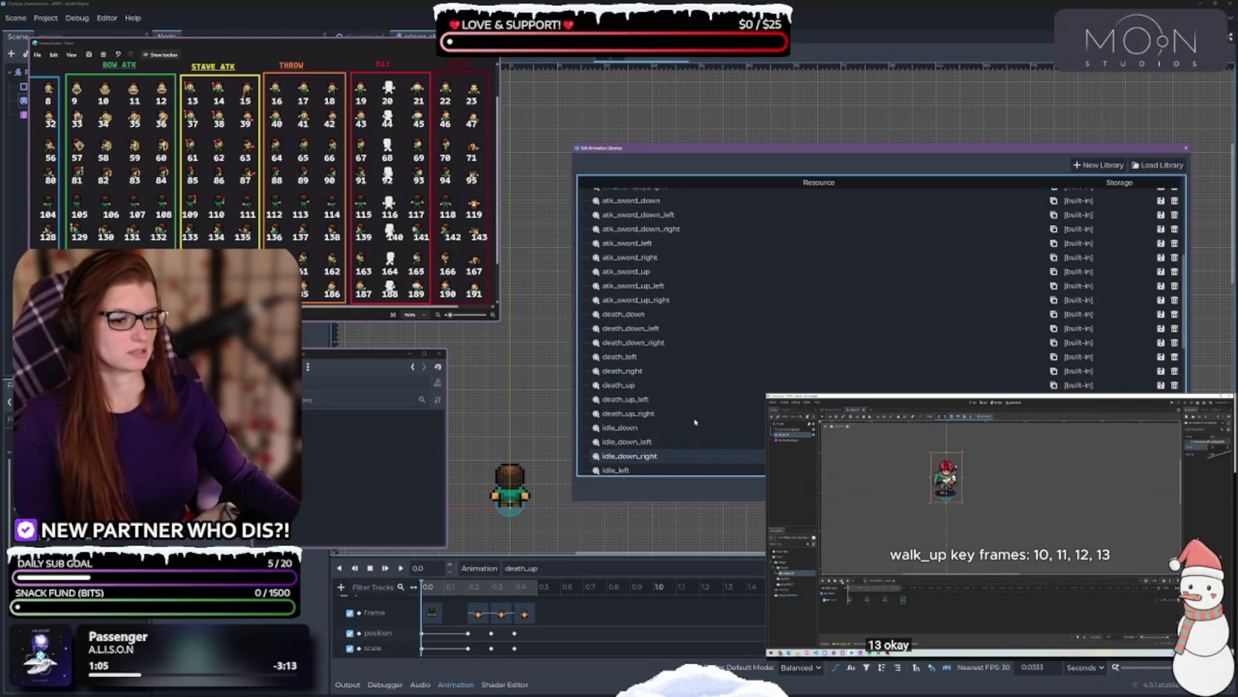
scroll(707, 400, "down", 3)
scroll(707, 399, "up", 2)
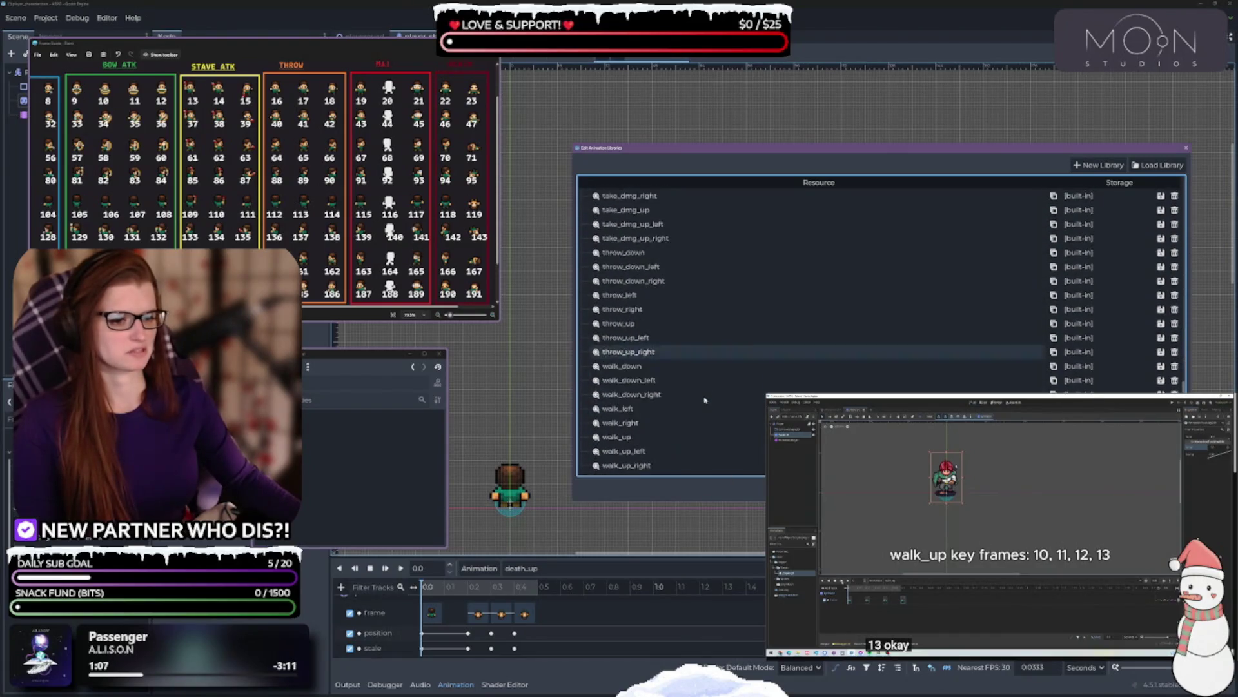
scroll(704, 401, "up", 1)
scroll(703, 403, "up", 2)
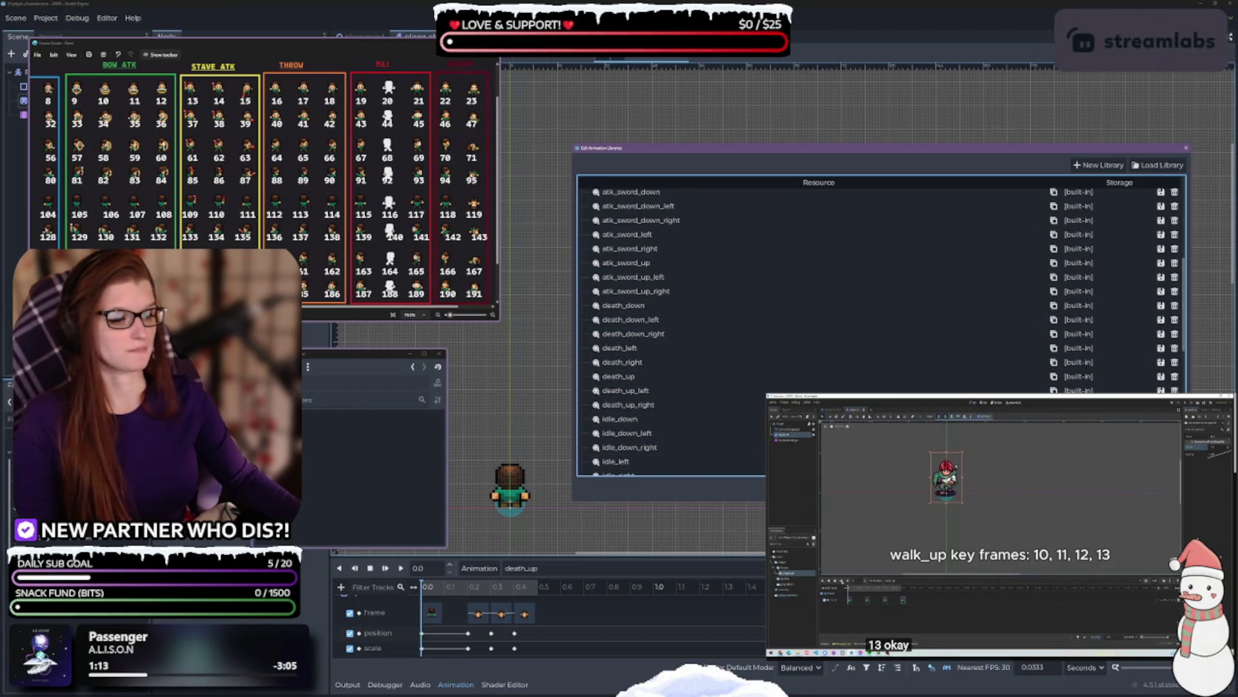
key("Escape")
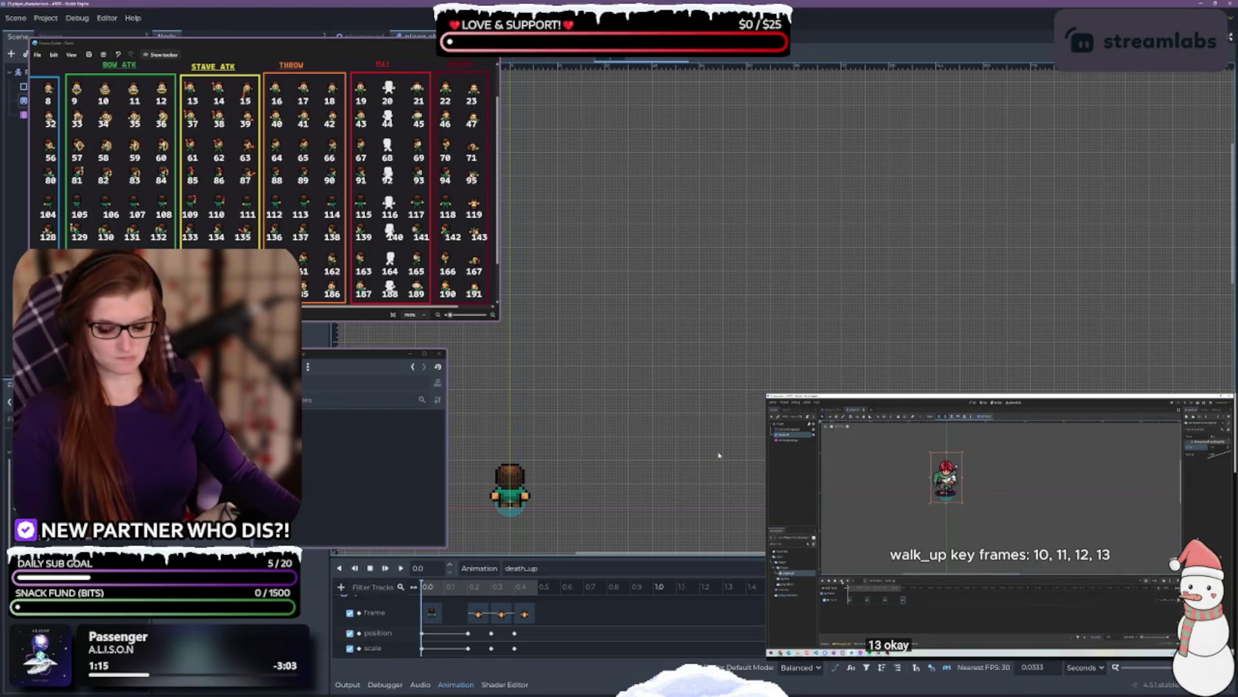
- Switch to death_down_left and set its selected frame keys to sprite frames 190 and 191
left_click(521, 568)
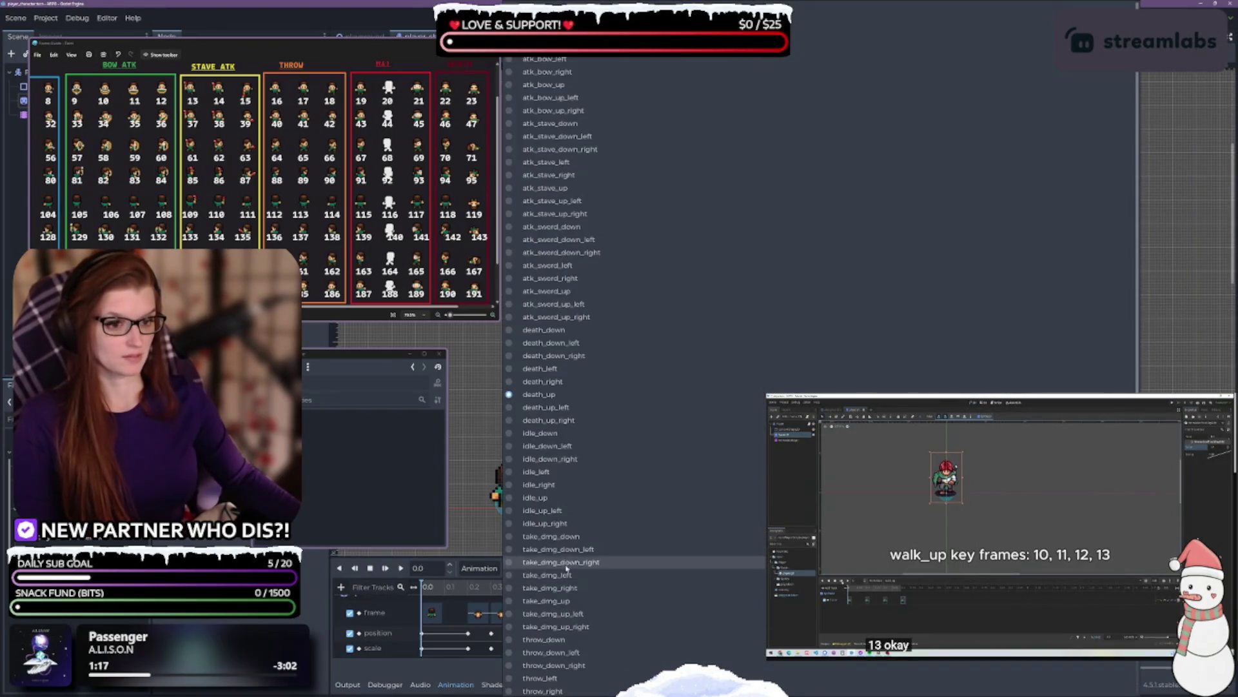
left_click(567, 343)
left_click_drag(418, 606, 600, 621)
left_click(404, 433)
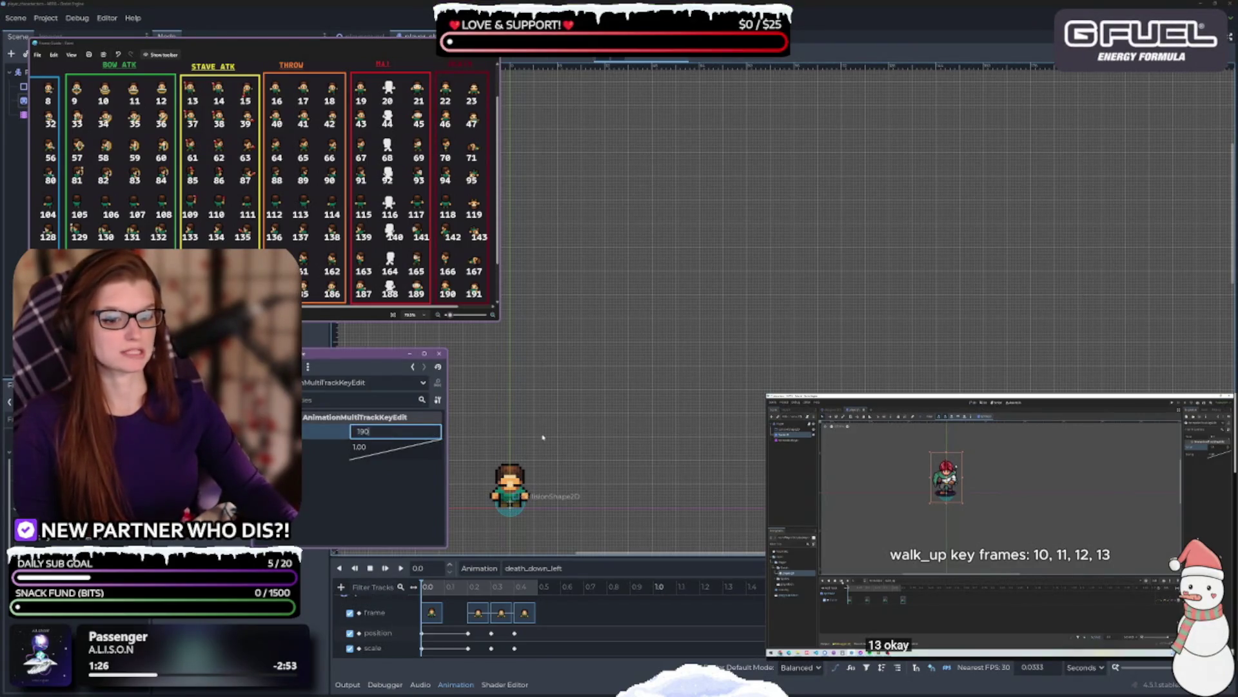
key("Return")
left_click(558, 659)
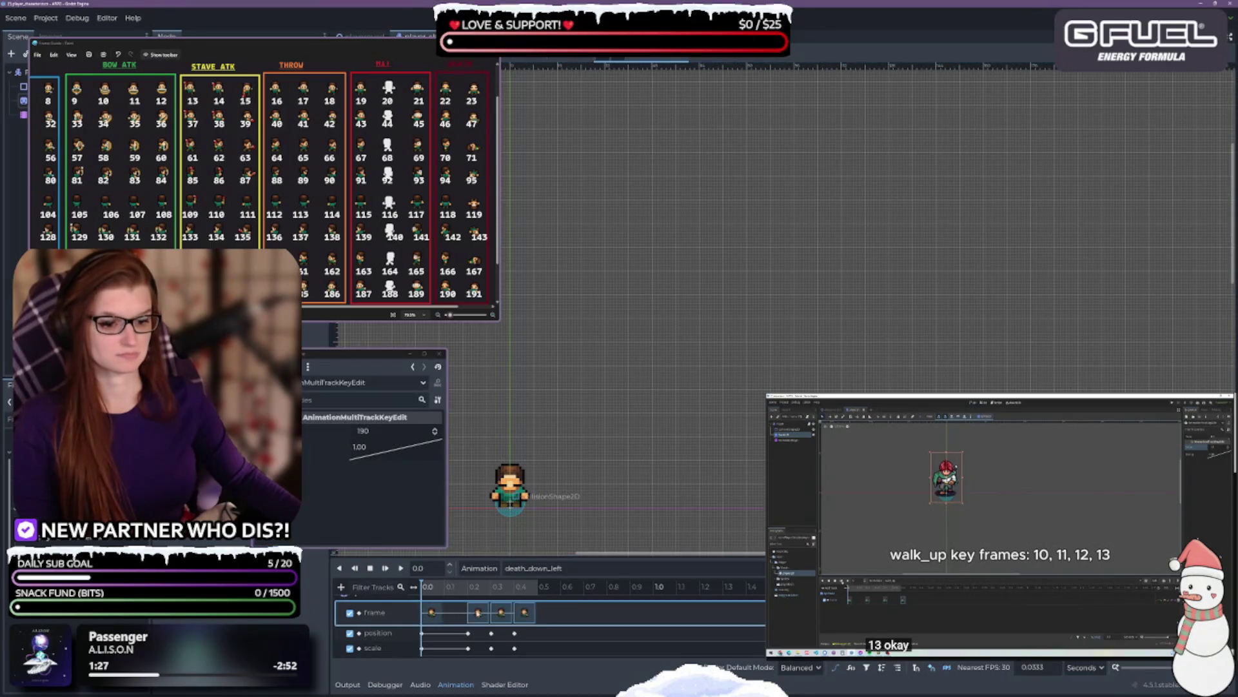
left_click(435, 430)
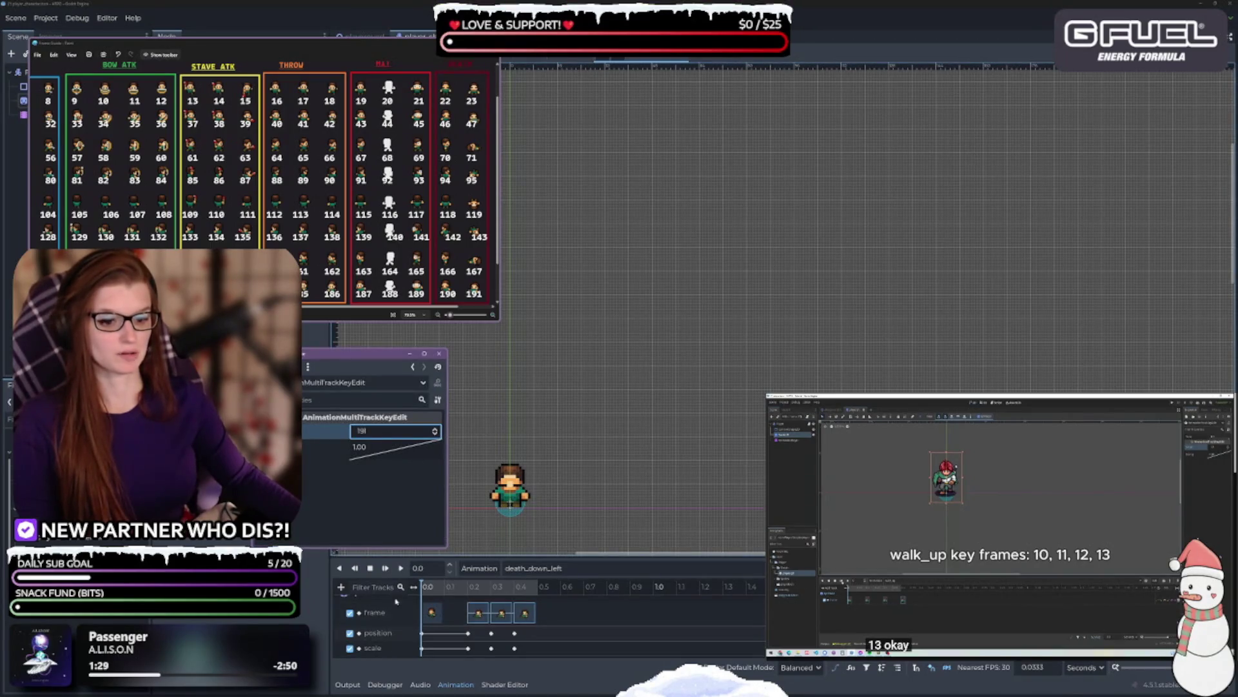
- Preview death_down_left, then switch to death_down_right
left_click(401, 567)
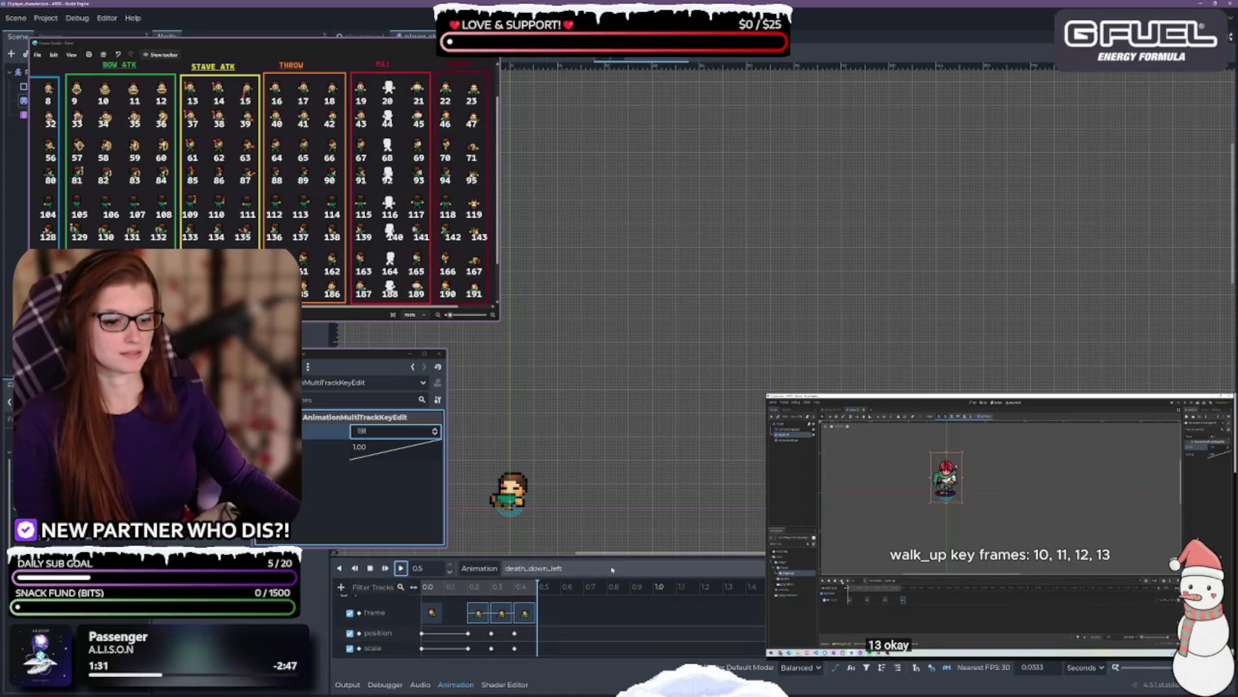
left_click(613, 569)
left_click(581, 361)
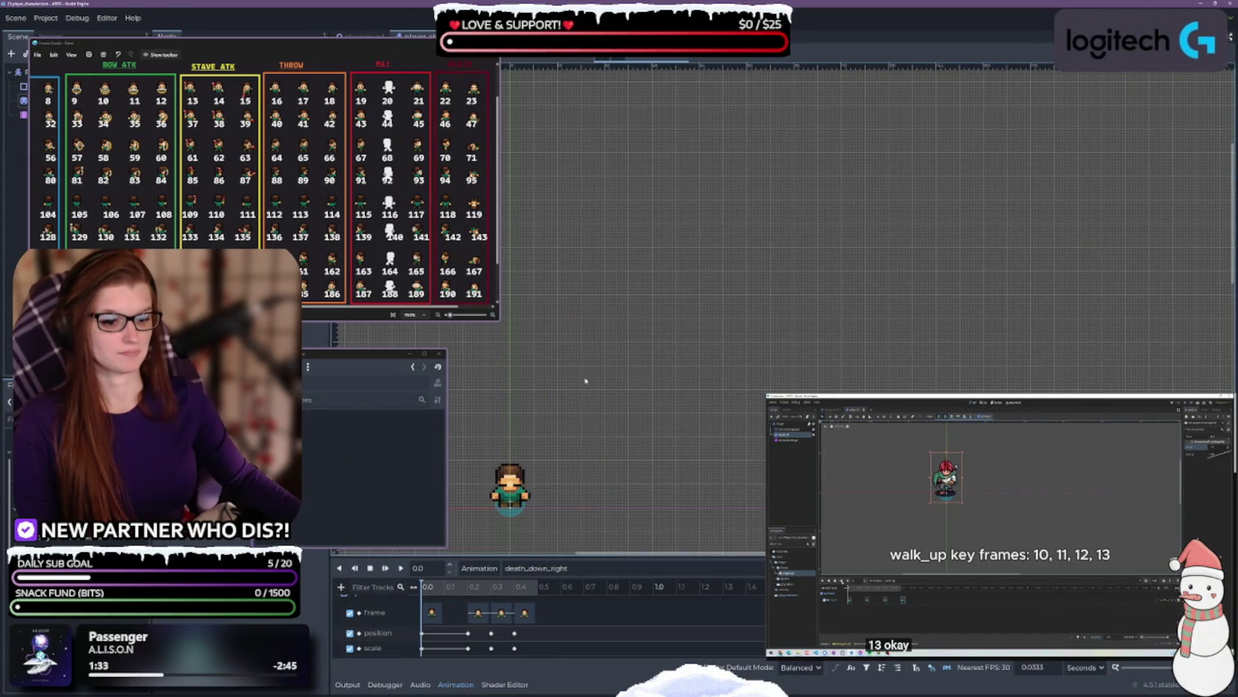
- Apply a new frame number to the selected frame keys and preview death_down_right
left_click_drag(416, 605, 536, 620)
left_click(409, 431)
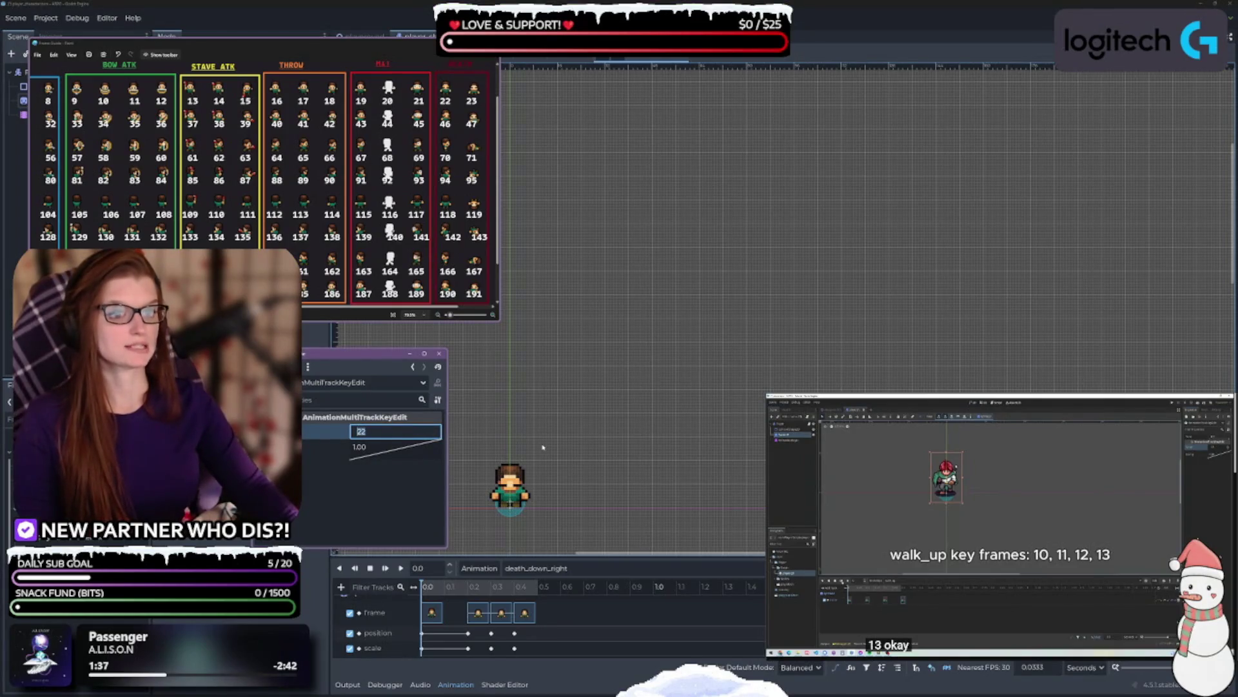
key("Return")
left_click(547, 614)
left_click_drag(547, 615, 457, 609)
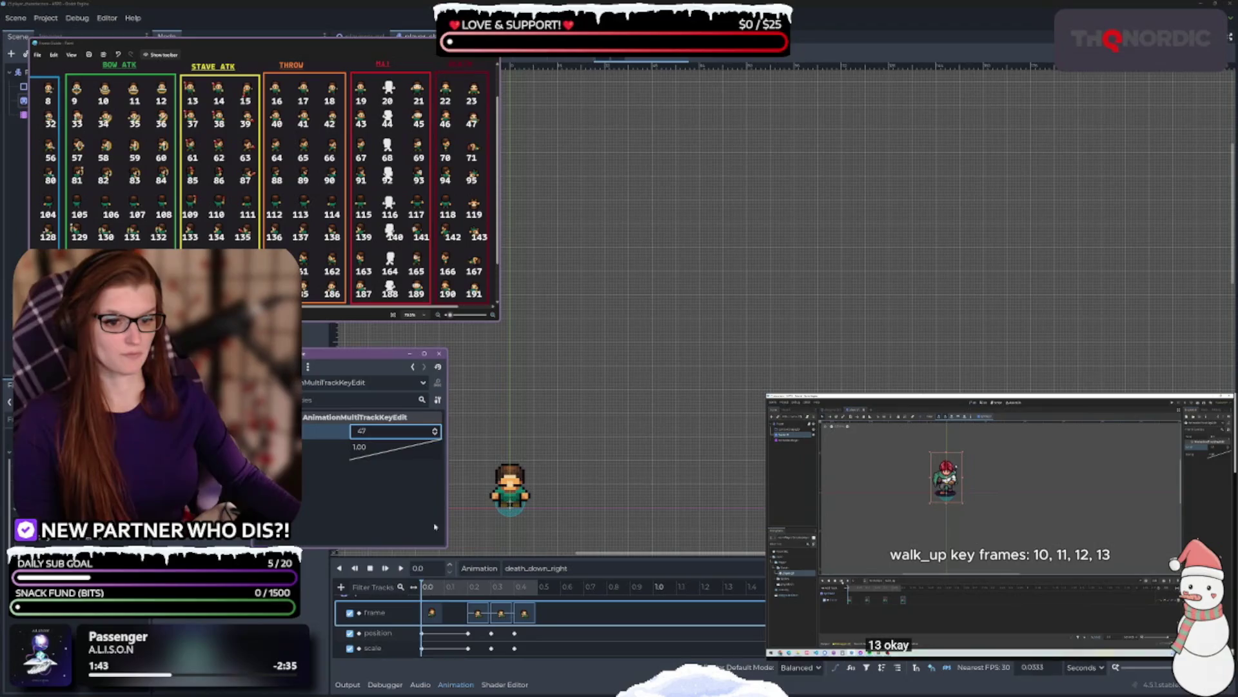
left_click(544, 586)
- Set death_left's frame keys to sprite frames 166 and 167 and preview it
left_click(554, 568)
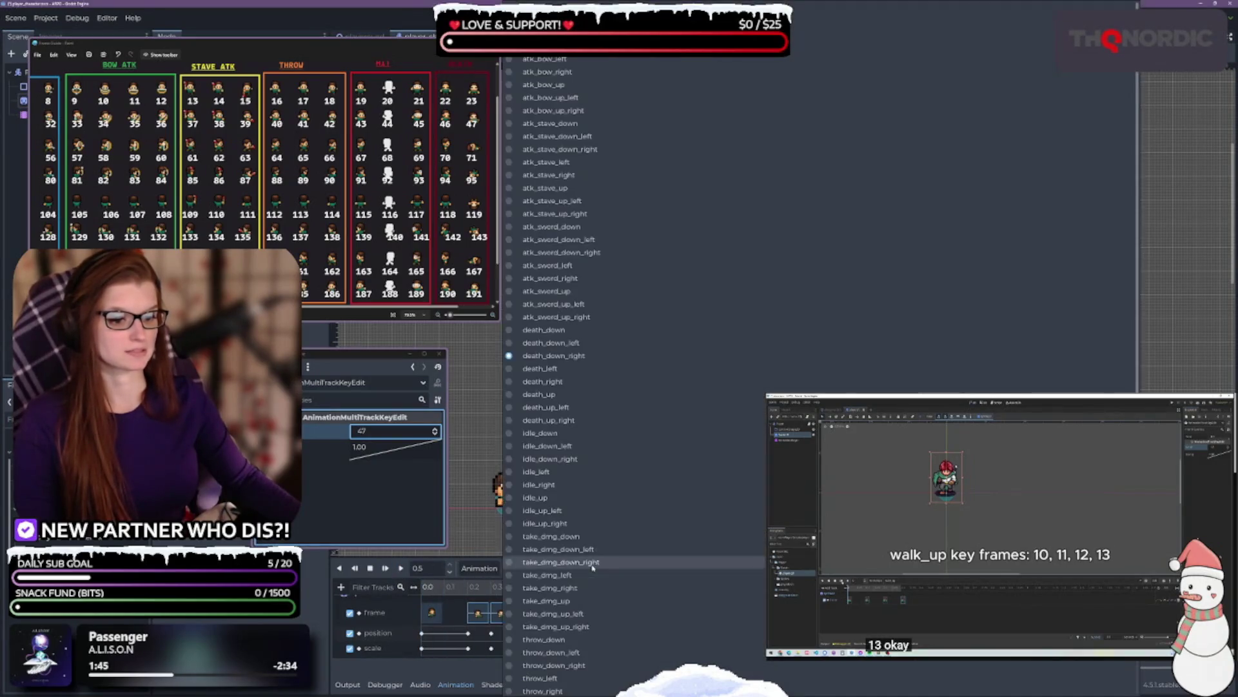
left_click(540, 368)
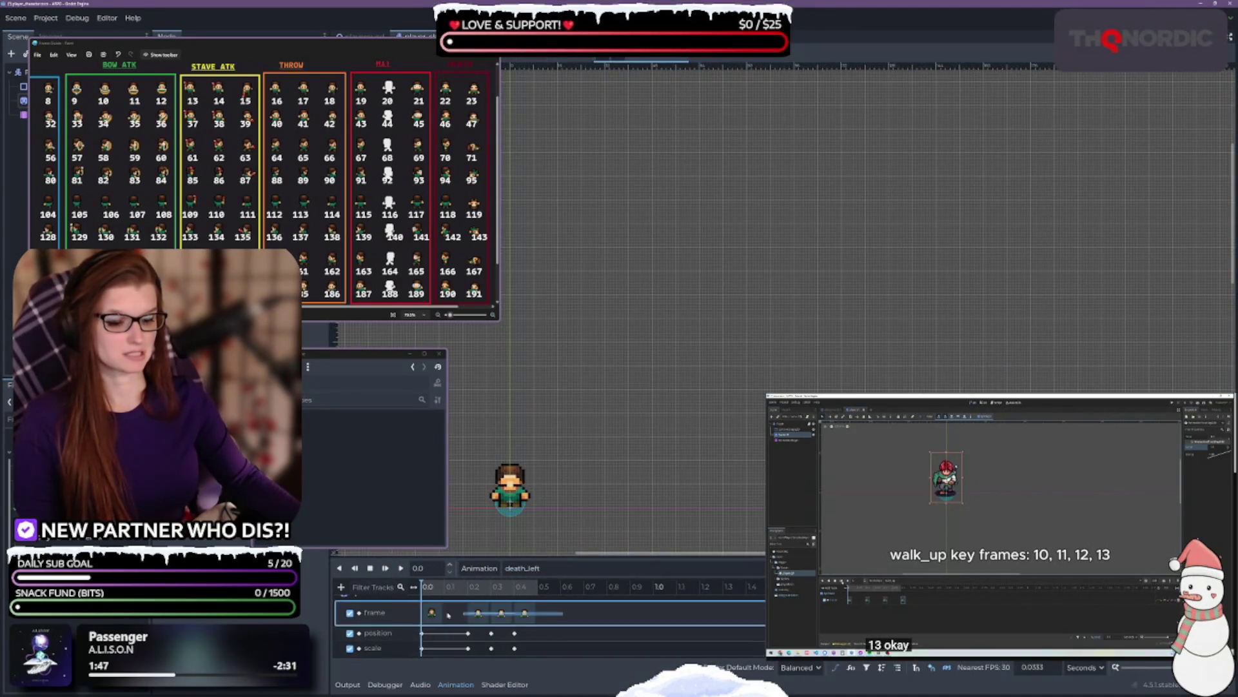
left_click_drag(481, 614, 471, 613)
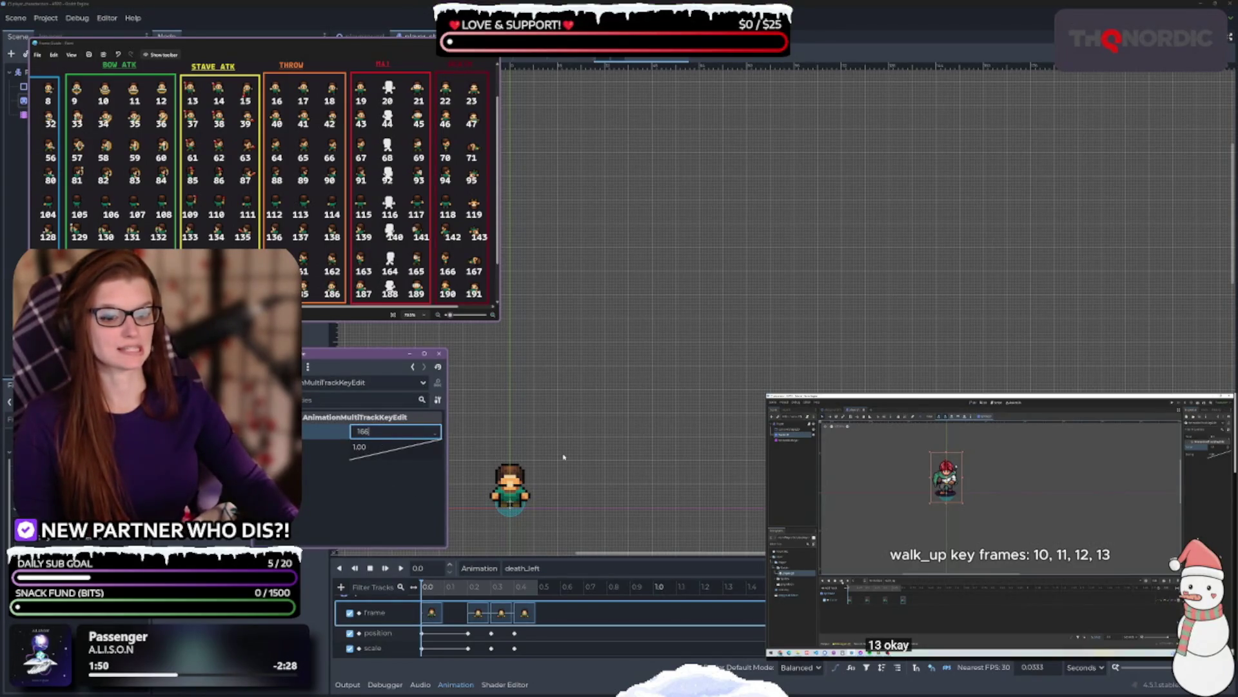
key("Return")
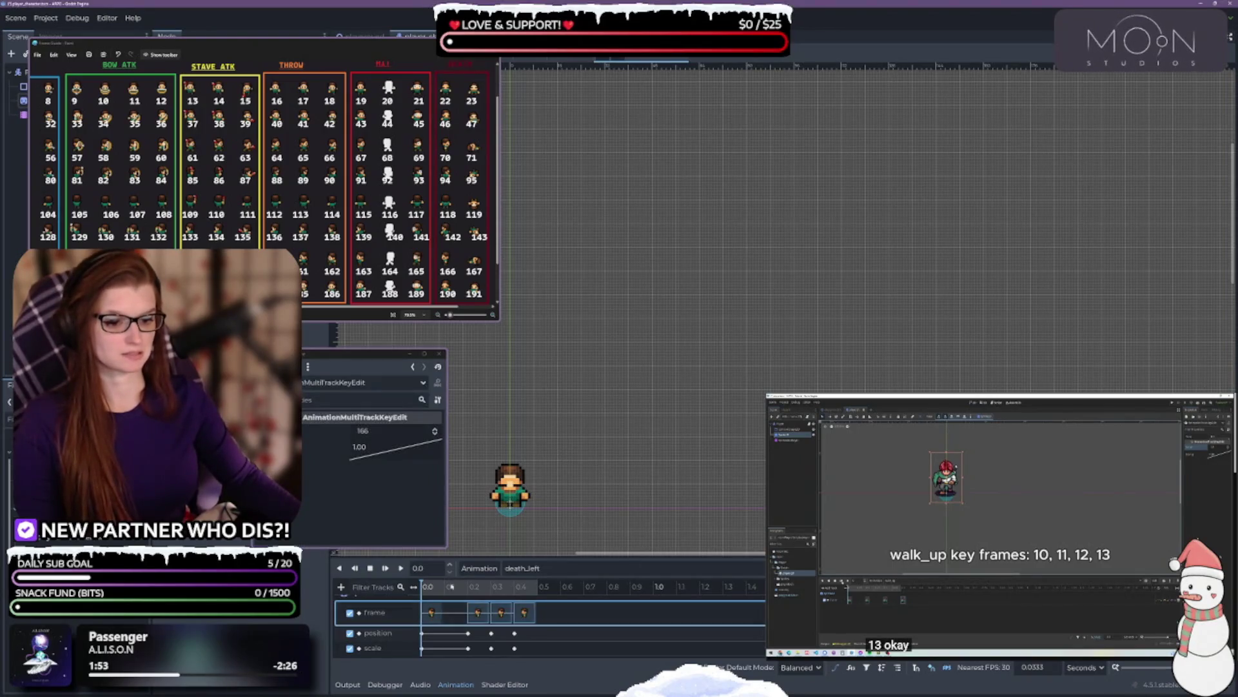
left_click(435, 429)
left_click(401, 568)
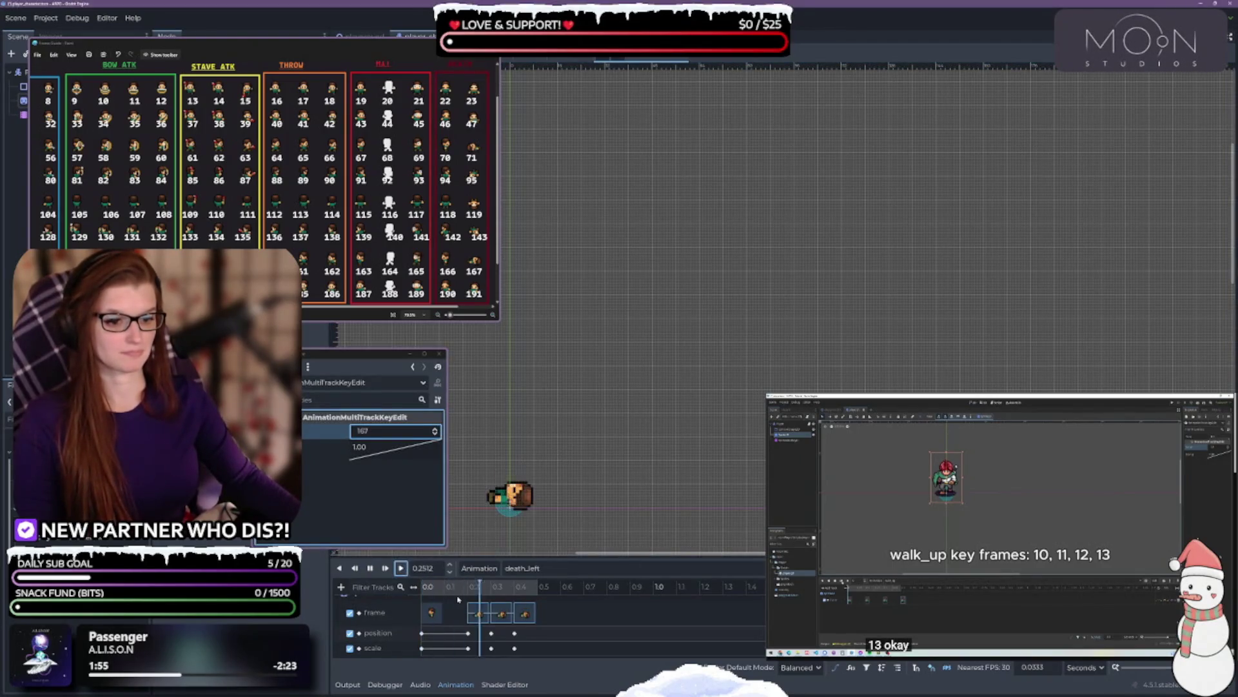
- Switch to death_up_left, key sprite frames 142 and 143, and preview it
left_click(571, 573)
left_click(574, 381)
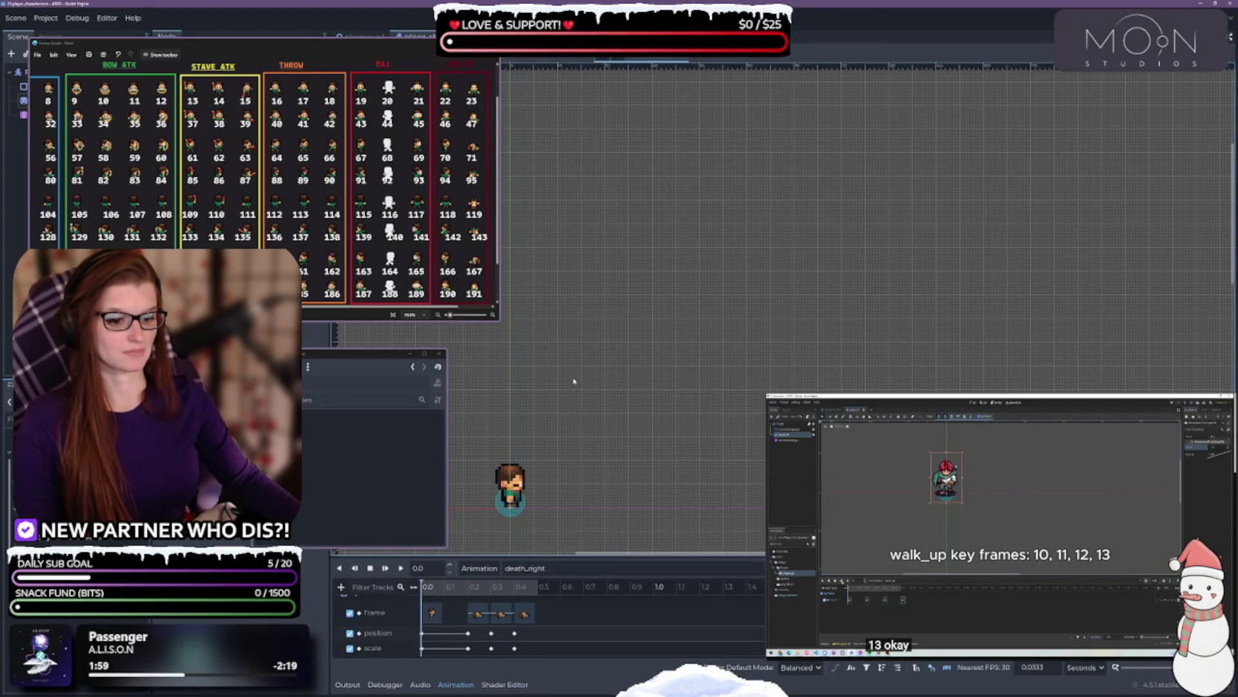
left_click(576, 569)
left_click(580, 396)
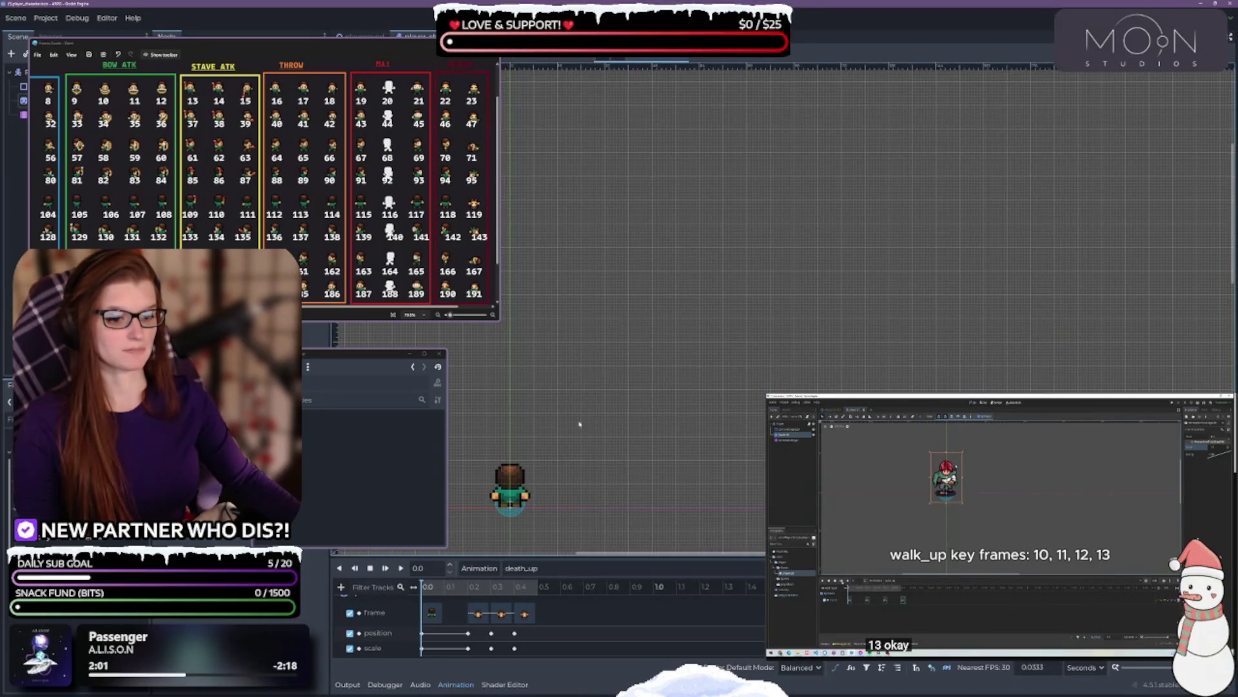
left_click(590, 574)
left_click(567, 409)
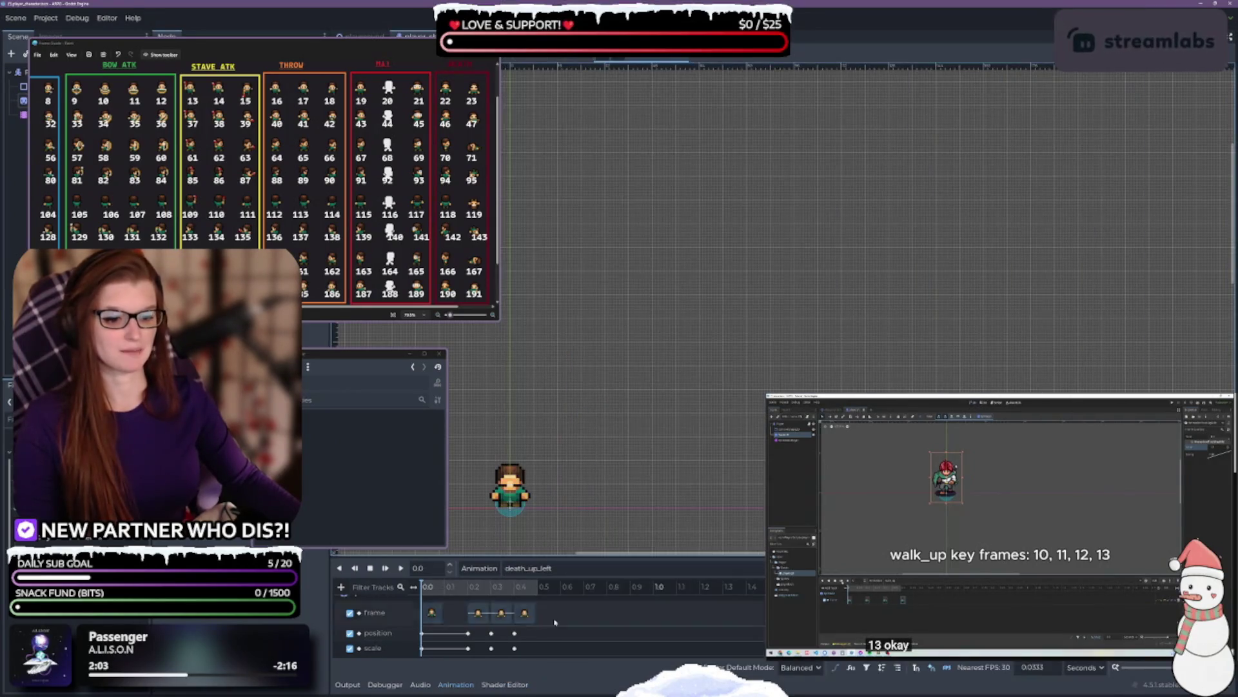
left_click_drag(534, 613, 423, 619)
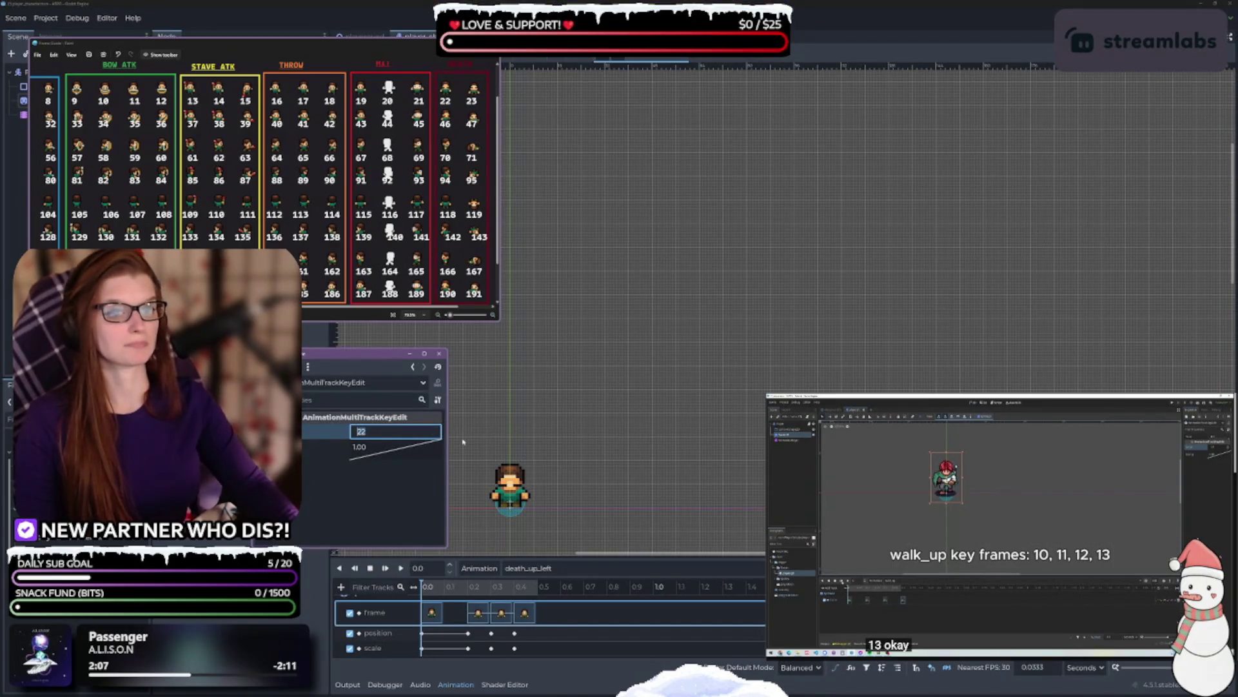
type("142")
key("Return")
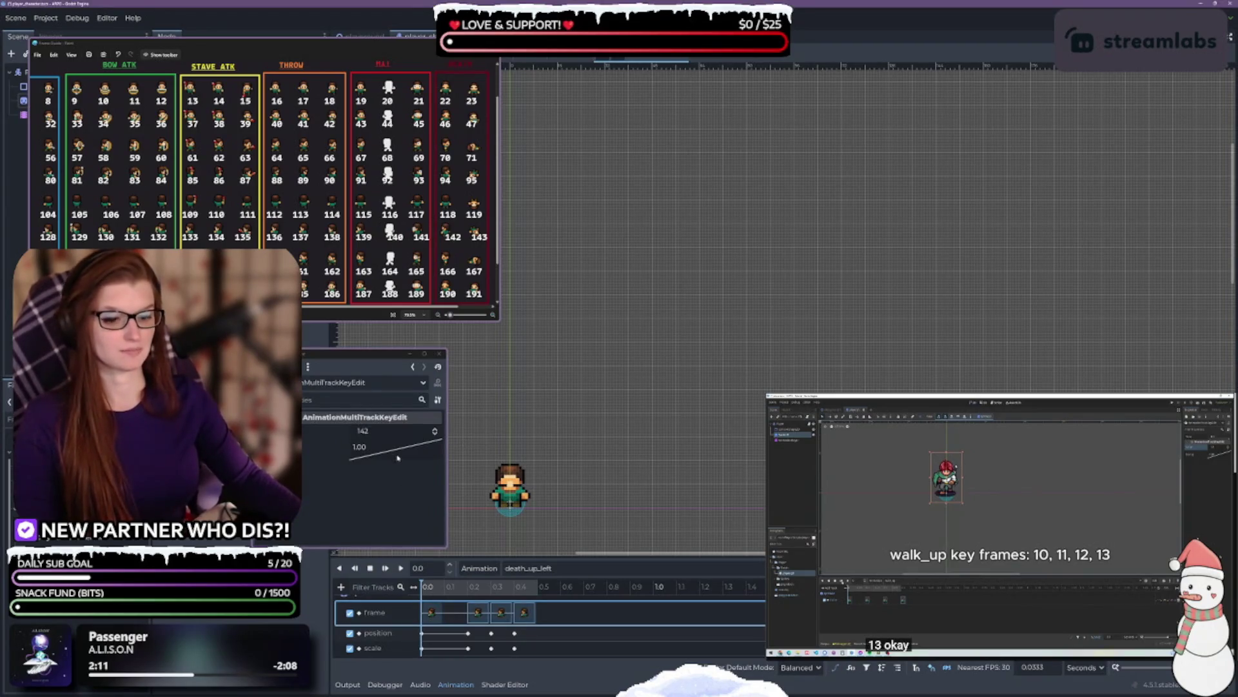
left_click(435, 428)
left_click(400, 568)
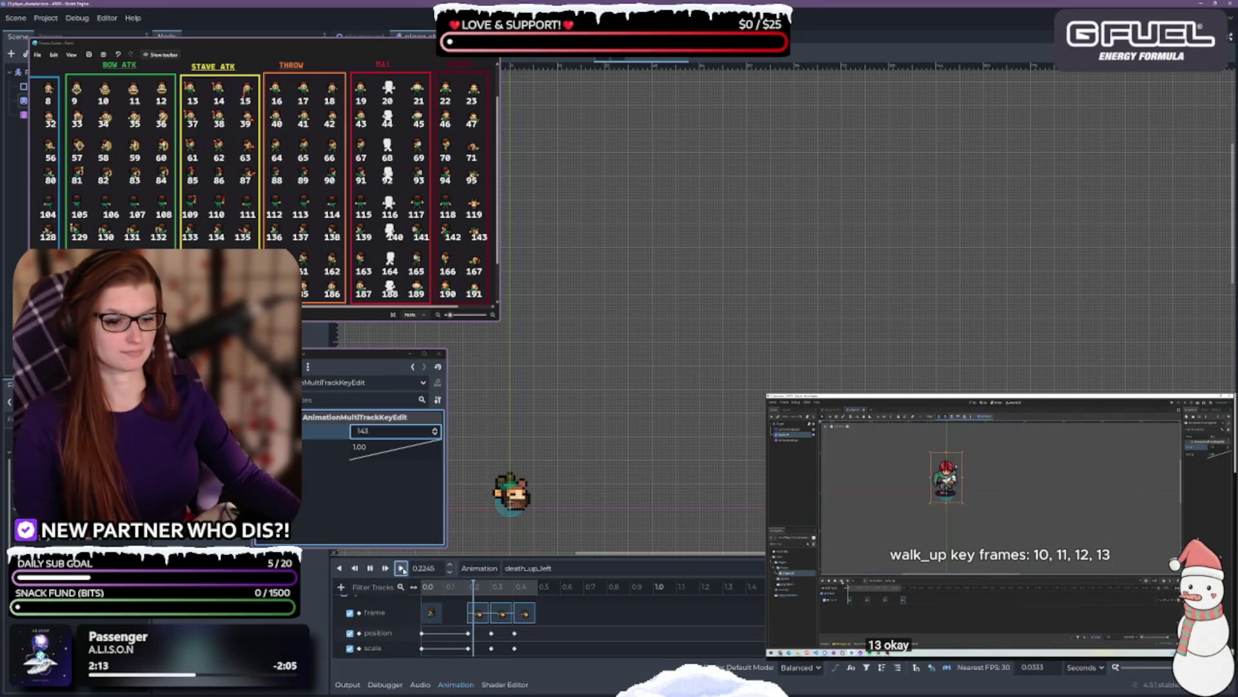
left_click(531, 568)
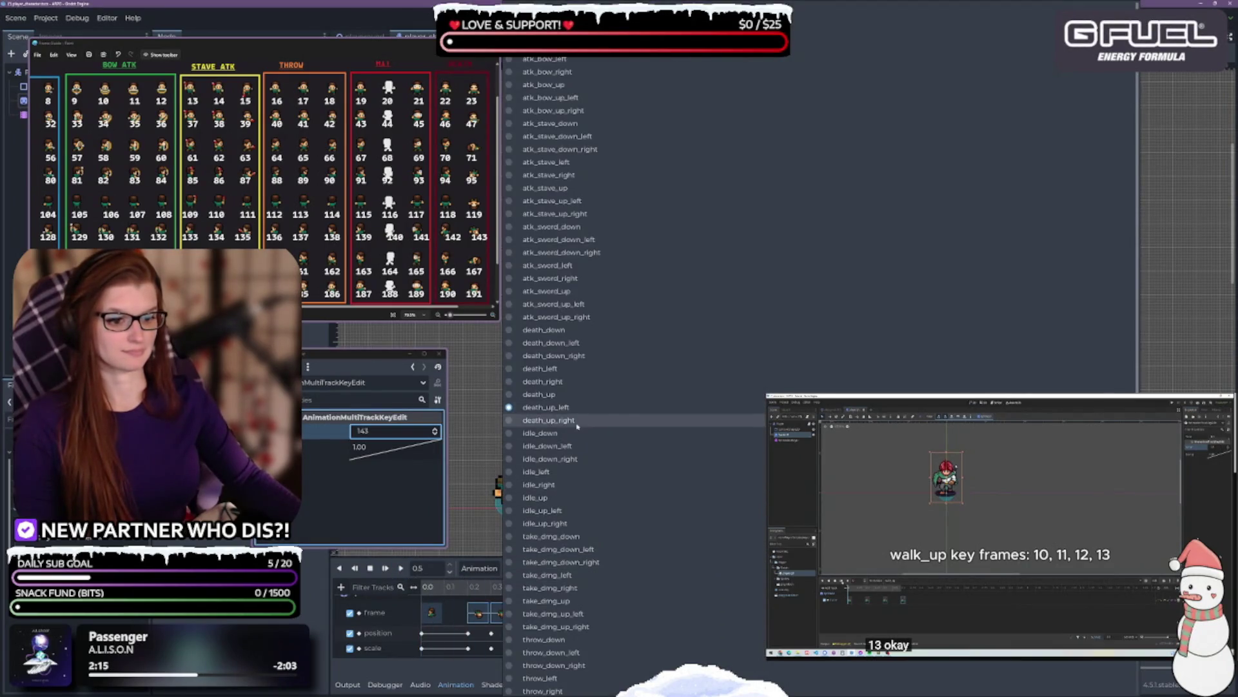
- Key death_up_right to sprite frames 94 and 95, preview it, then switch to death_left
left_click(567, 419)
left_click_drag(554, 599, 416, 621)
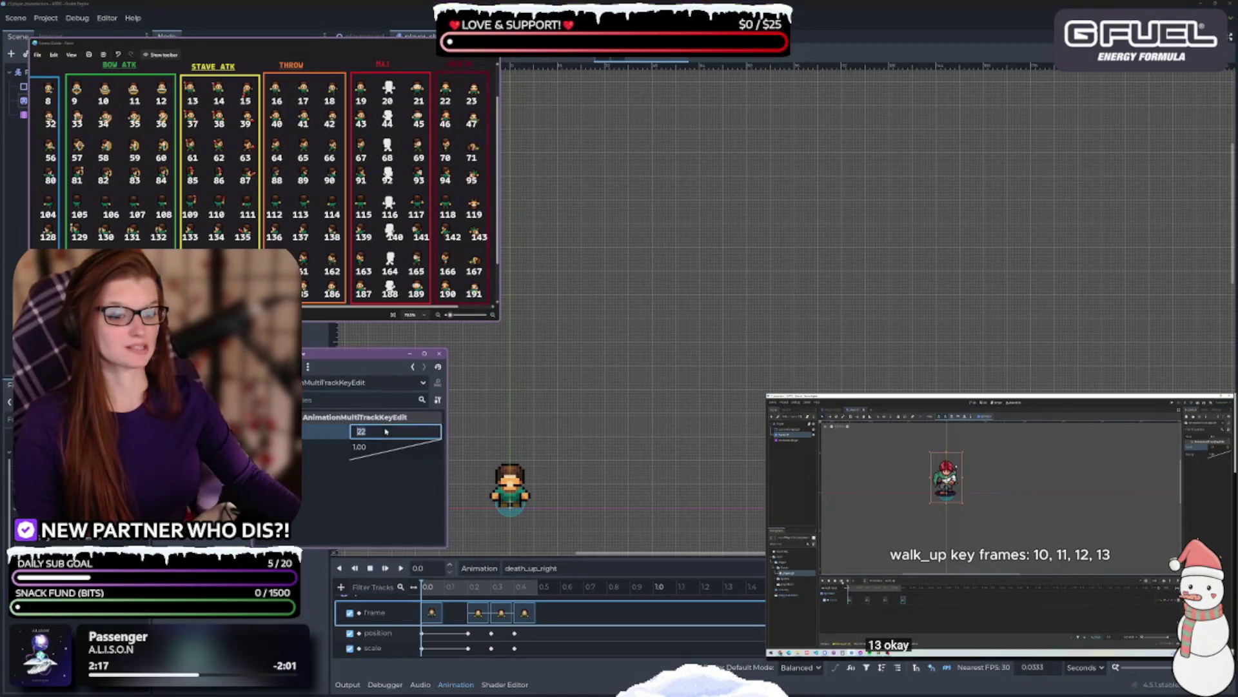
type("94")
key("Return")
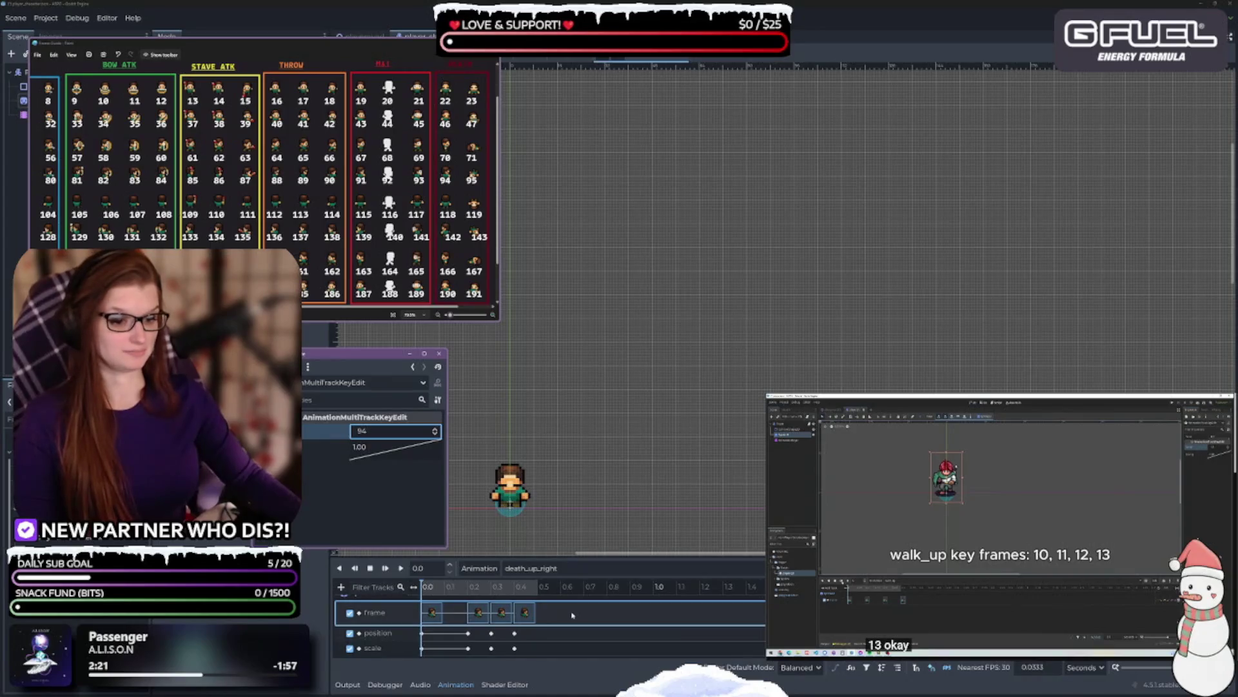
left_click(435, 428)
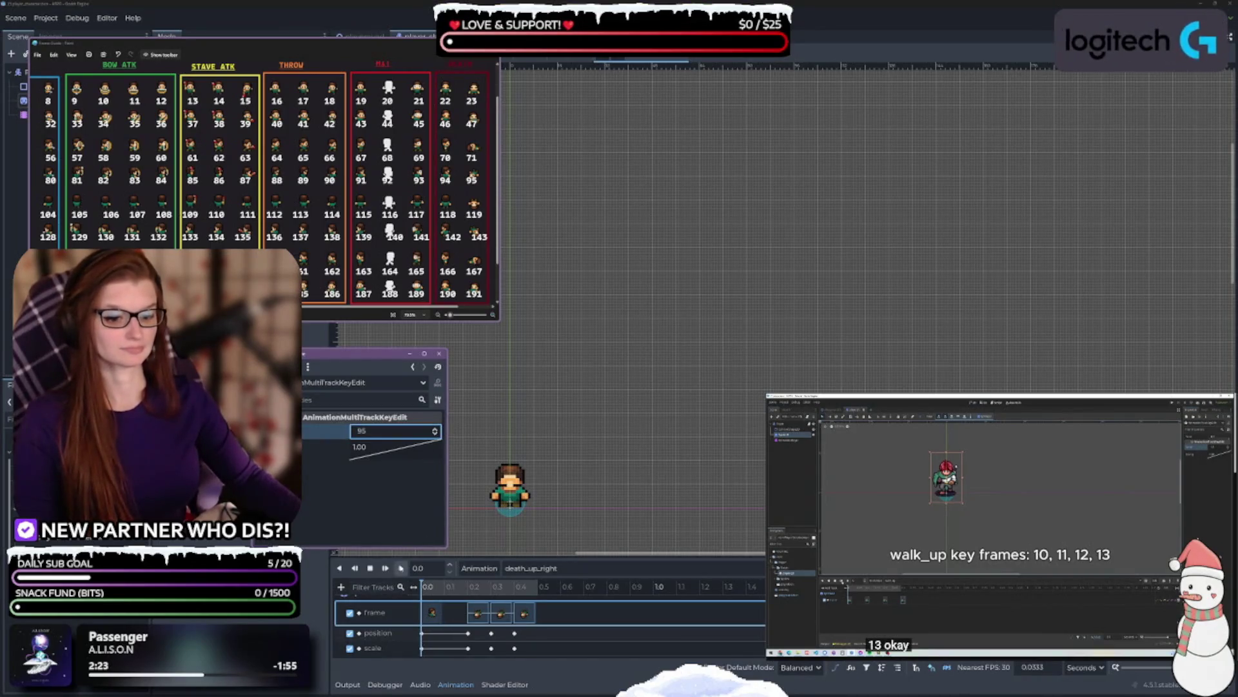
left_click(400, 568)
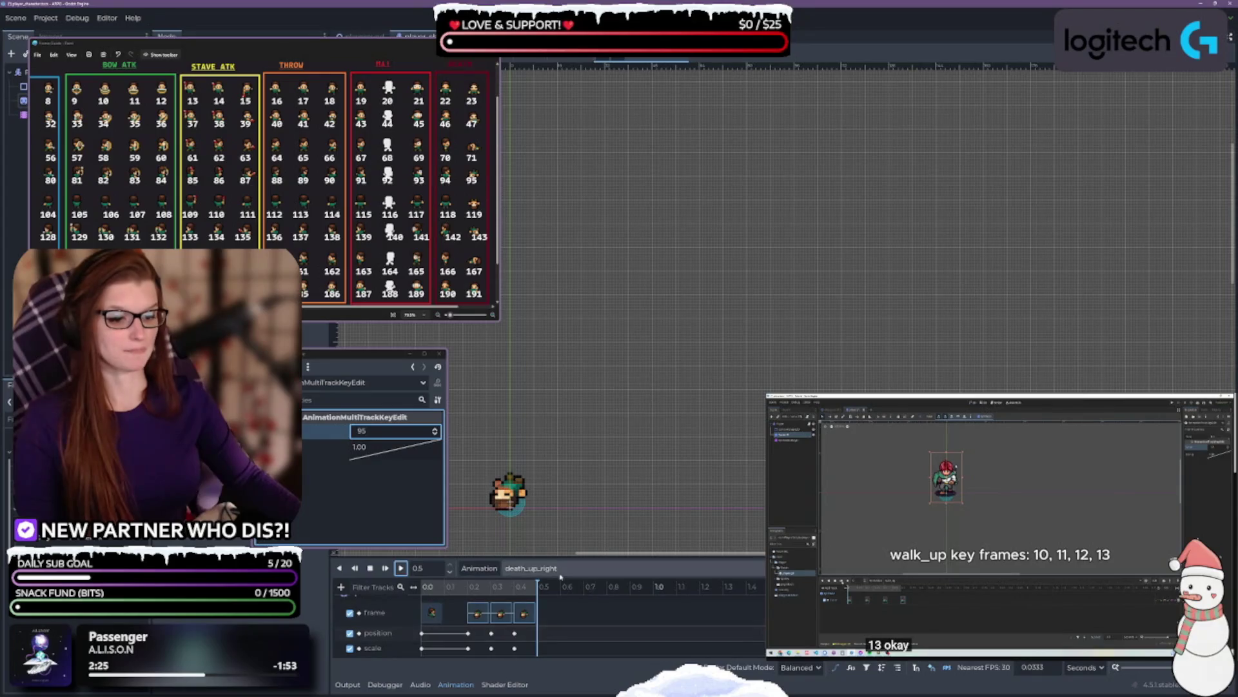
left_click(531, 568)
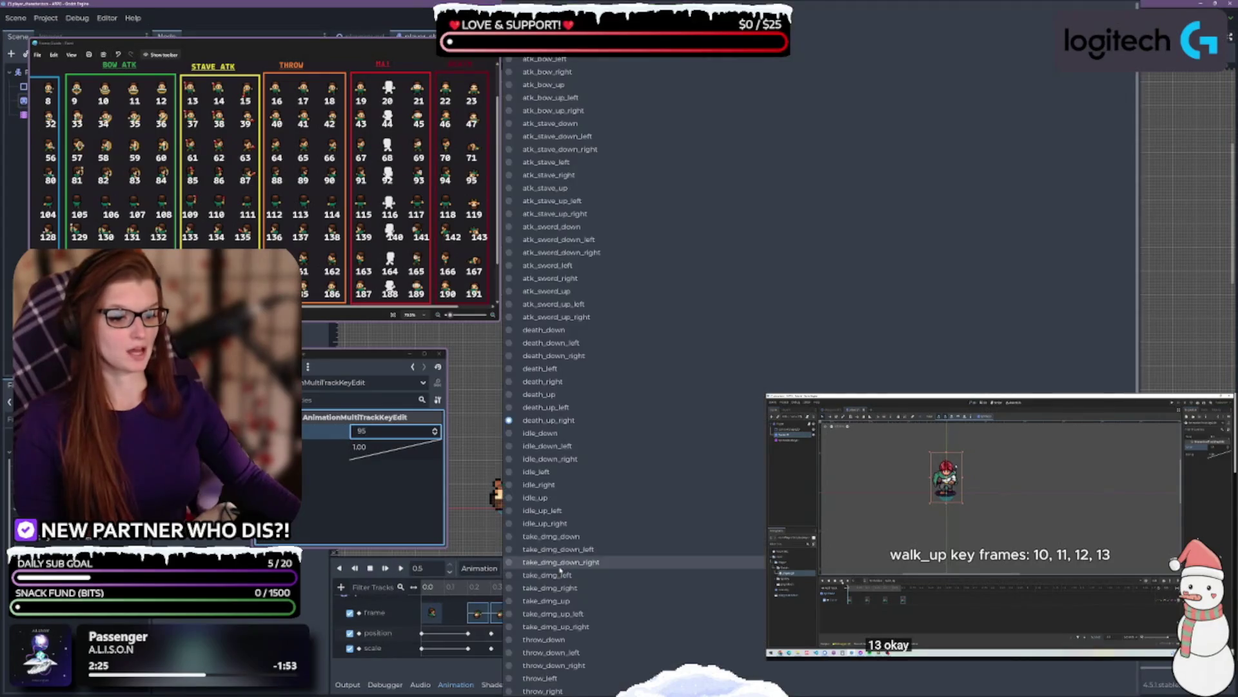
left_click(572, 370)
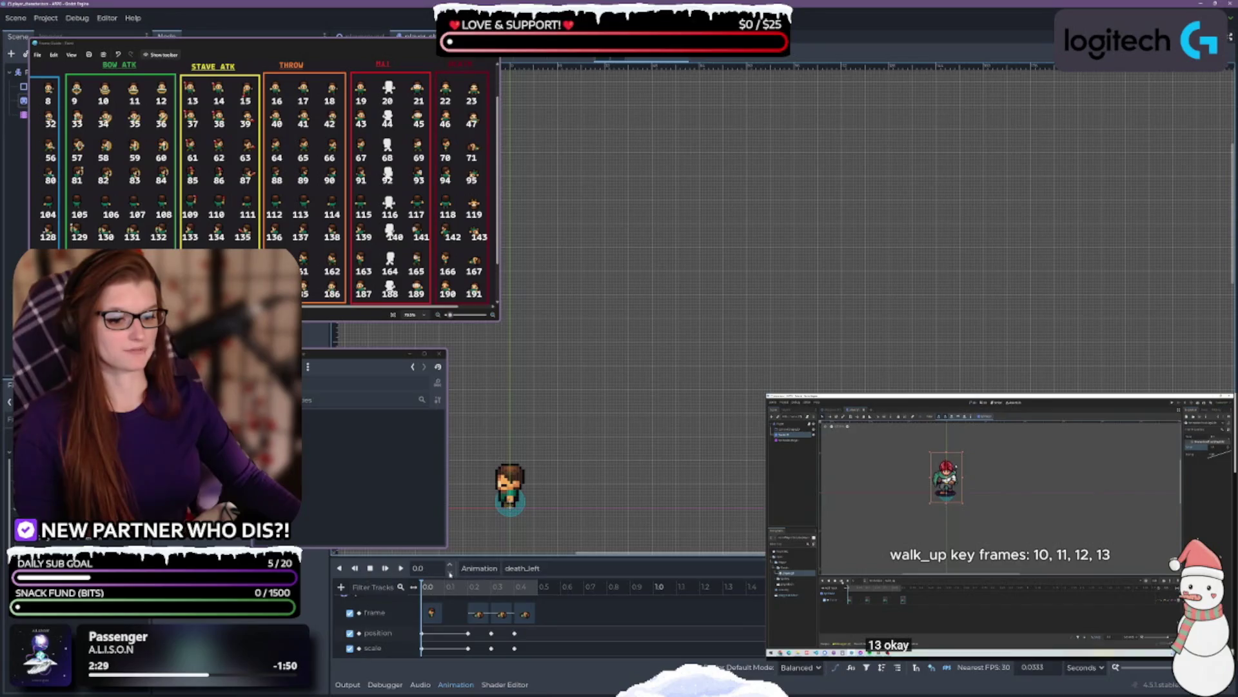
- Replay death_left several times to check the fall
left_click(401, 568)
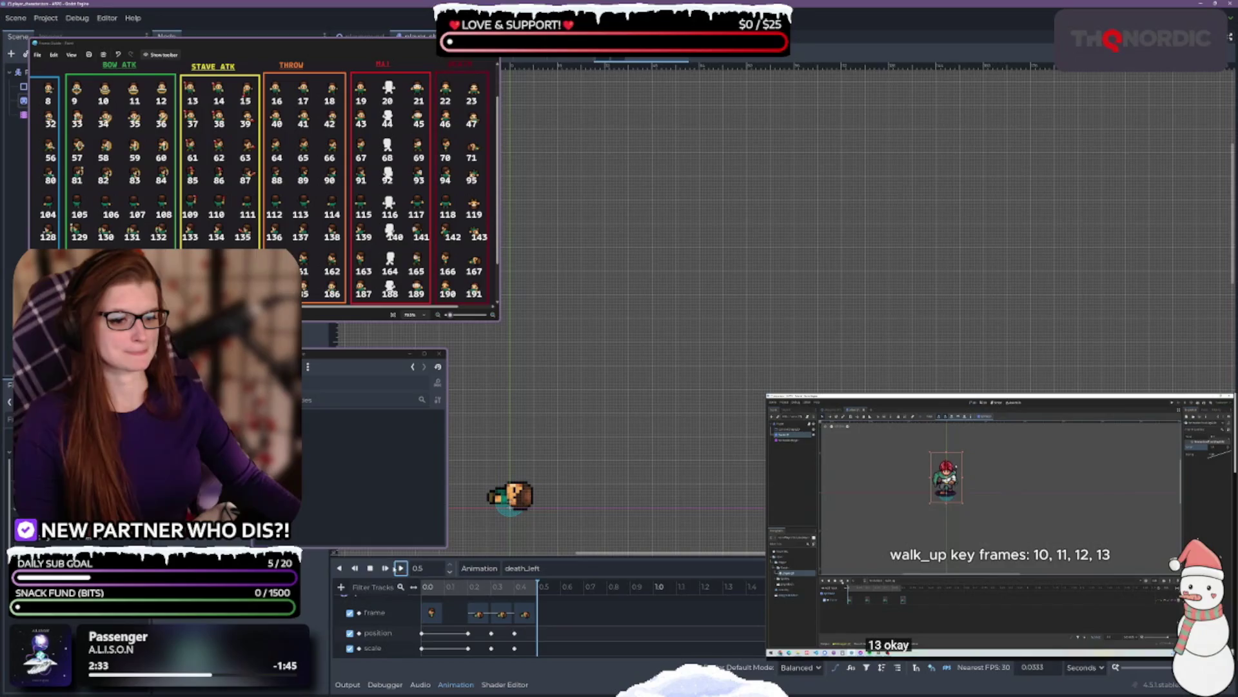
left_click(401, 568)
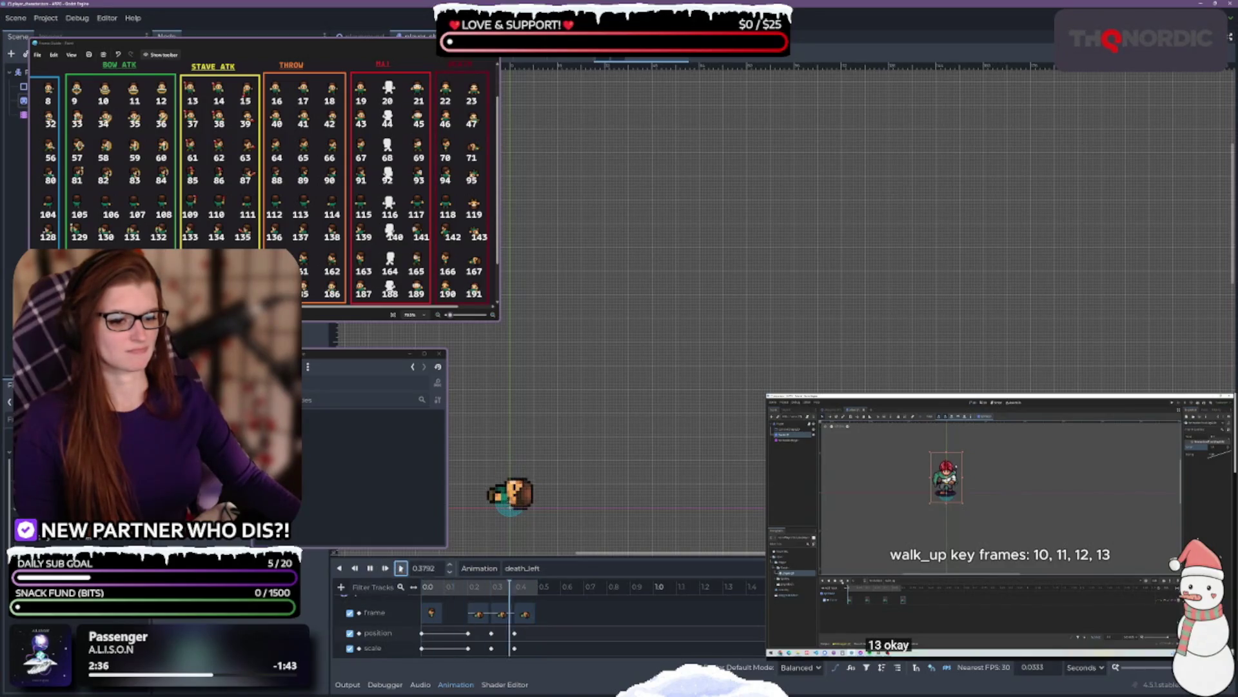
left_click(401, 567)
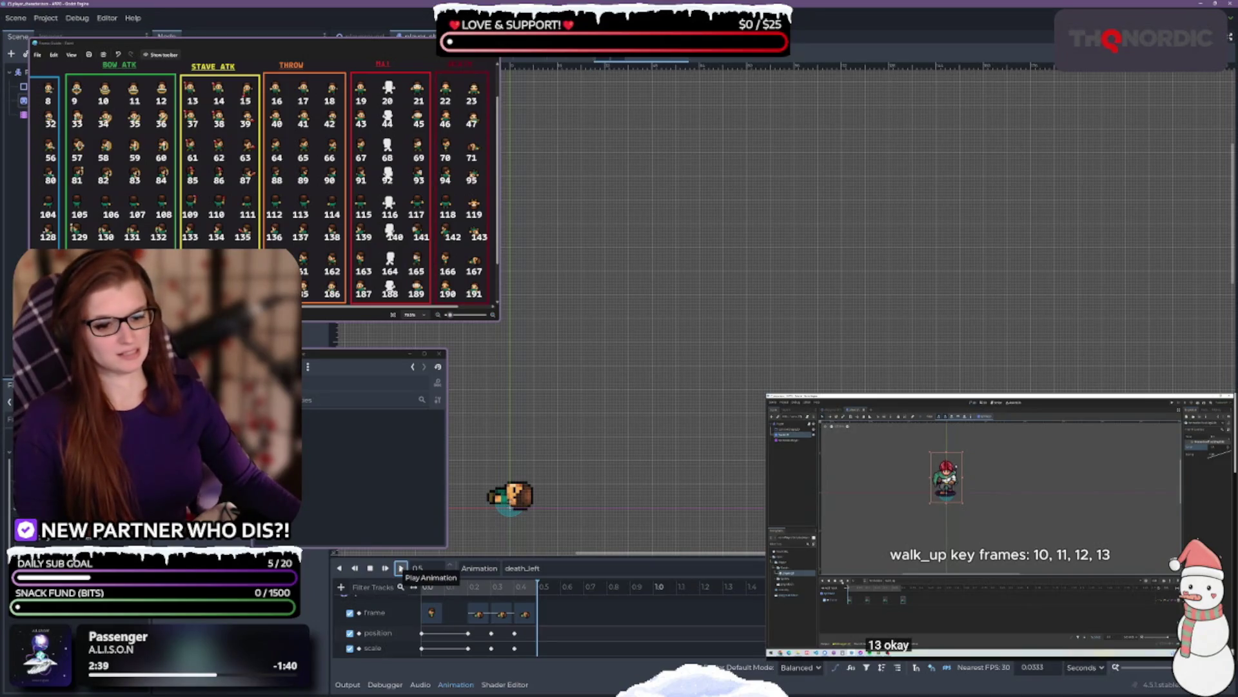
left_click(401, 568)
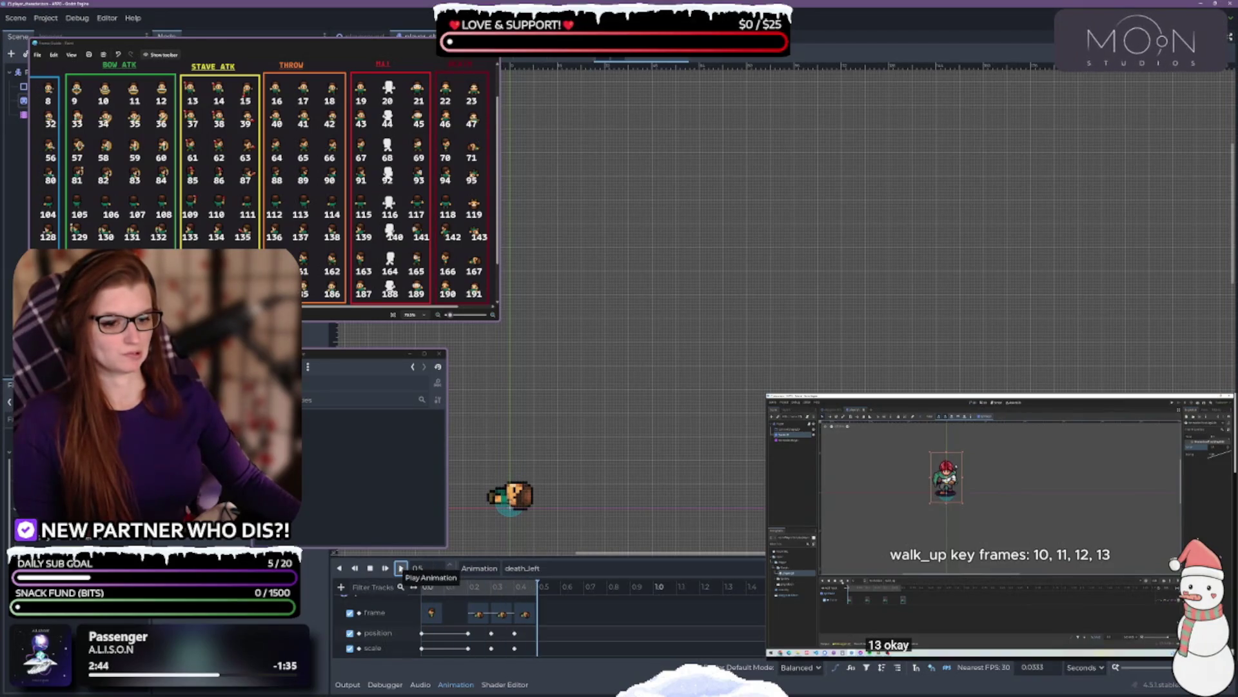
left_click(400, 568)
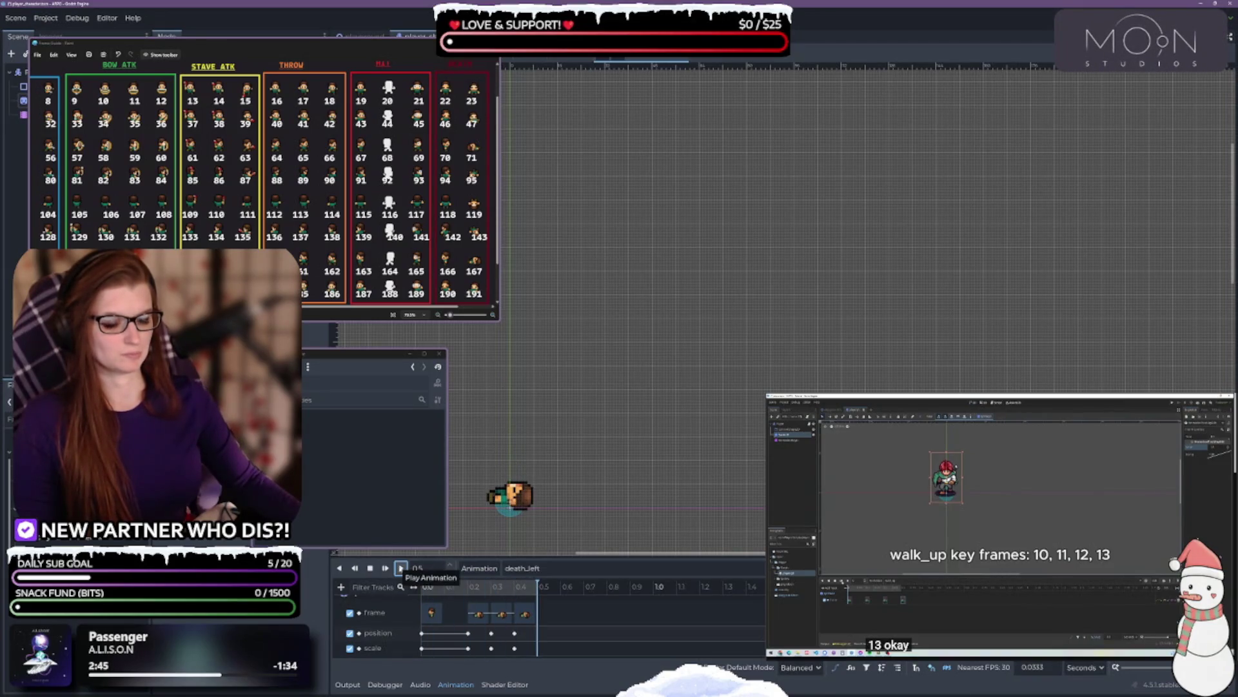
left_click(401, 568)
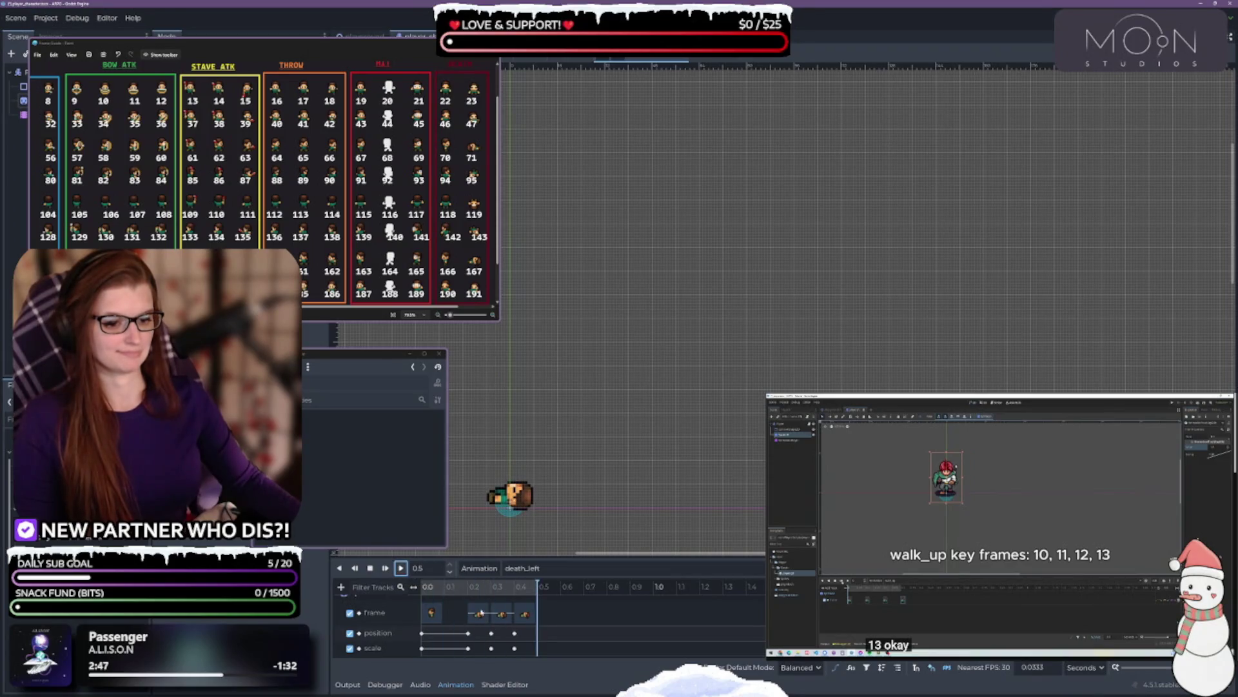
- Select death_left's later frame keys and the sprite to show its transform
left_click_drag(568, 619, 466, 608)
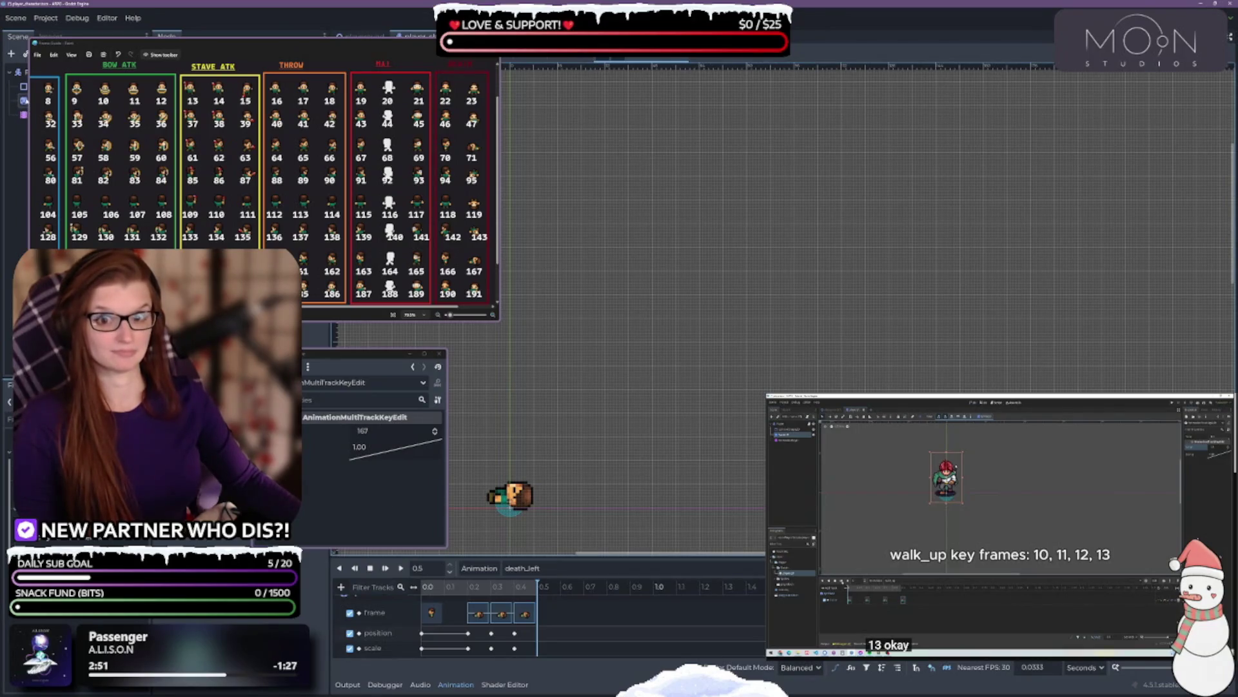
left_click(511, 495)
left_click_drag(211, 55, 268, 51)
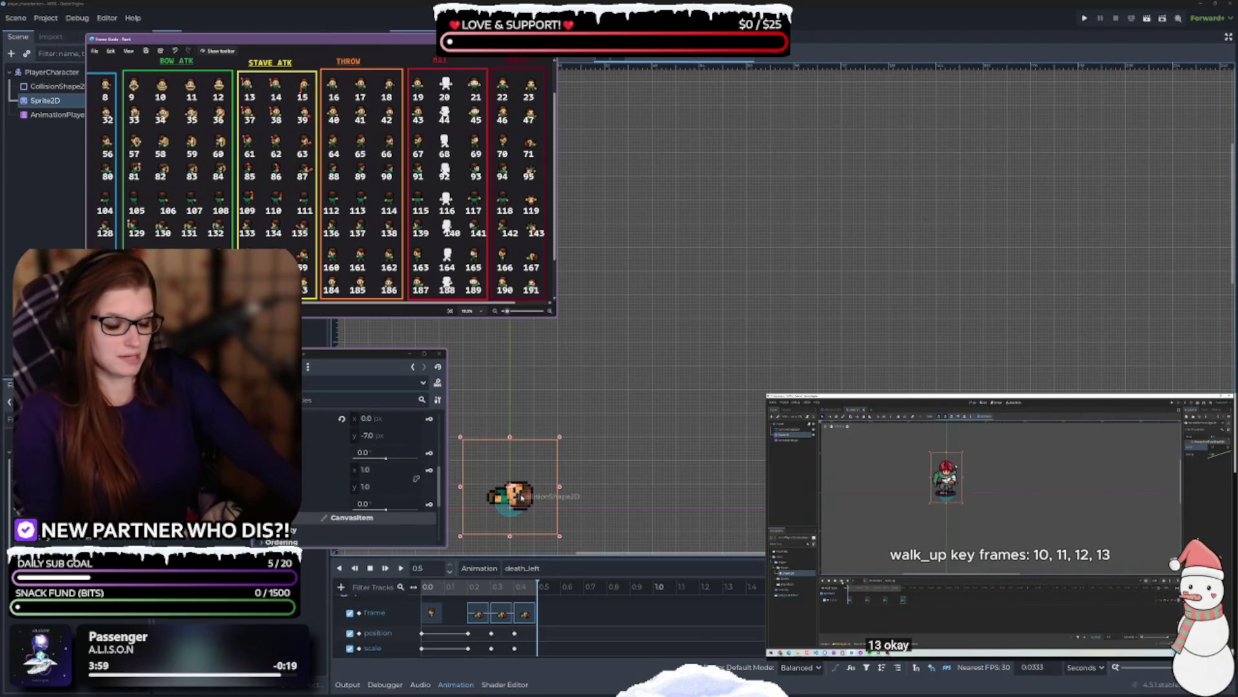
- Drag the sprite one pixel down to y -6.0, then nudge it back to -7.0
left_click_drag(522, 498, 523, 497)
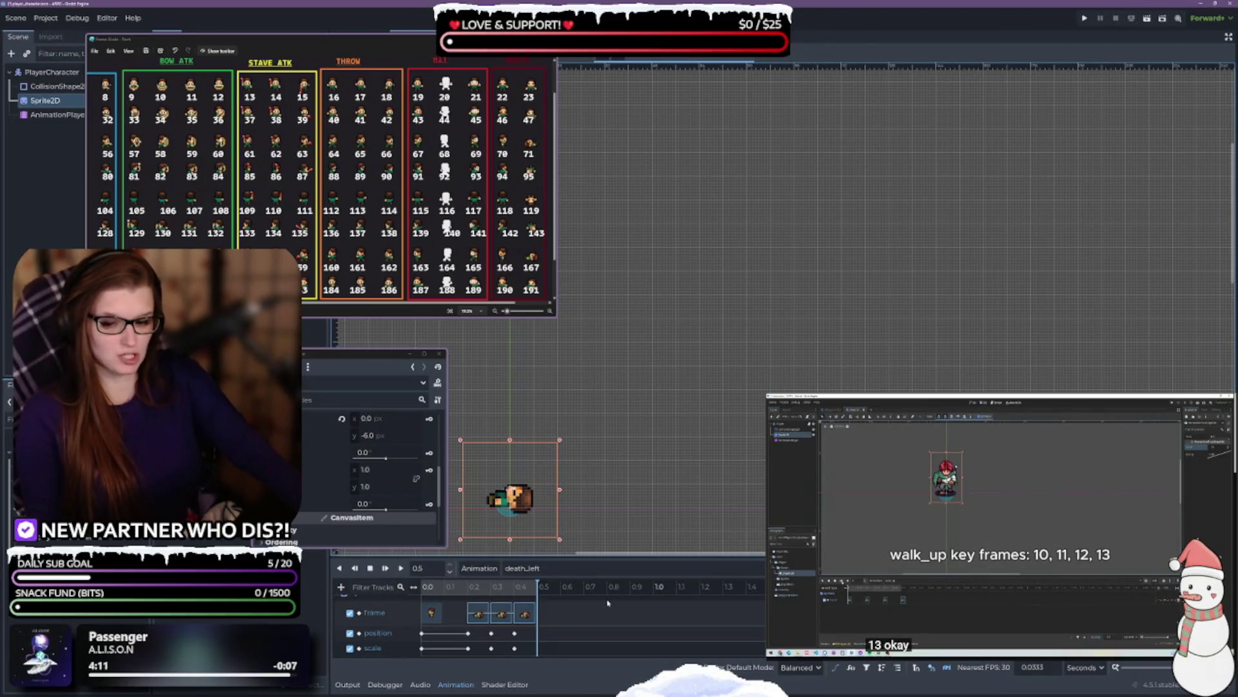
key("Up")
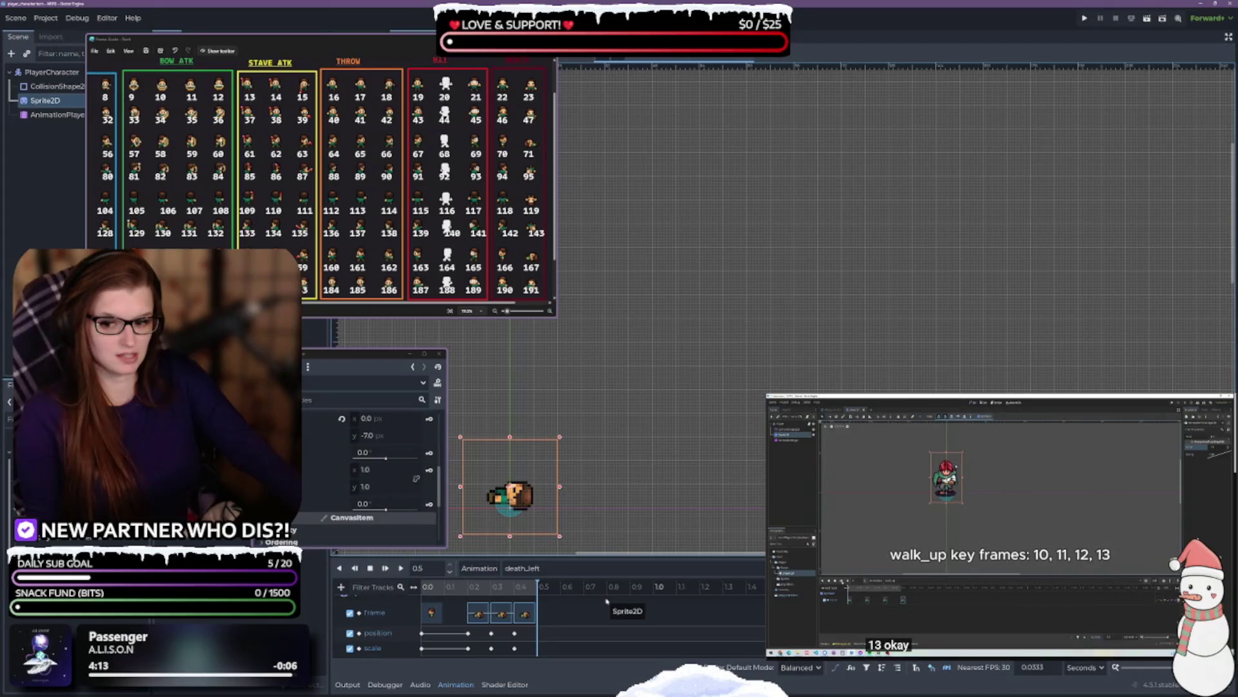
- Compare death_left's frame keys at 0.2, 0.3 and 0.4 against Sprite2D's position
left_click(479, 613)
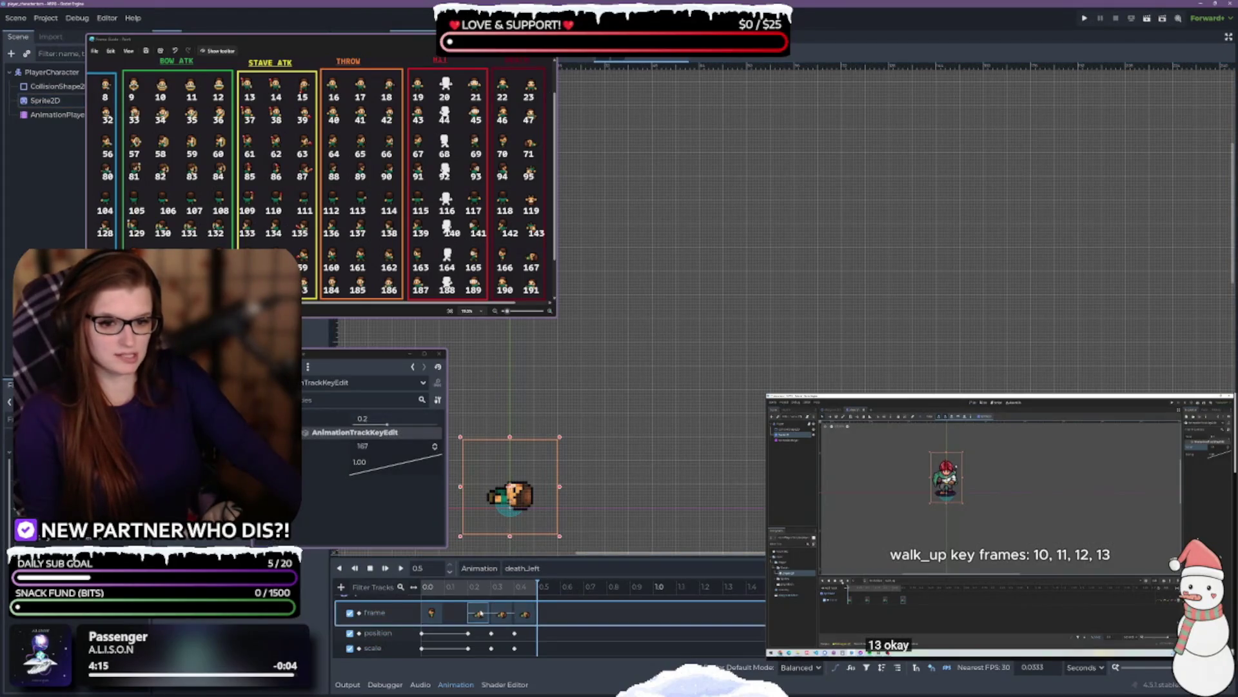
left_click(46, 100)
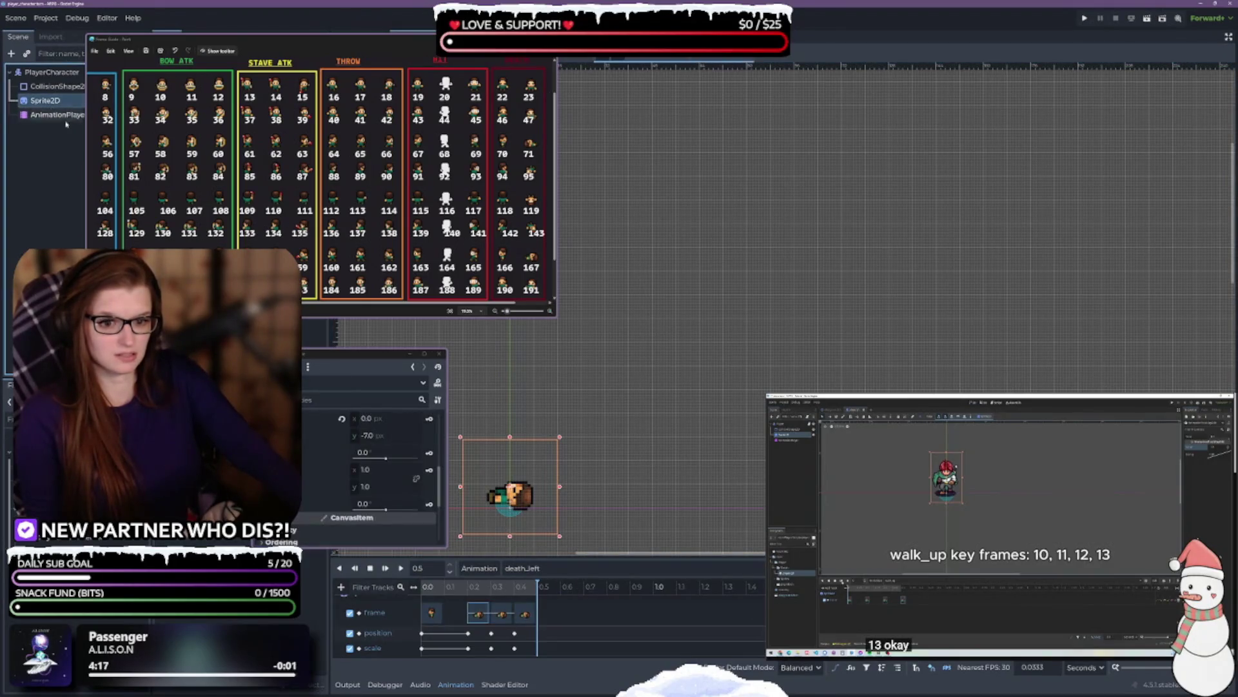
left_click(502, 613)
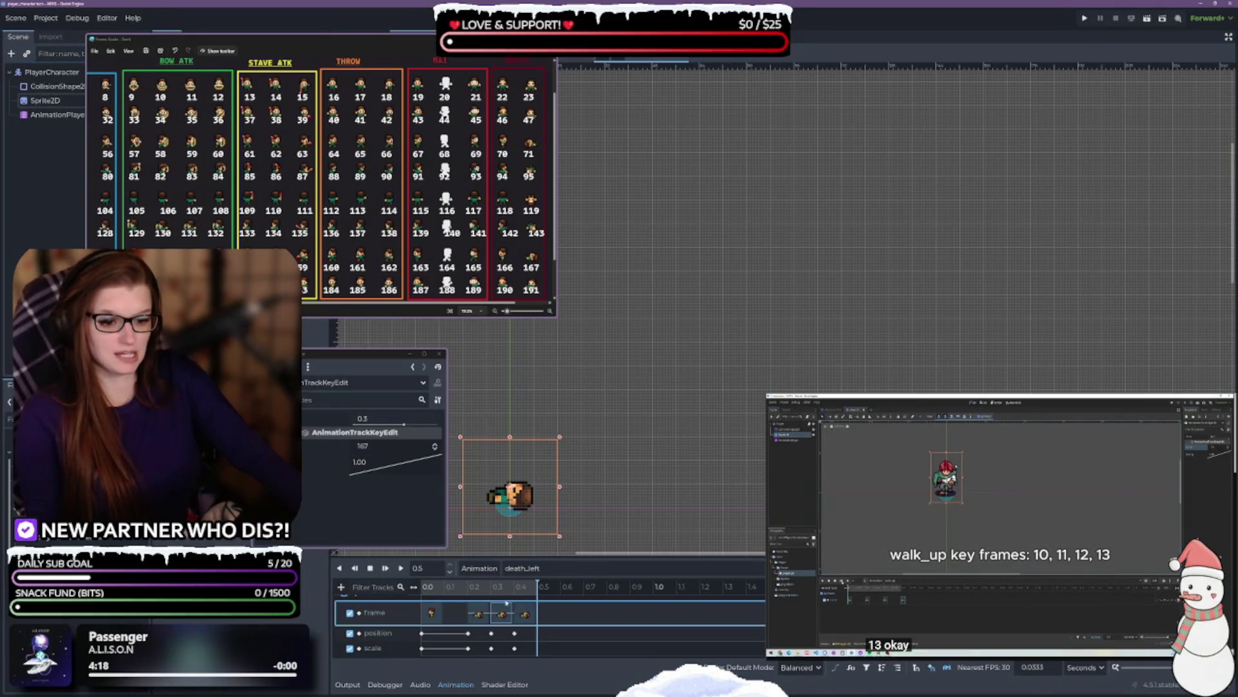
left_click(45, 100)
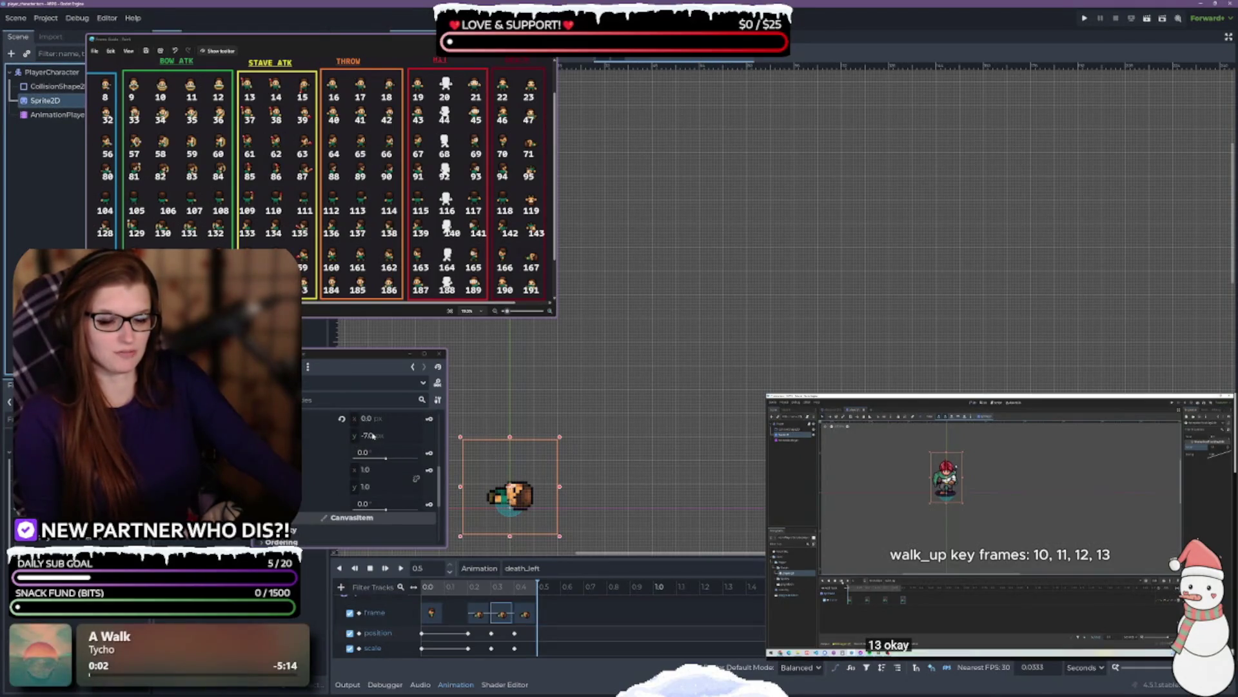
left_click(525, 613)
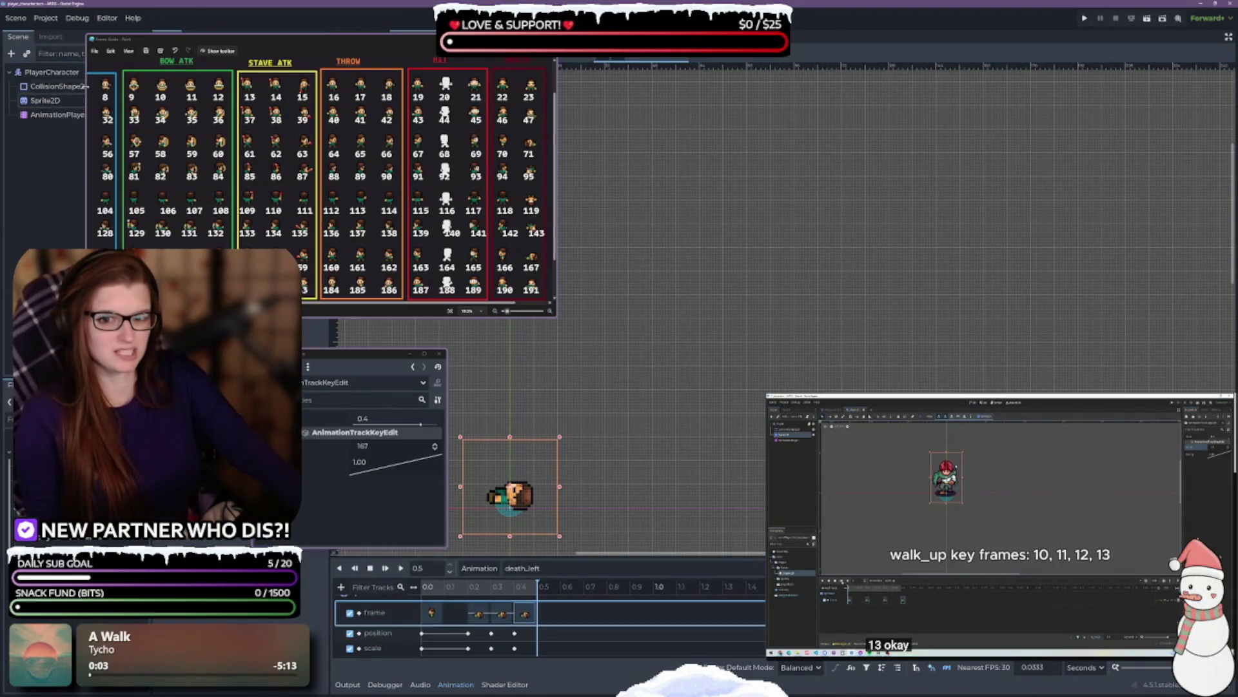
left_click(45, 100)
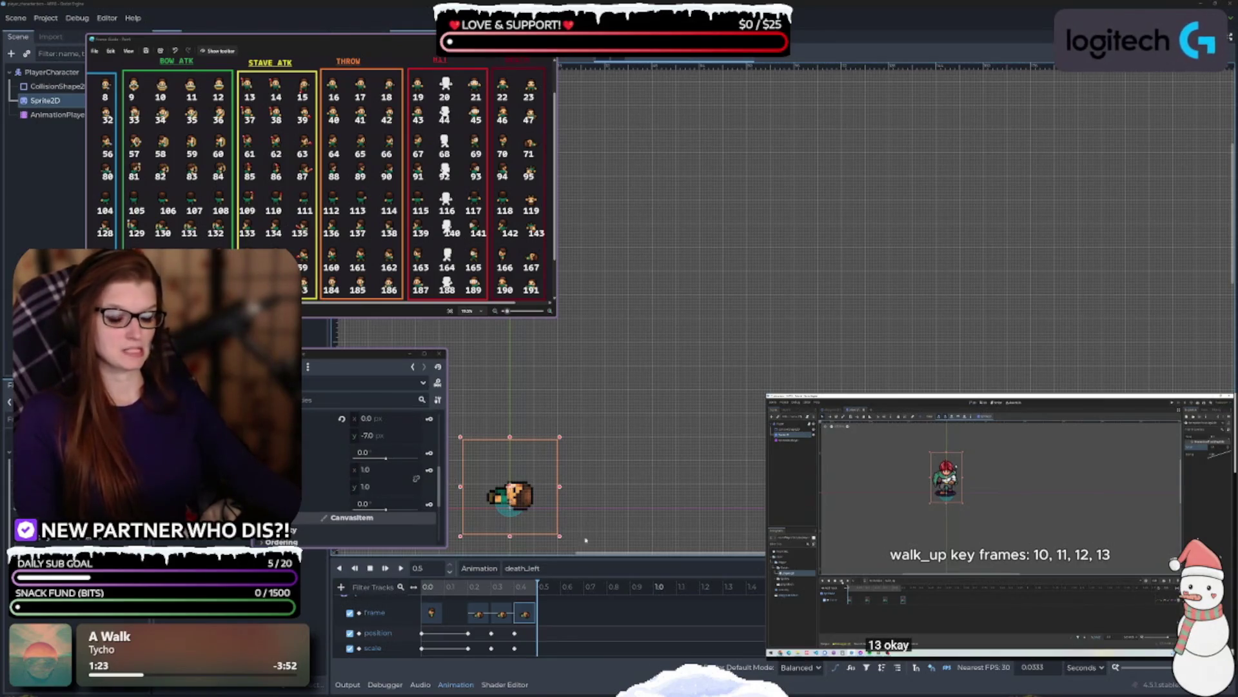
- Set death_left's 0.2 s position key y offset to -6
left_click(468, 634)
right_click(468, 634)
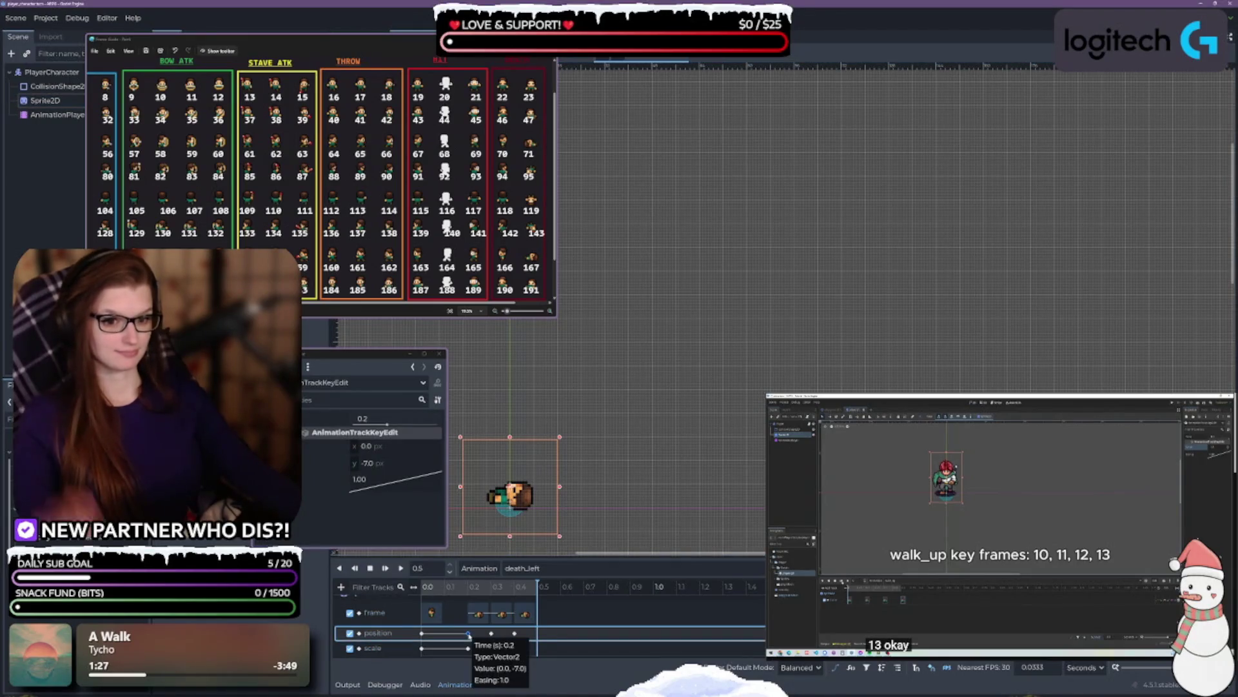
key("Escape")
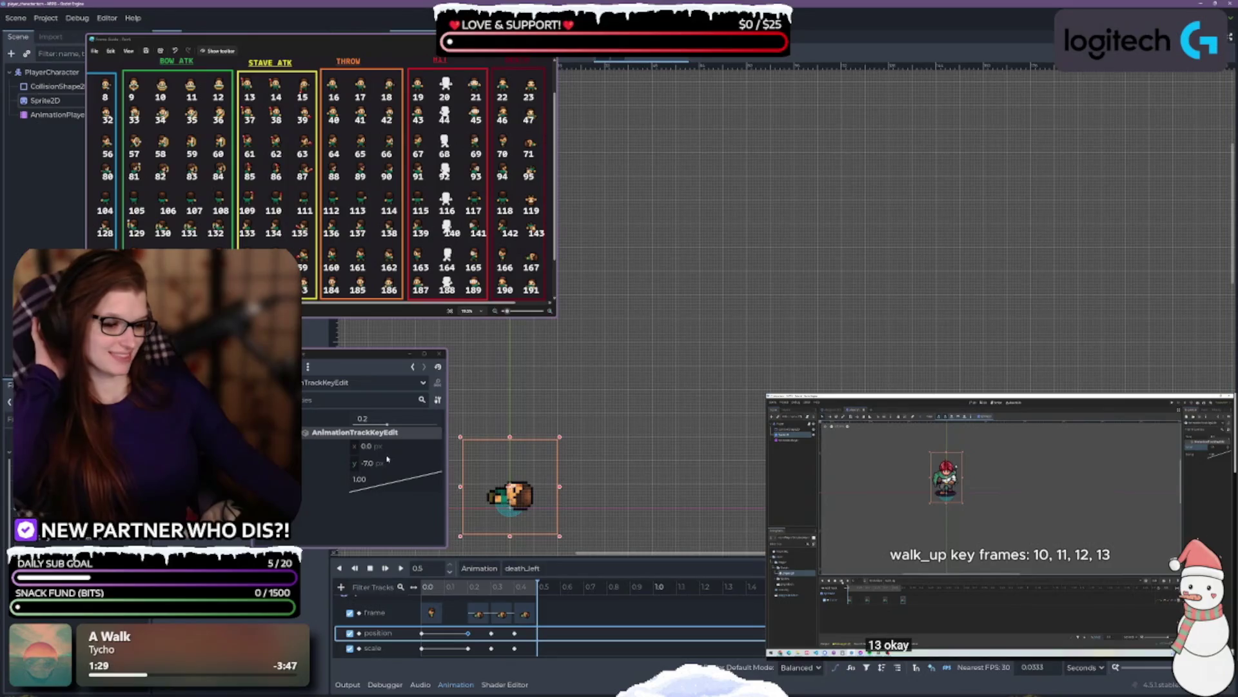
left_click(387, 465)
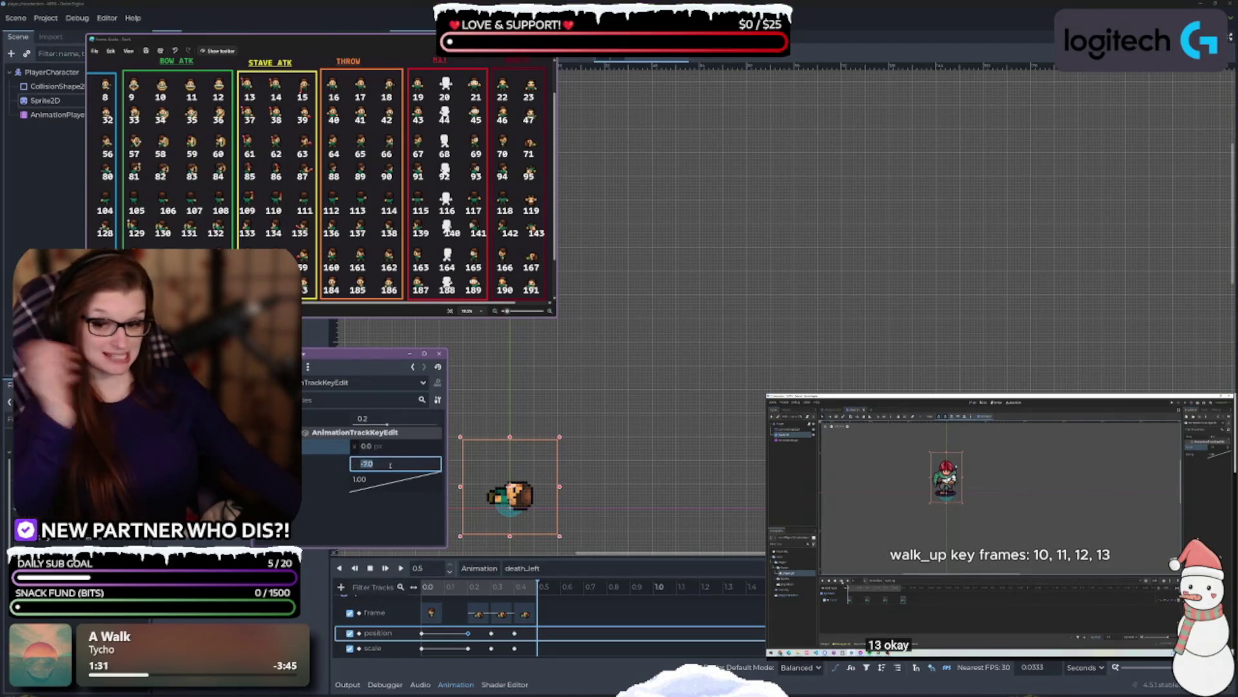
type("-6")
key("Return")
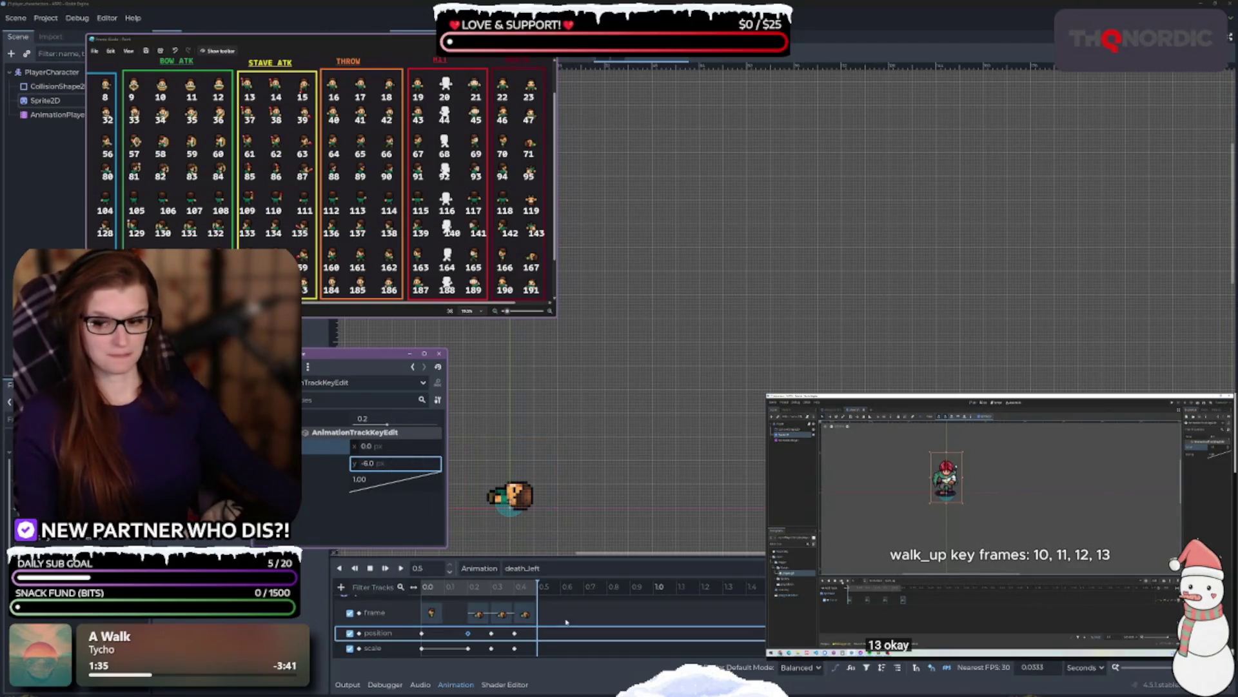
- Set the 0.3 s position key y to -7, confirm the sprite at -6, and preview
left_click(490, 634)
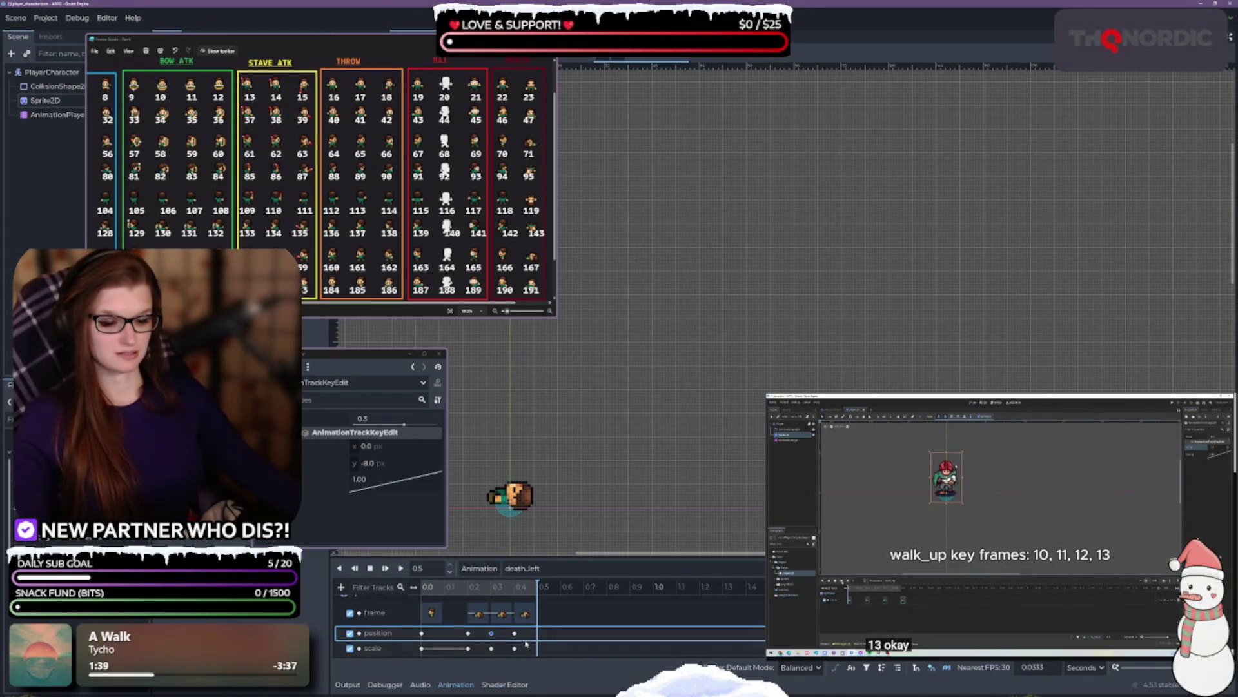
left_click(391, 463)
type("-7")
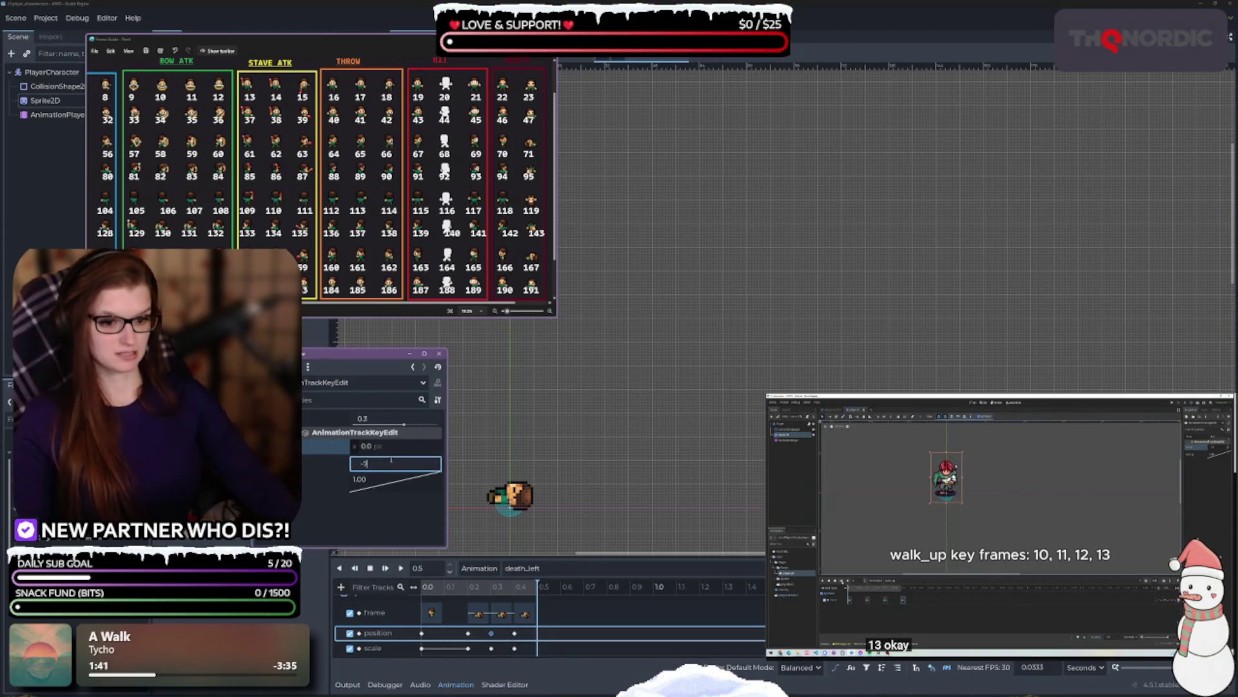
left_click(526, 614)
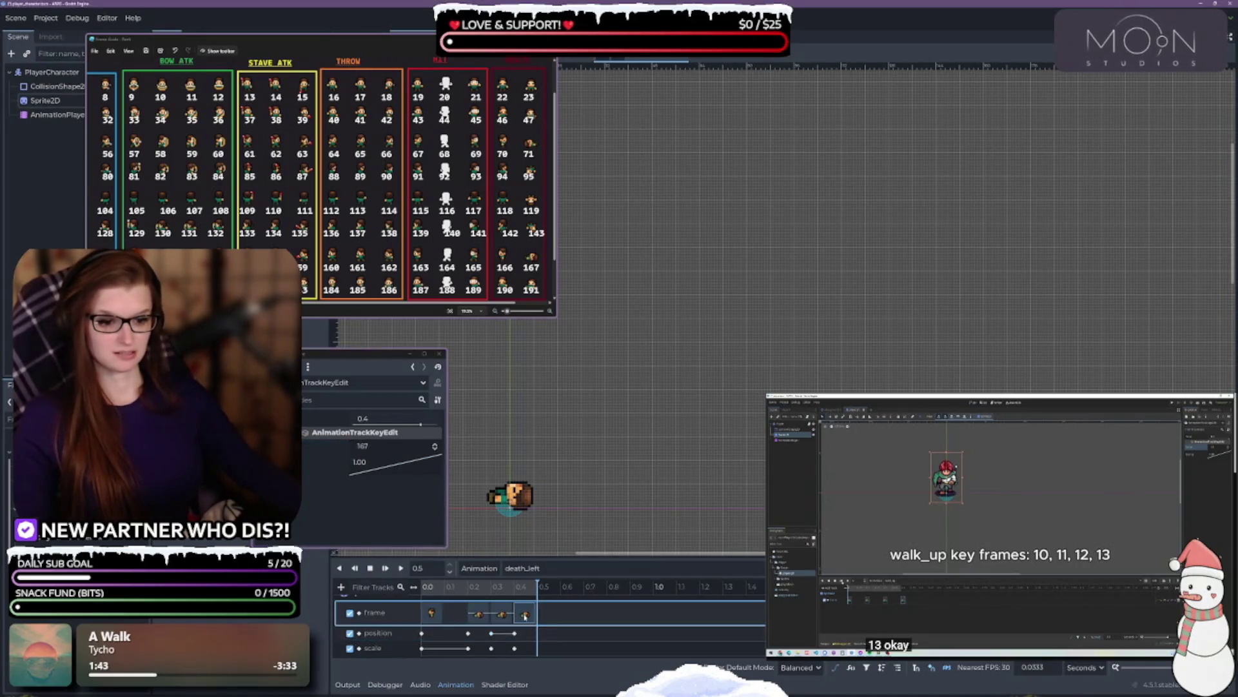
left_click(45, 100)
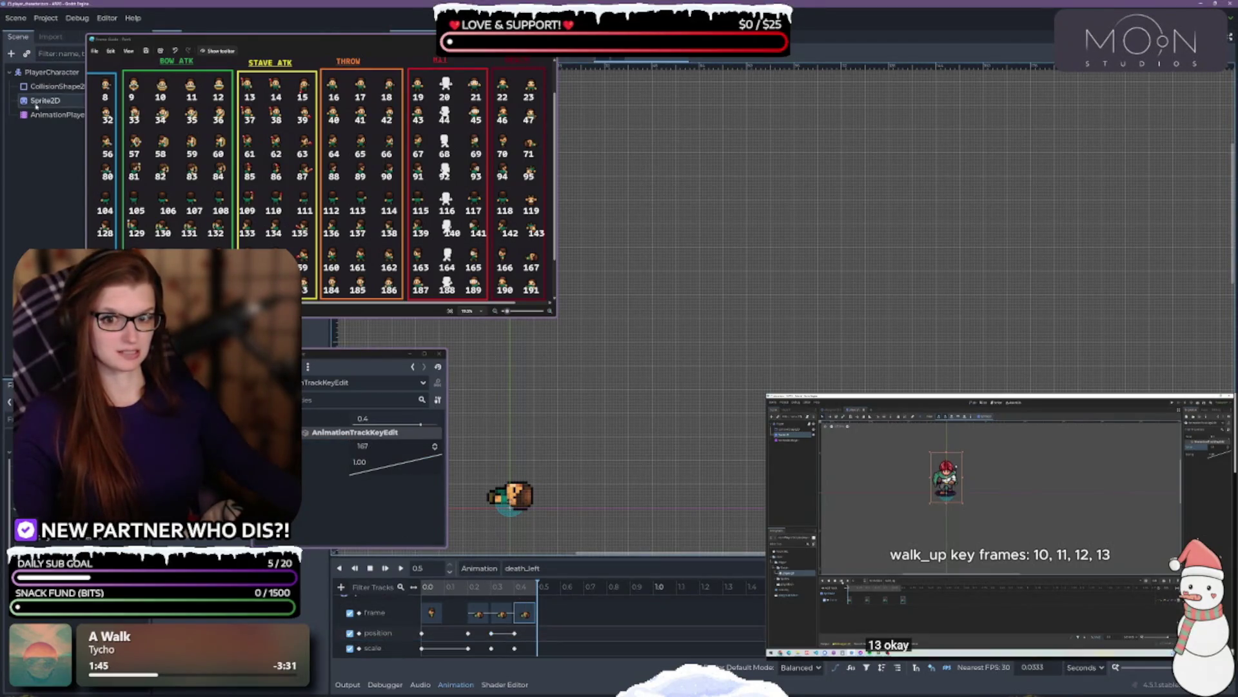
left_click(380, 439)
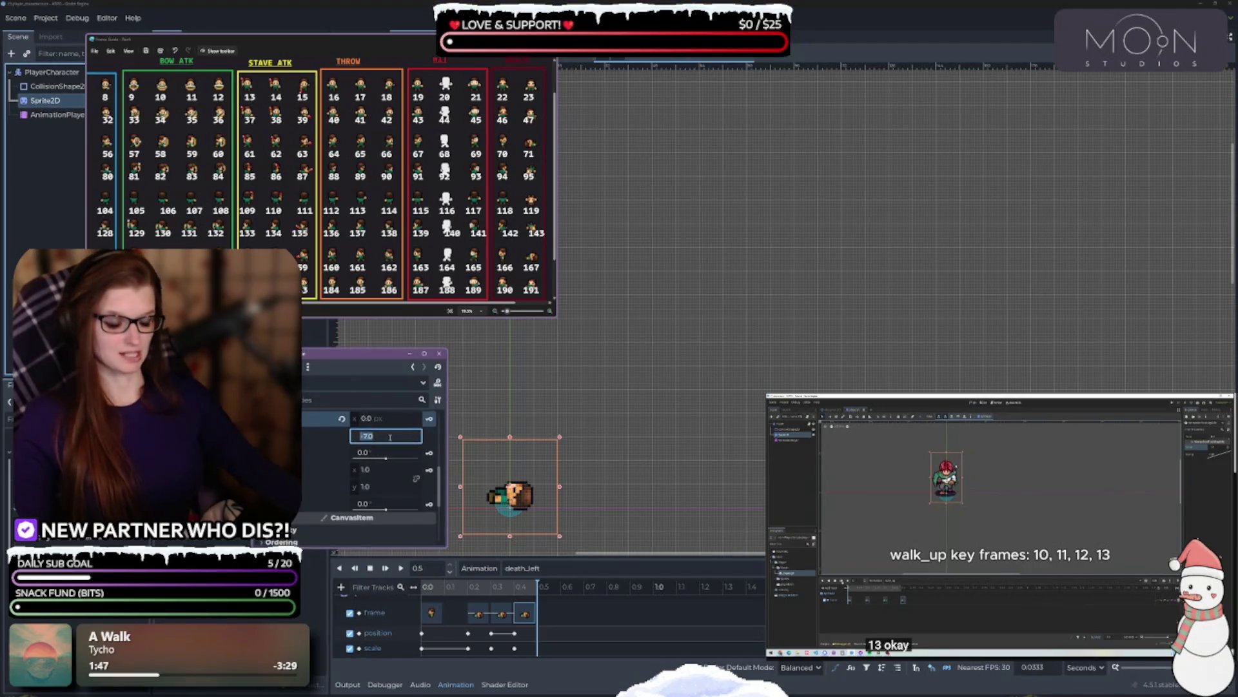
key("Up")
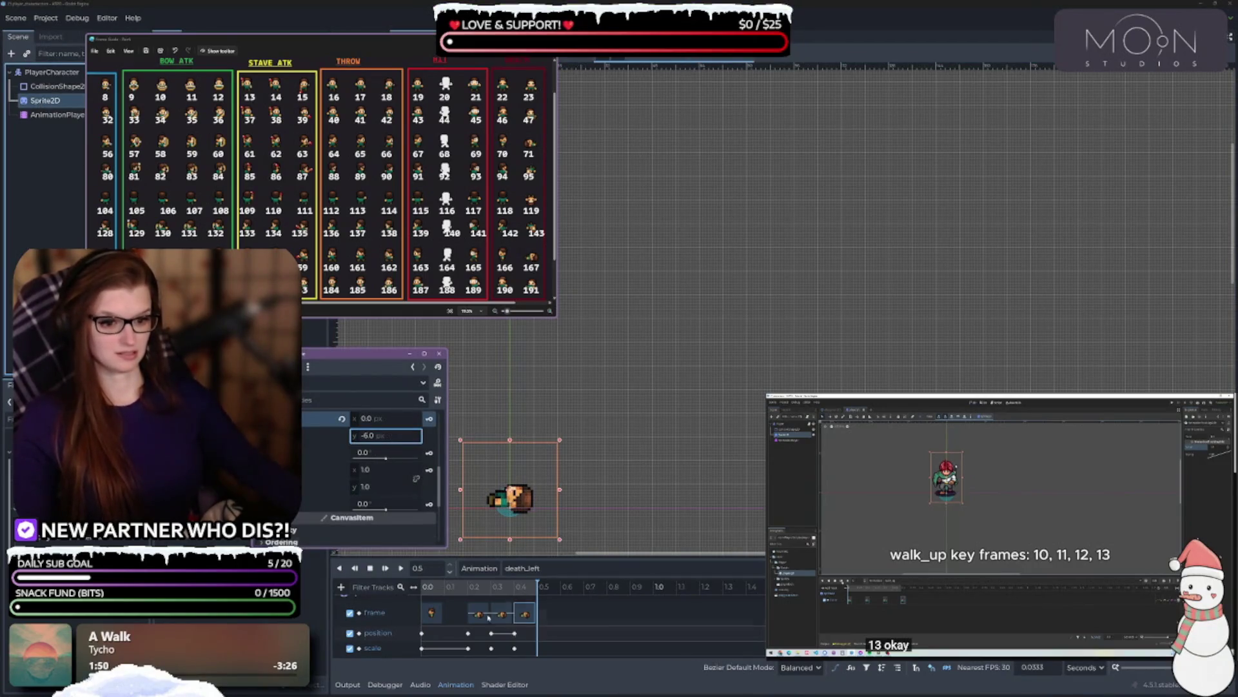
left_click(401, 568)
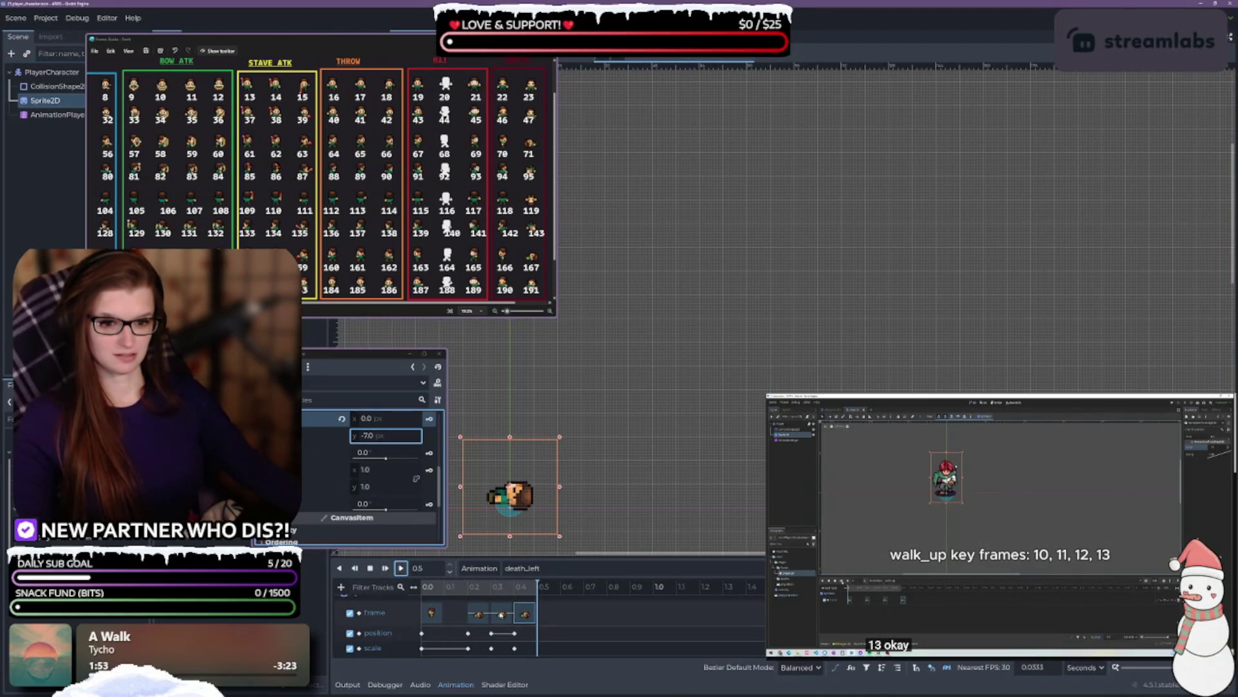
- Lower the 0.4 s position key to -6 px and replay death_left to review it
left_click(514, 632)
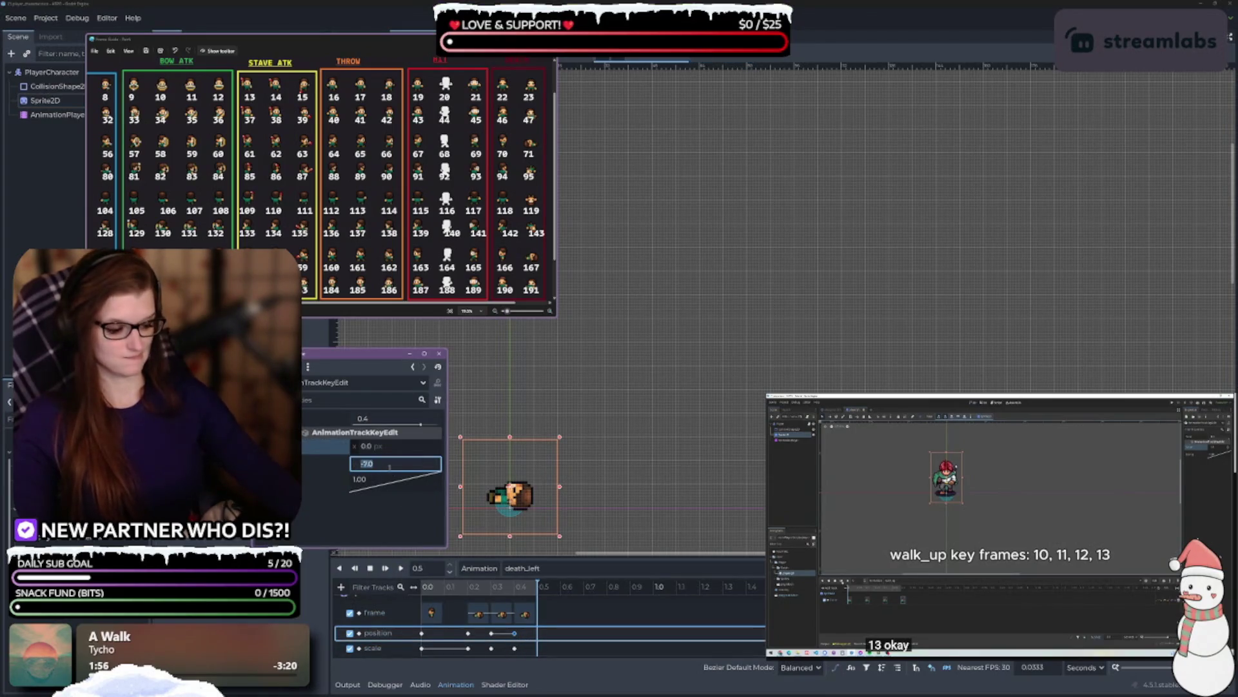
left_click_drag(389, 466, 393, 465)
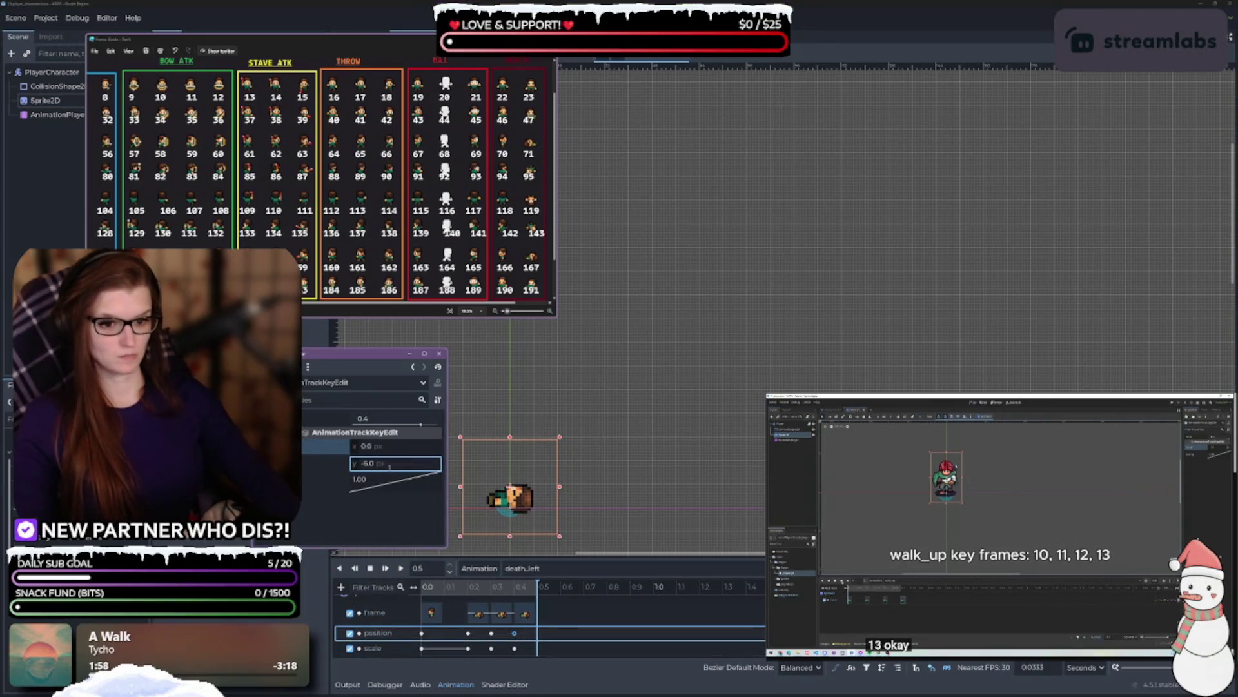
left_click(492, 633)
left_click(400, 567)
left_click(399, 567)
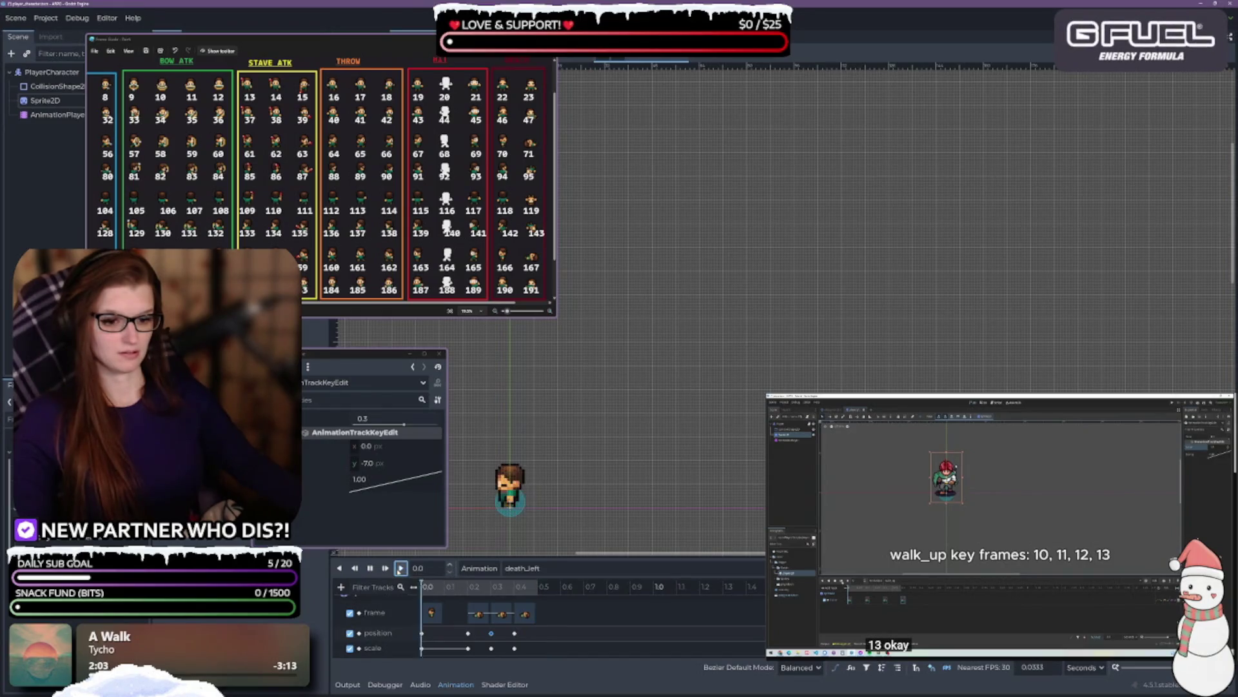
left_click(400, 567)
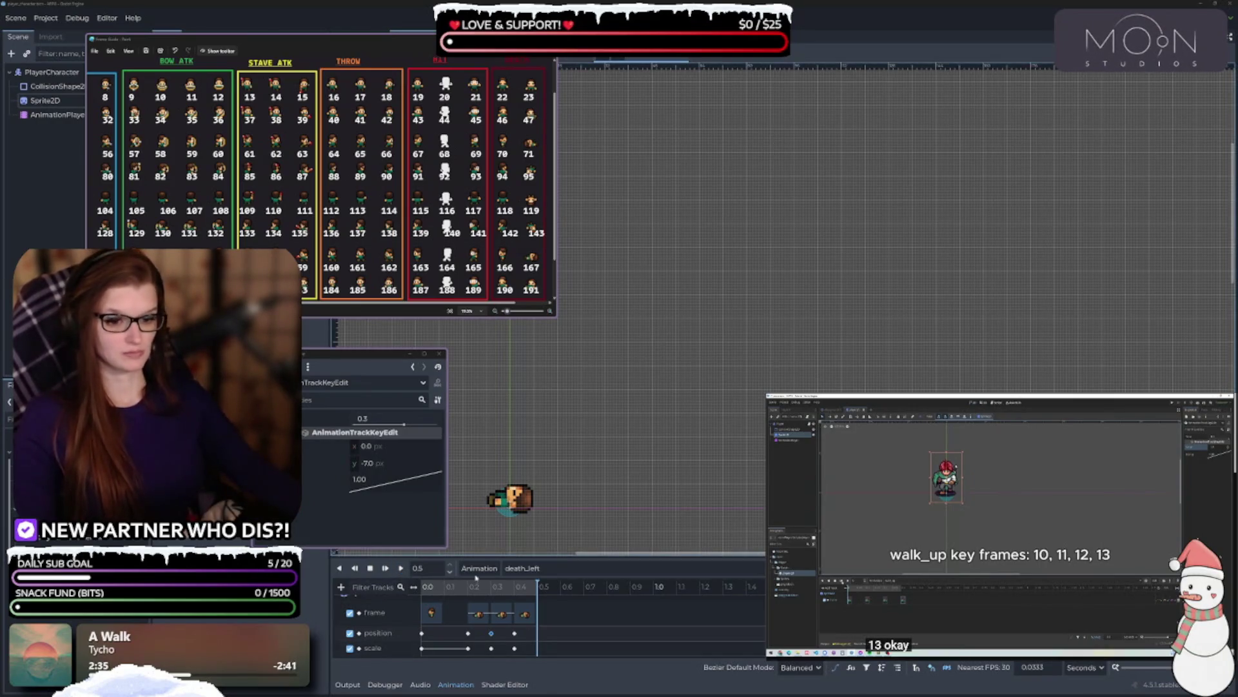
left_click(400, 567)
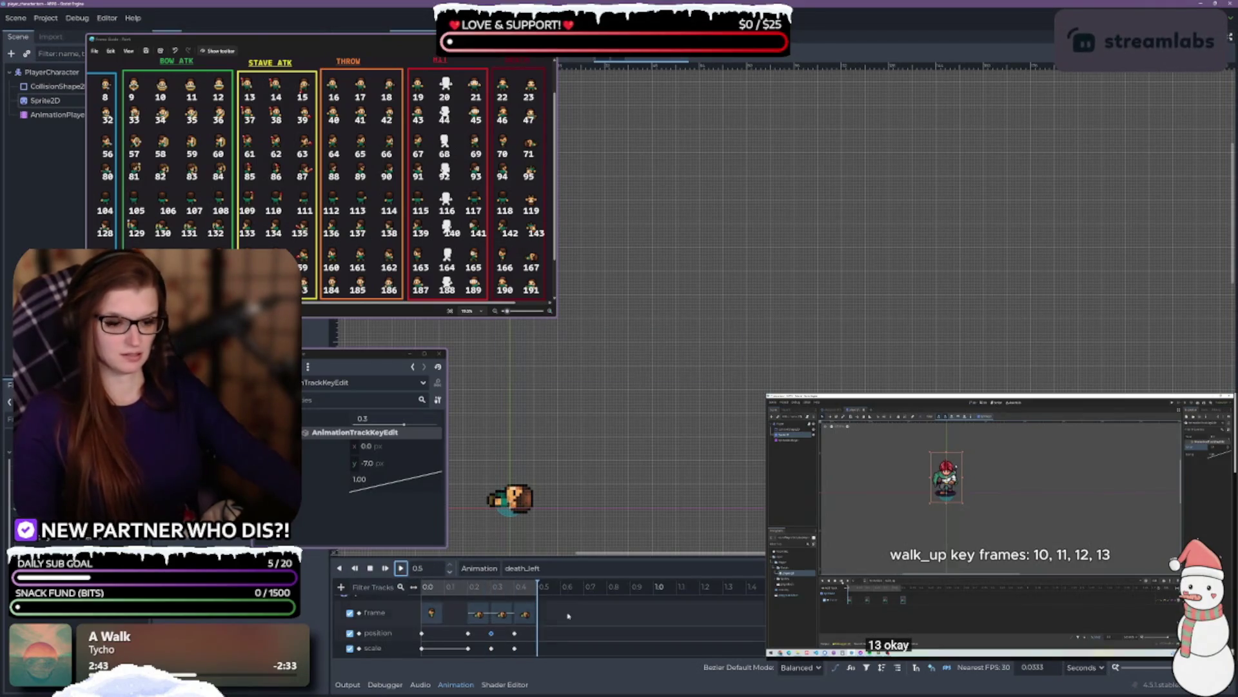
left_click(558, 569)
- Switch to death_right and set its 0.2 and 0.3 s position keys to y -6 and -7
left_click(542, 381)
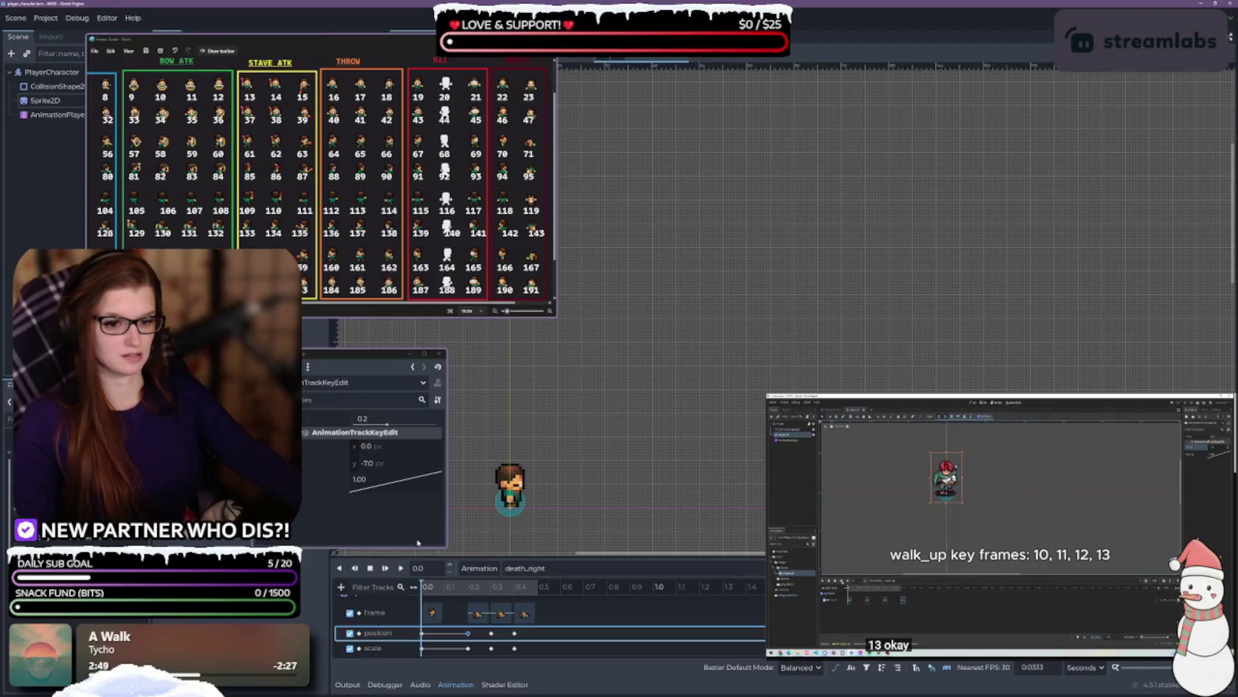
left_click(395, 465)
type("-6")
key("Return")
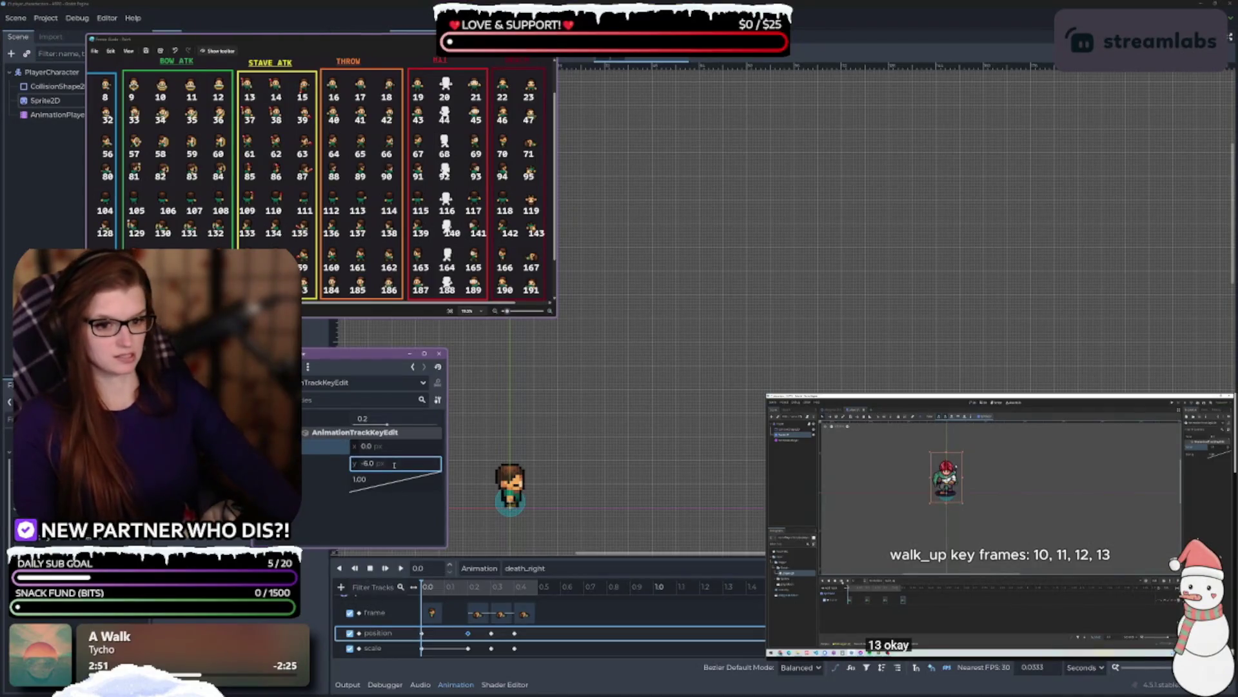
left_click(491, 633)
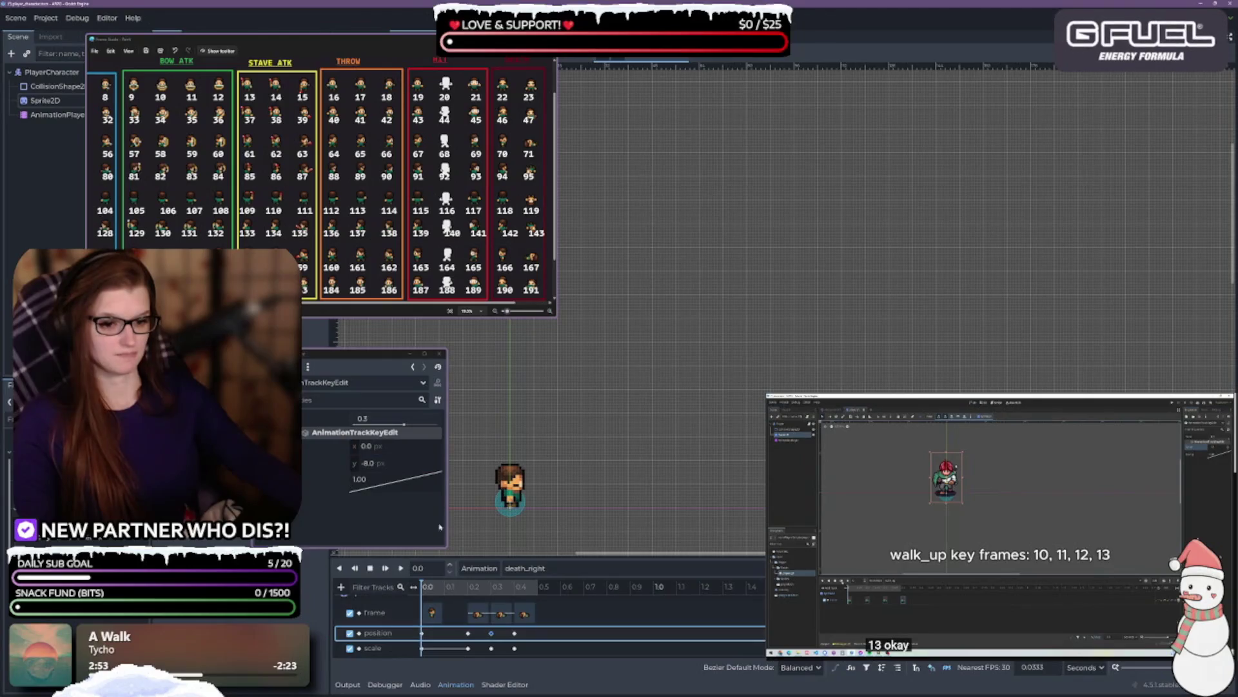
left_click(391, 465)
type("-7")
key("Return")
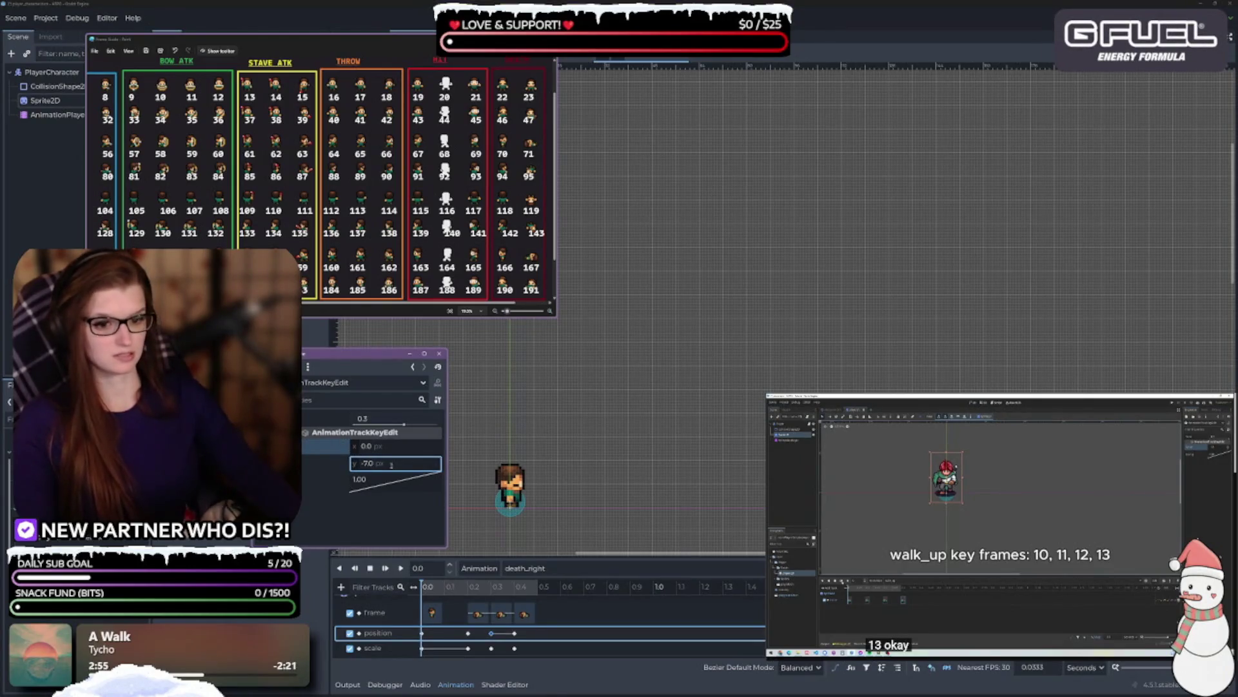
- Set the 0.4 s position key to y -6 and preview death_right
left_click(514, 633)
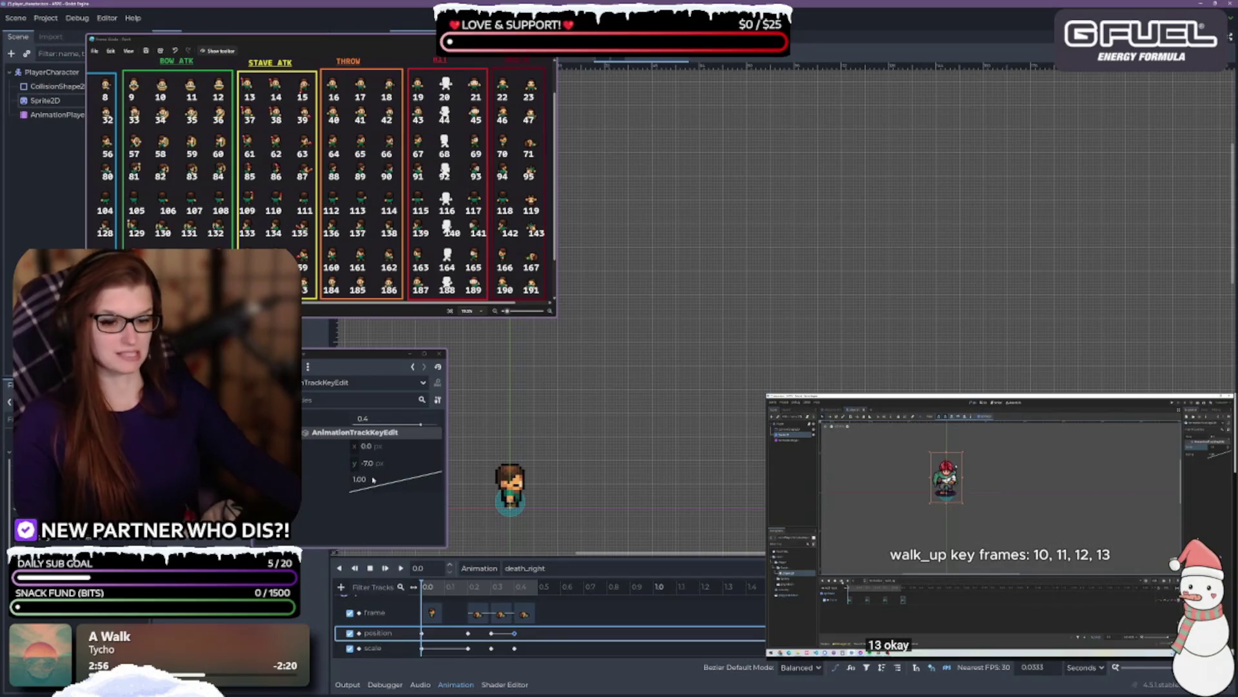
left_click(378, 464)
type("-6")
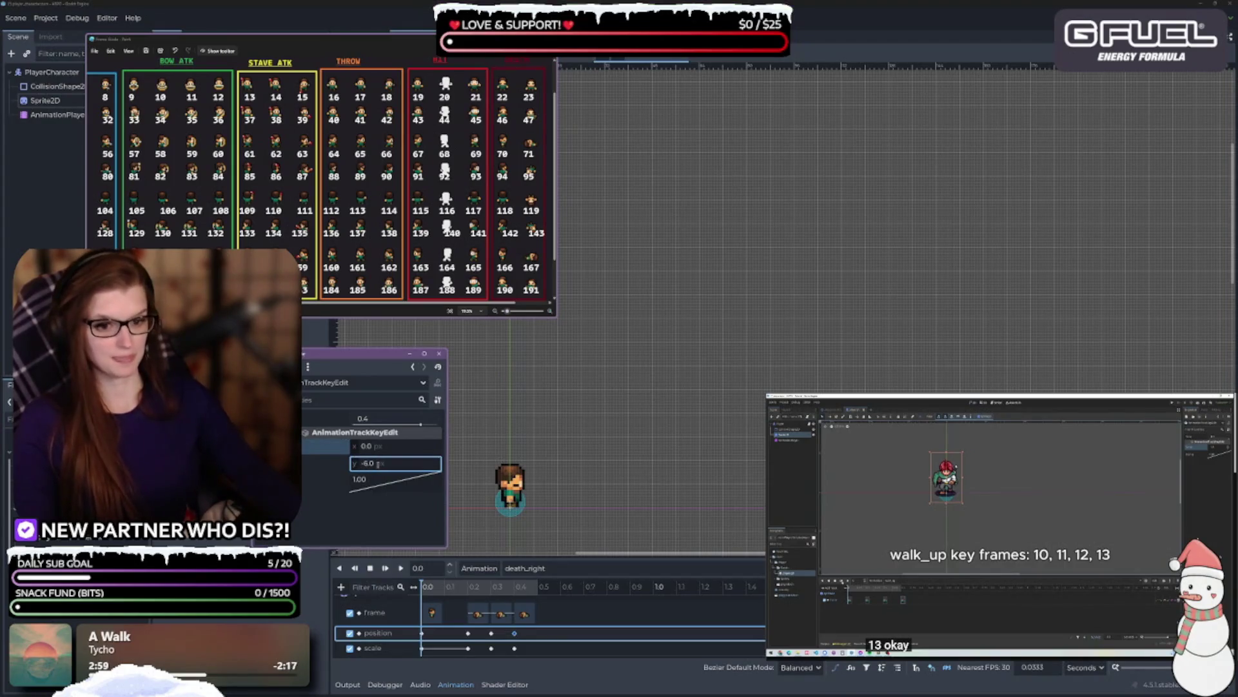
left_click(401, 567)
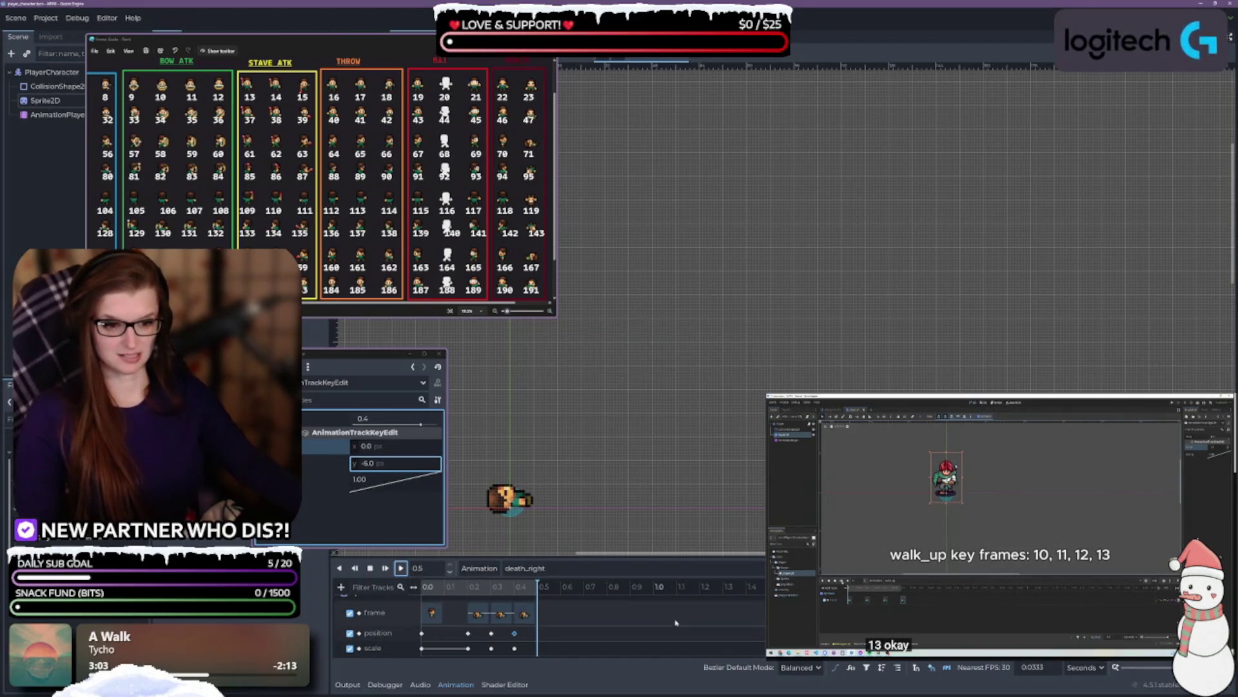
left_click(572, 567)
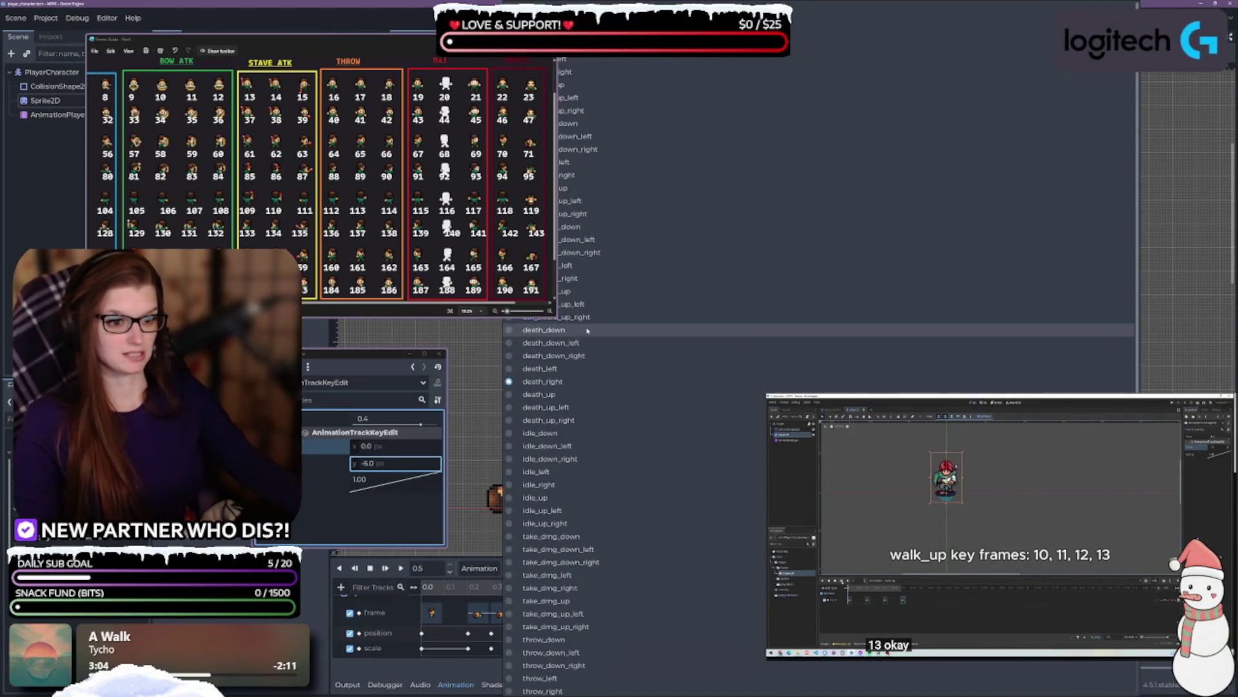
- Preview the death_down and death_down_left animations
left_click(544, 329)
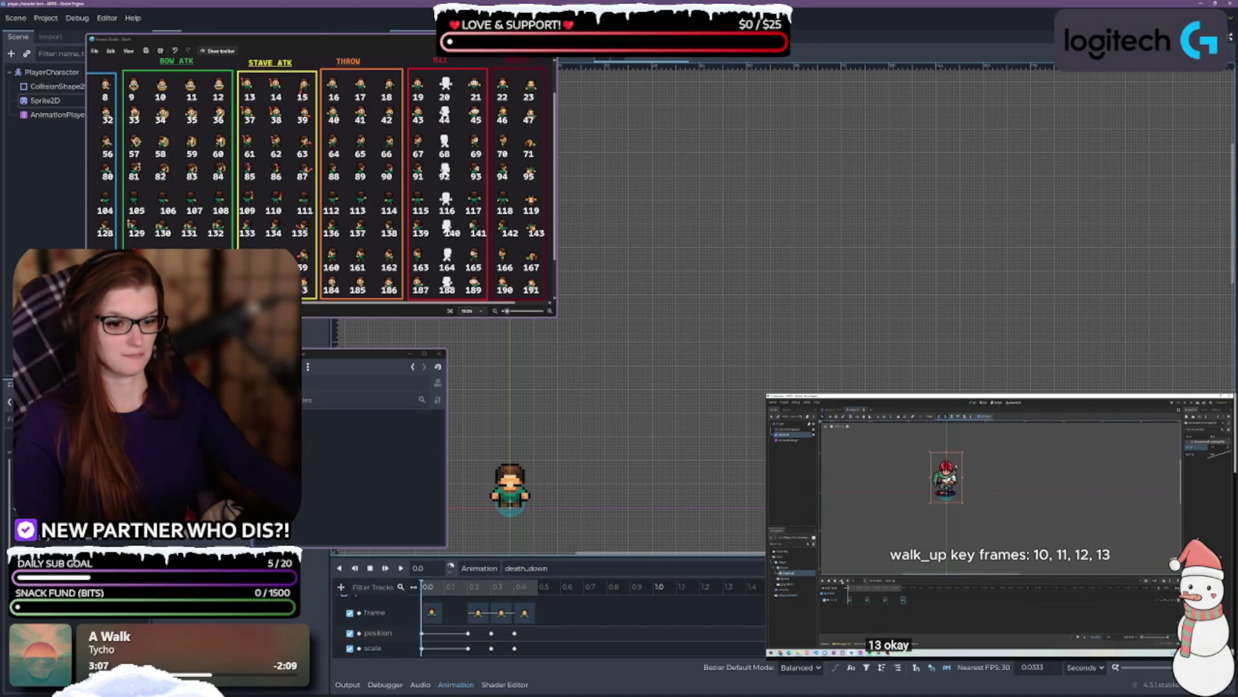
left_click(400, 568)
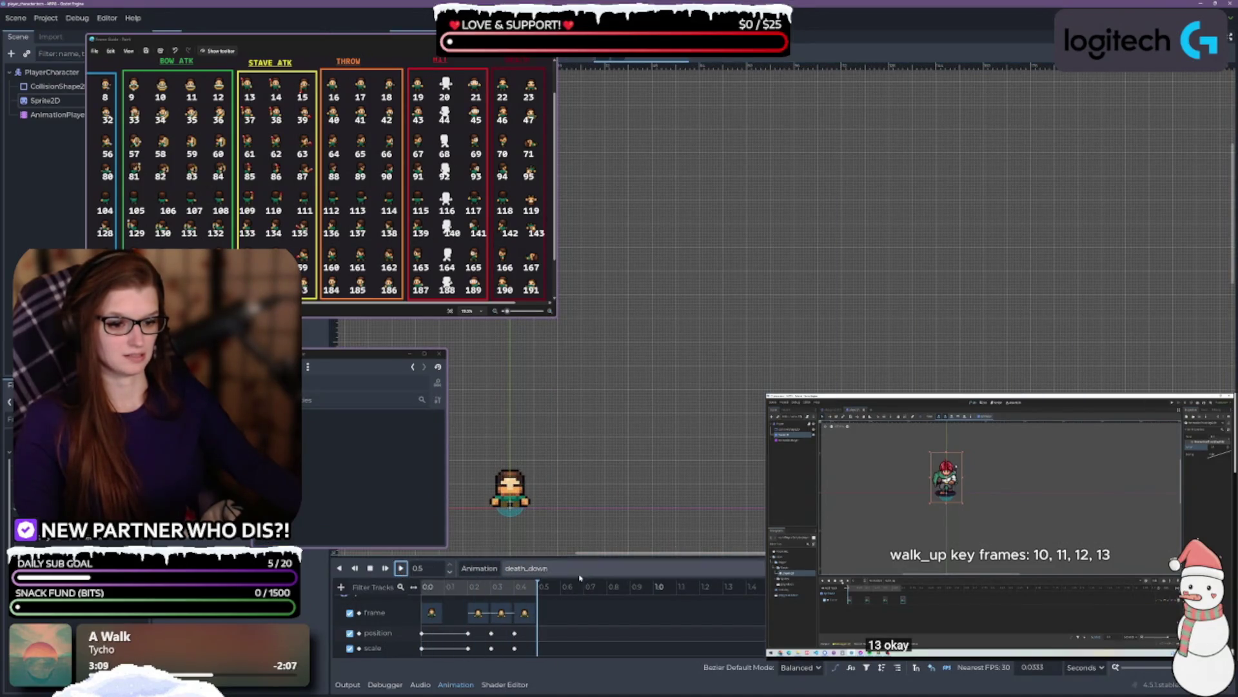
left_click(526, 568)
left_click(580, 345)
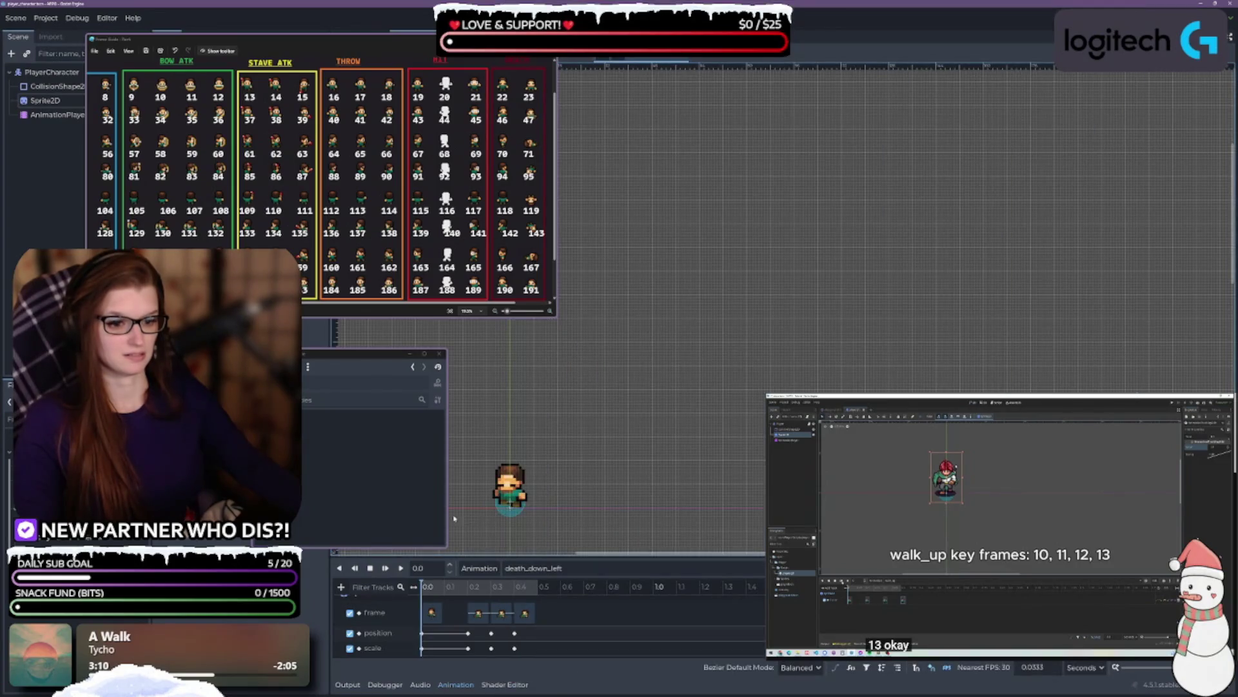
left_click(401, 568)
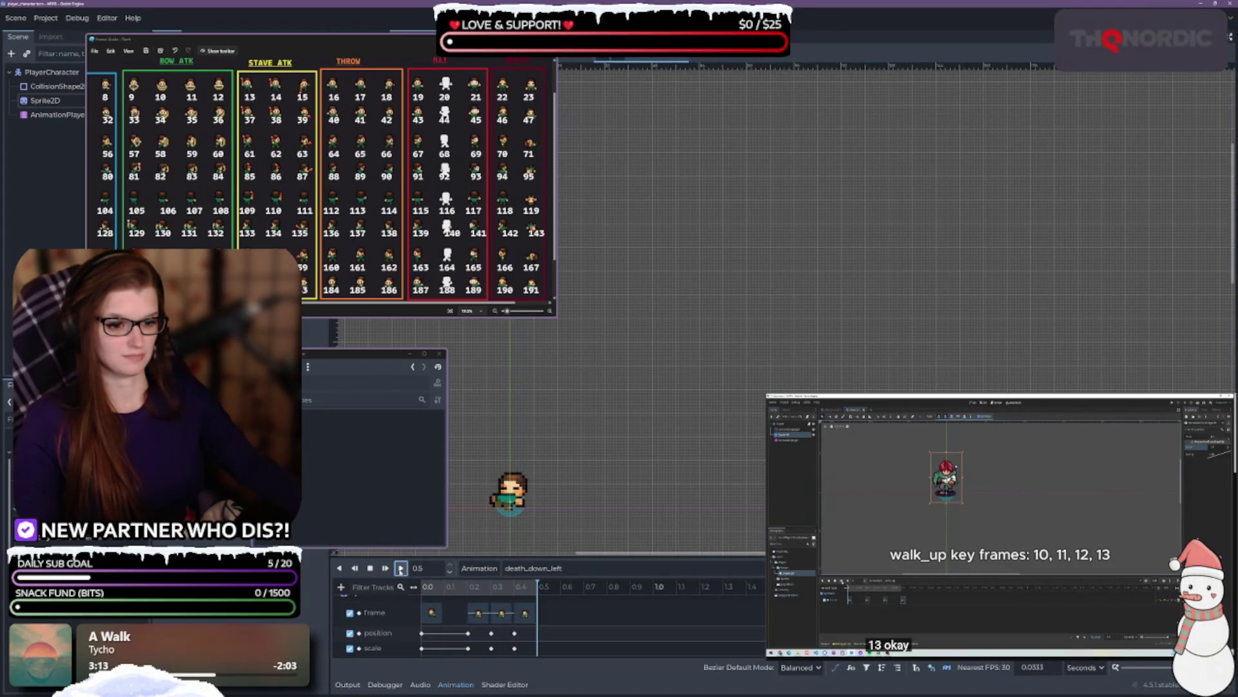
left_click(533, 568)
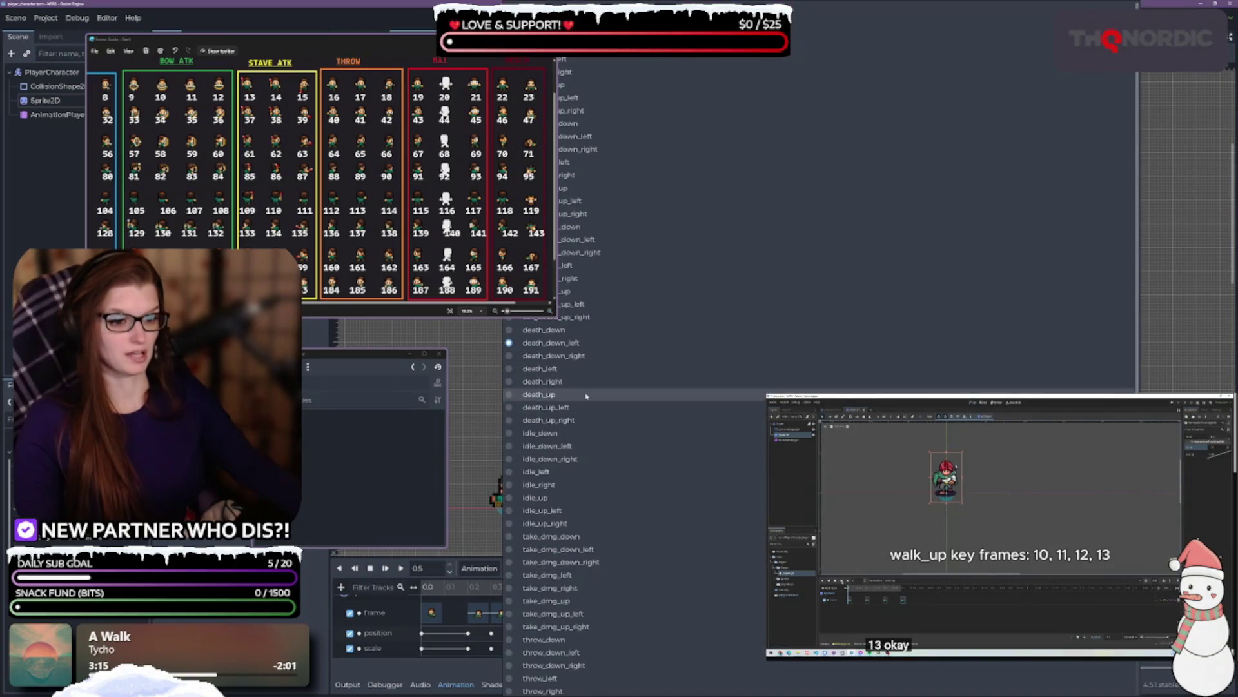
- Switch to death_up, replay it several times, and inspect its 0.3 s position key
left_click(545, 395)
left_click(400, 569)
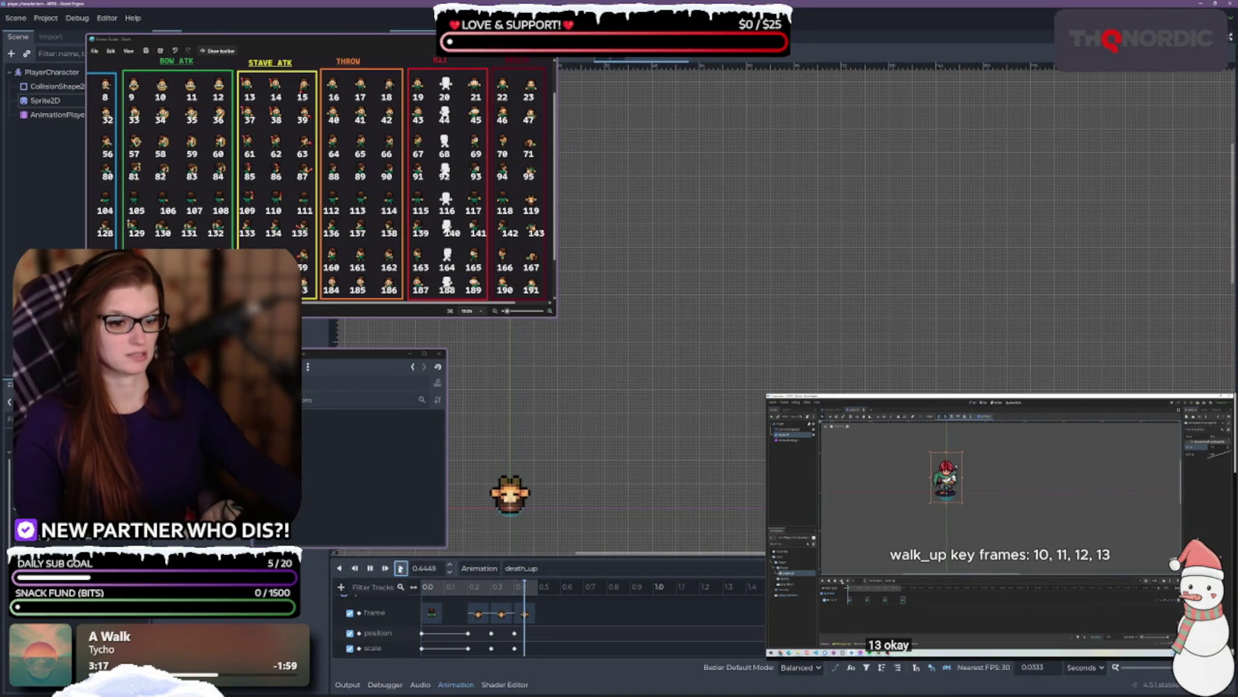
left_click(400, 568)
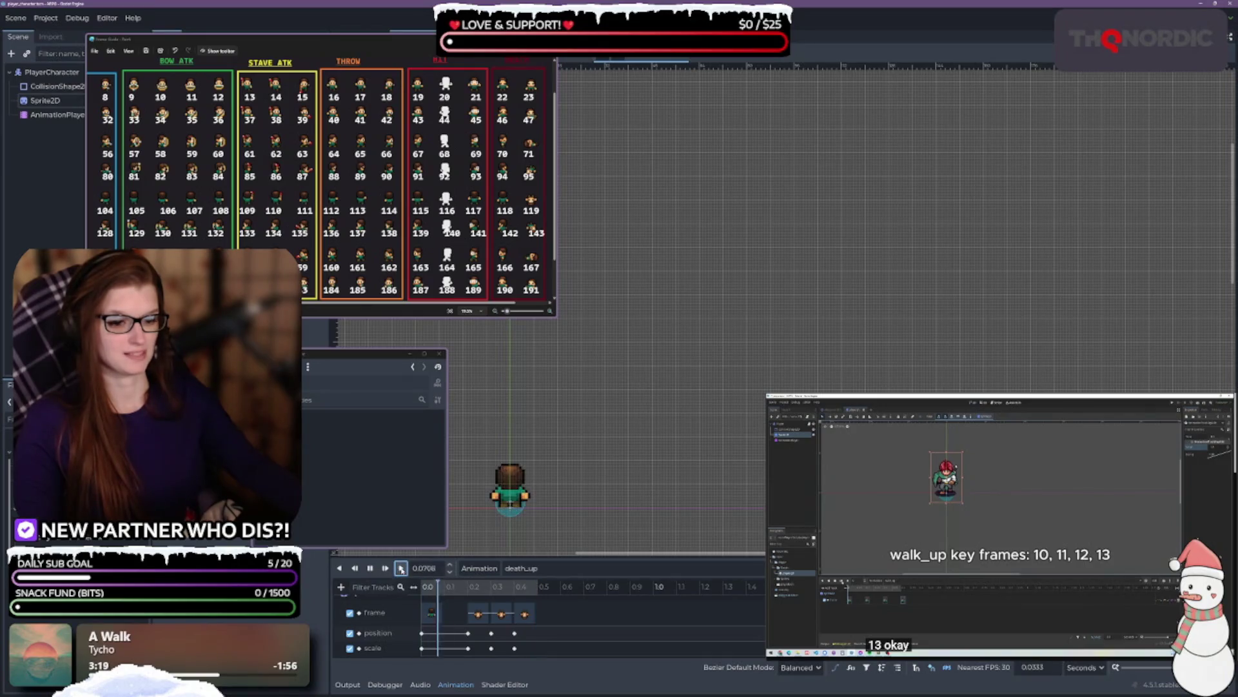
left_click(401, 568)
left_click(401, 568)
left_click(400, 568)
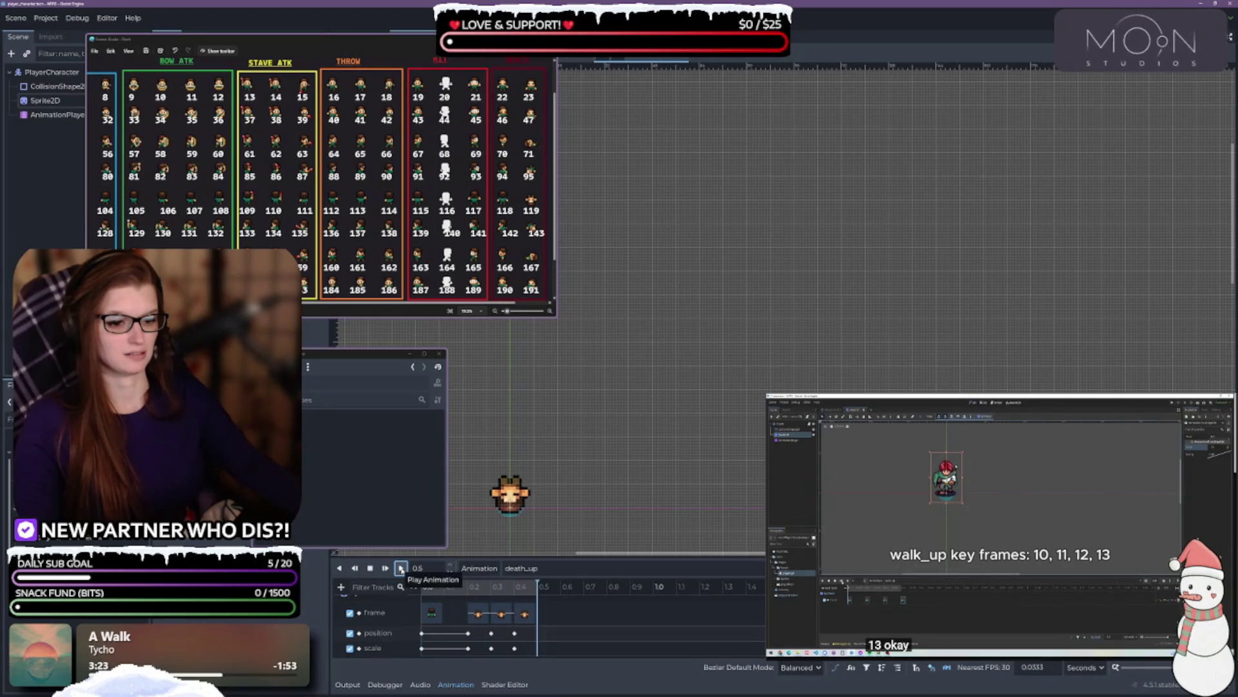
left_click(400, 568)
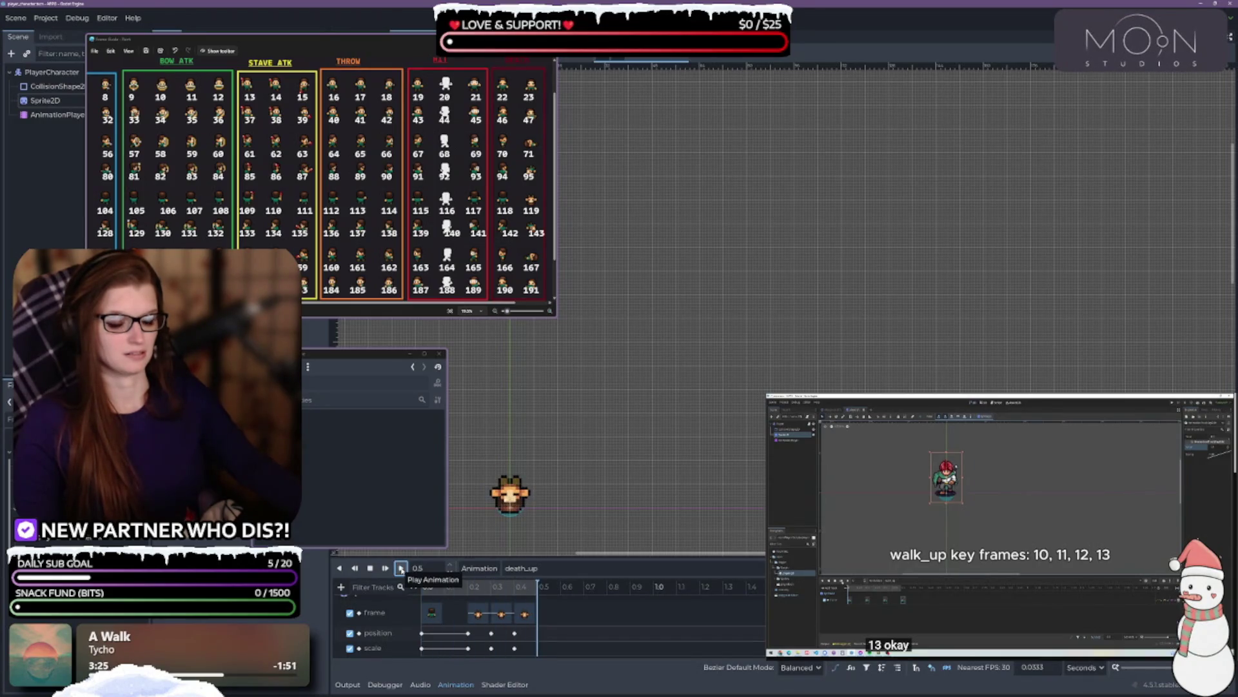
left_click(400, 568)
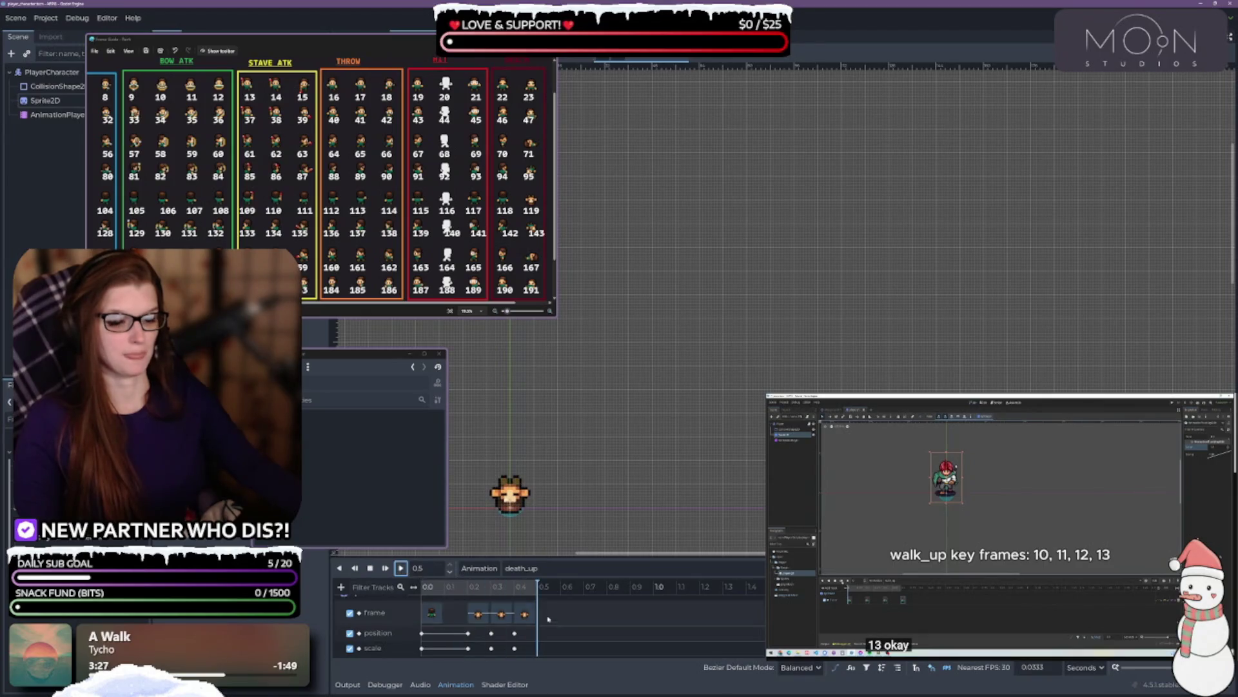
left_click(492, 634)
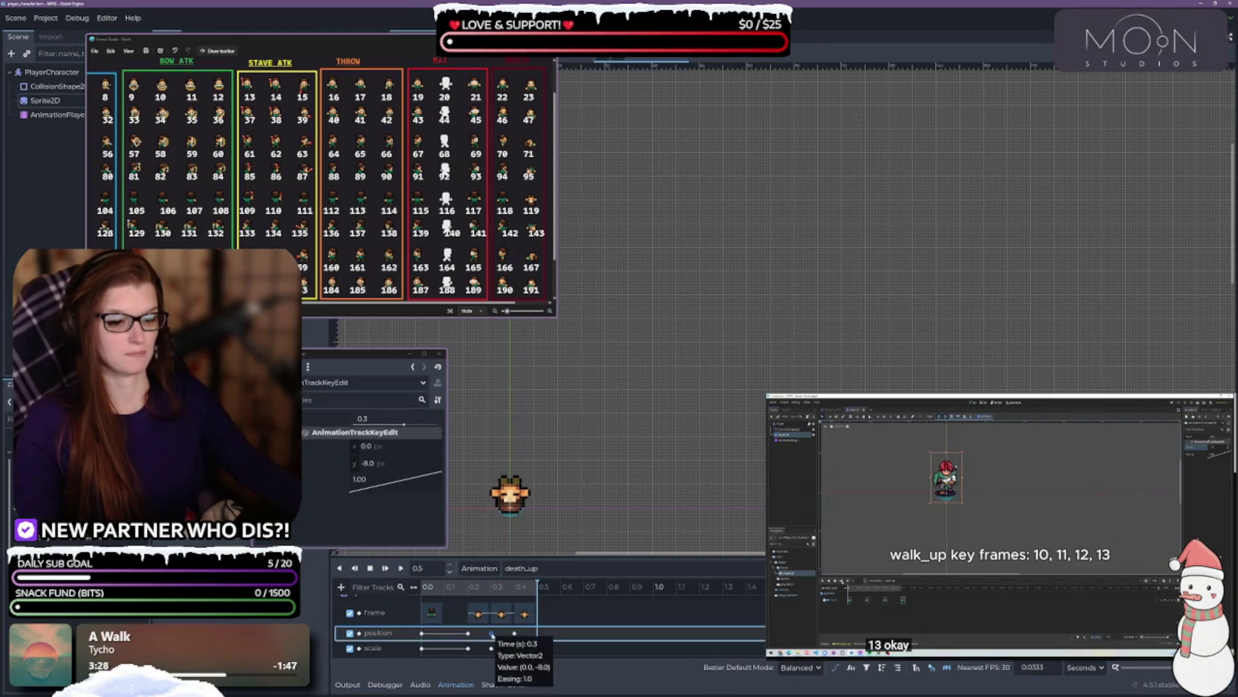
left_click(491, 648)
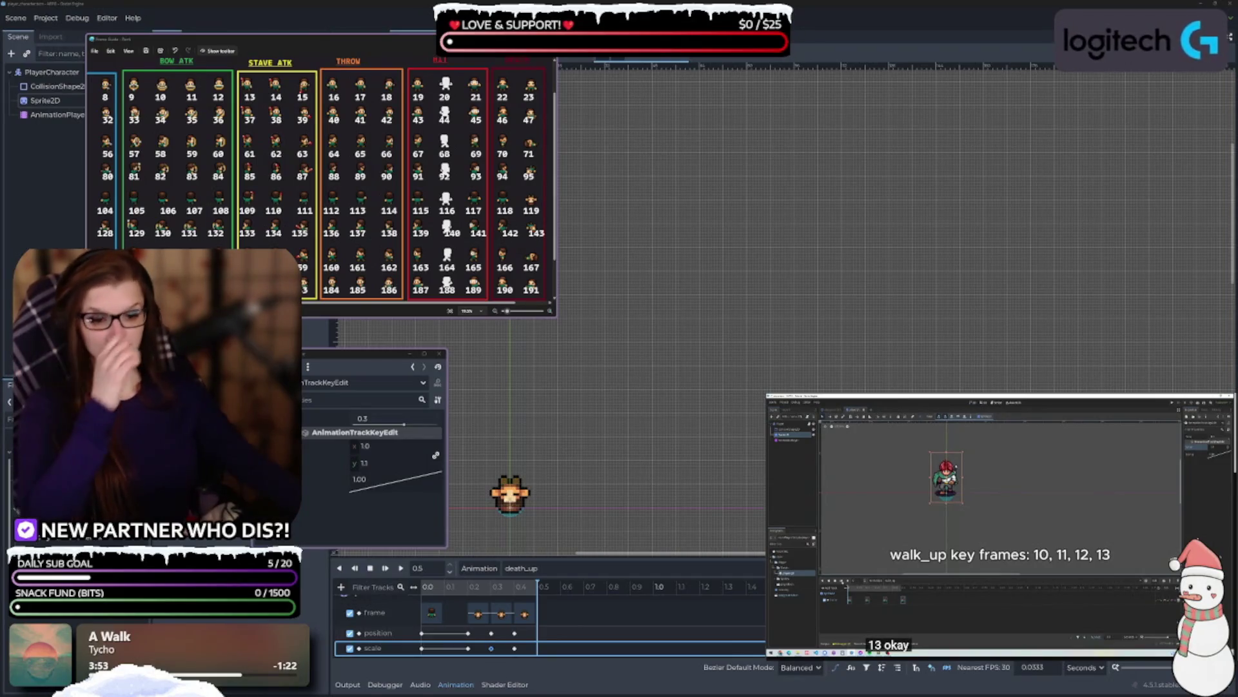
left_click(409, 570)
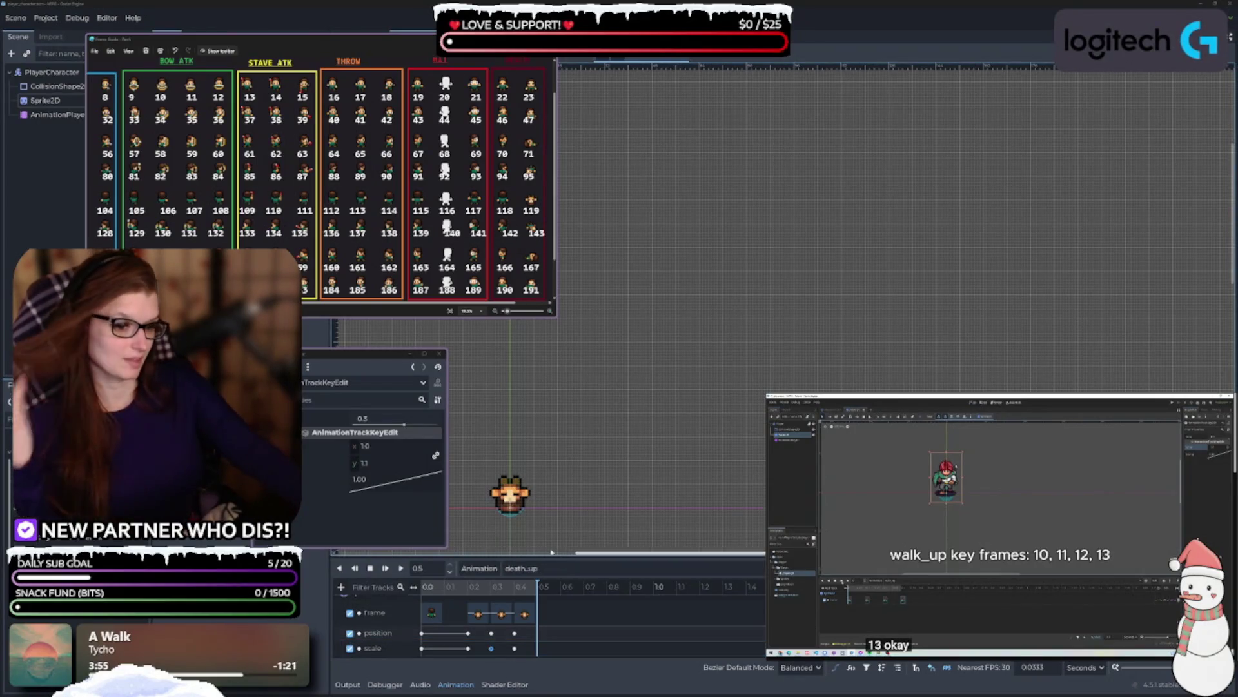
left_click(402, 569)
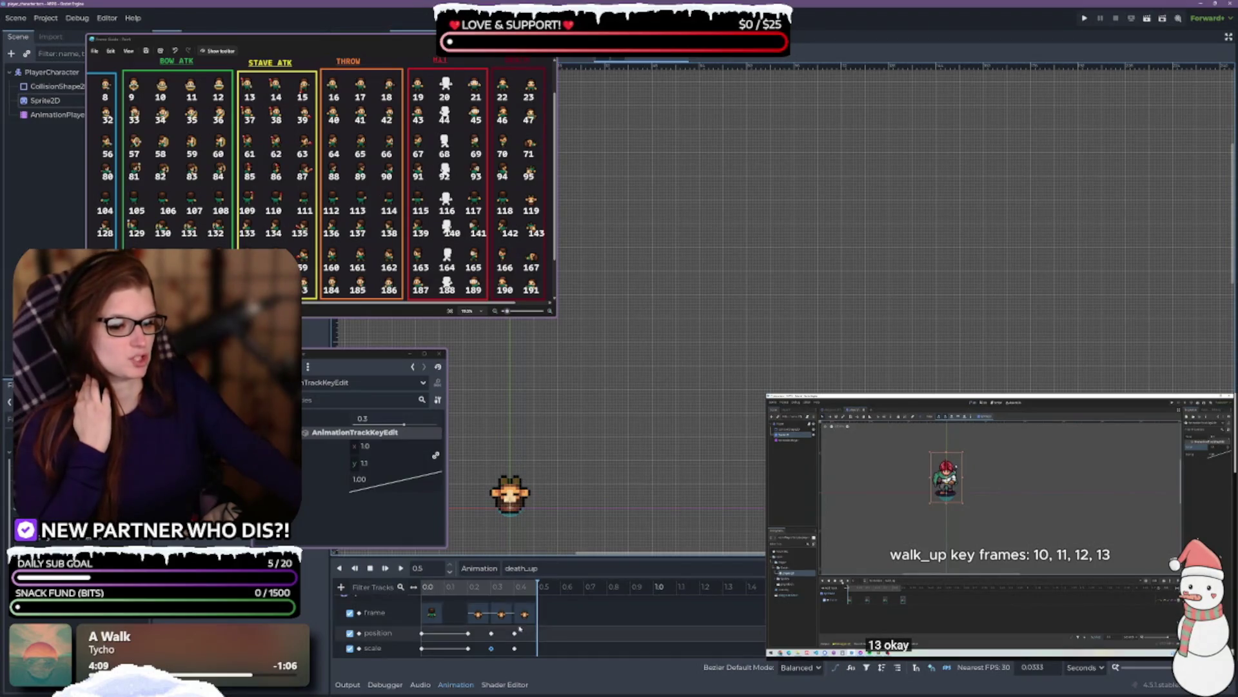
left_click(491, 634)
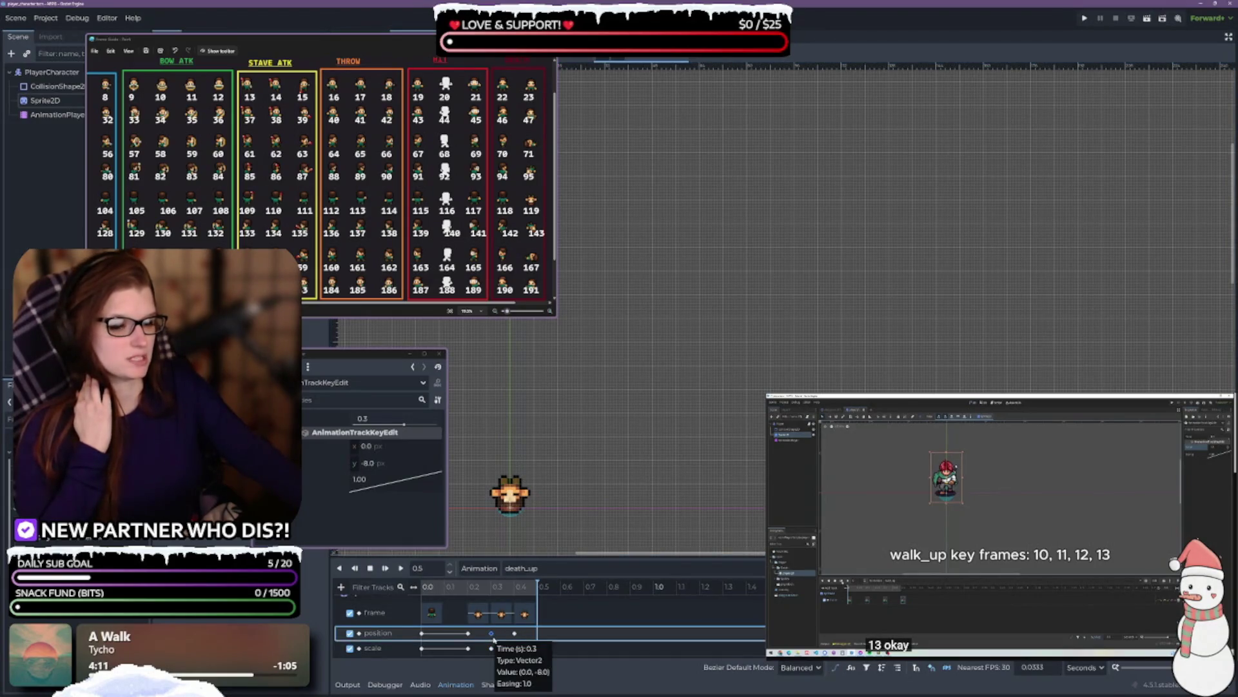
- Try a -6 px vertical offset on death_up's position key and preview it
left_click(469, 634)
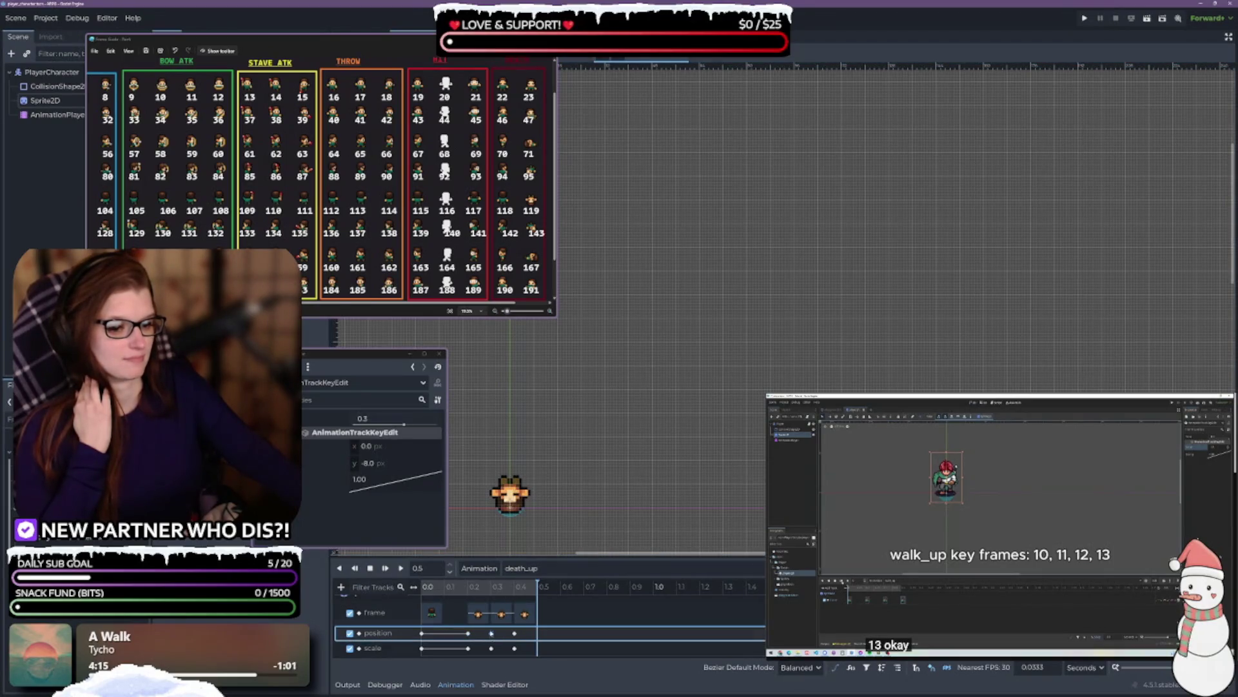
left_click(388, 462)
type("-6")
left_click(393, 535)
left_click(400, 567)
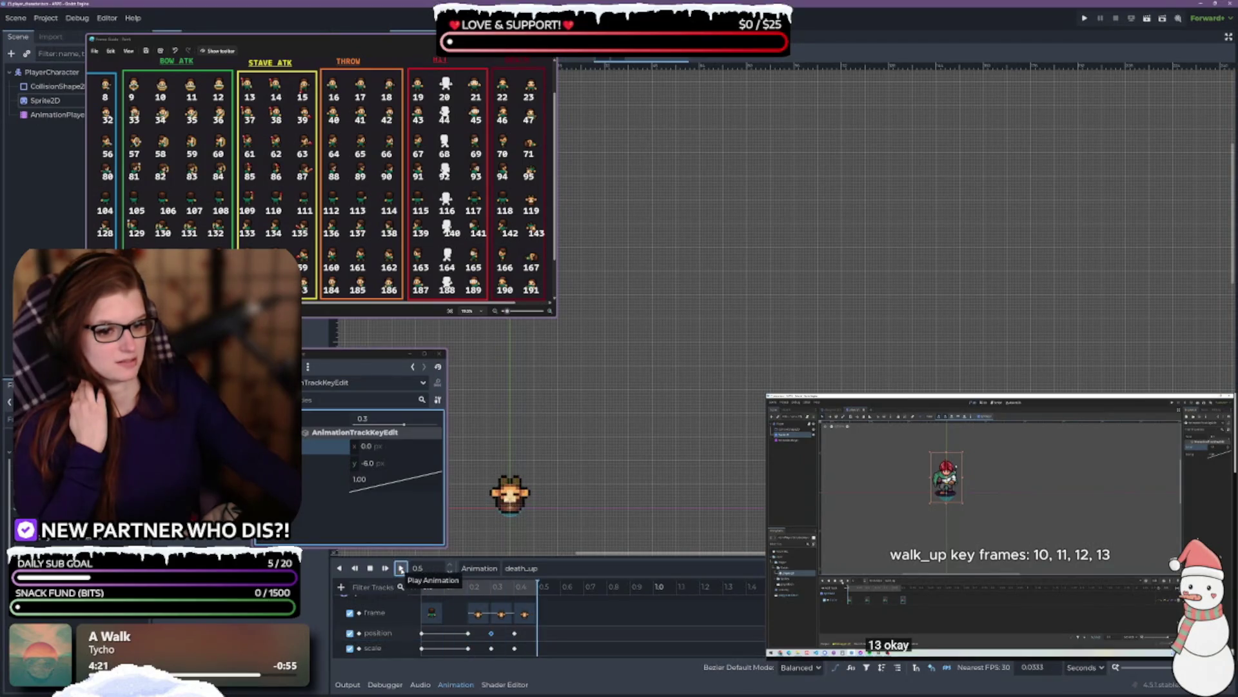
left_click(401, 568)
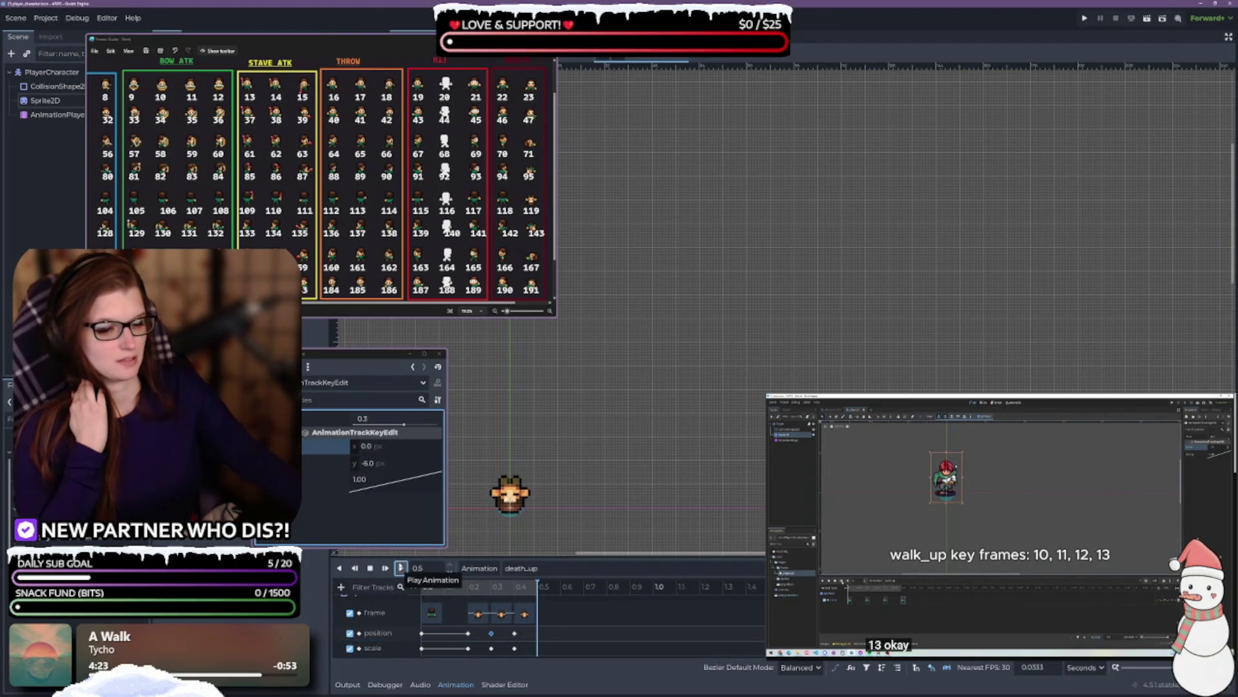
- Restore the offset to -8 px, replay, and select the scale key for editing
left_click(422, 465)
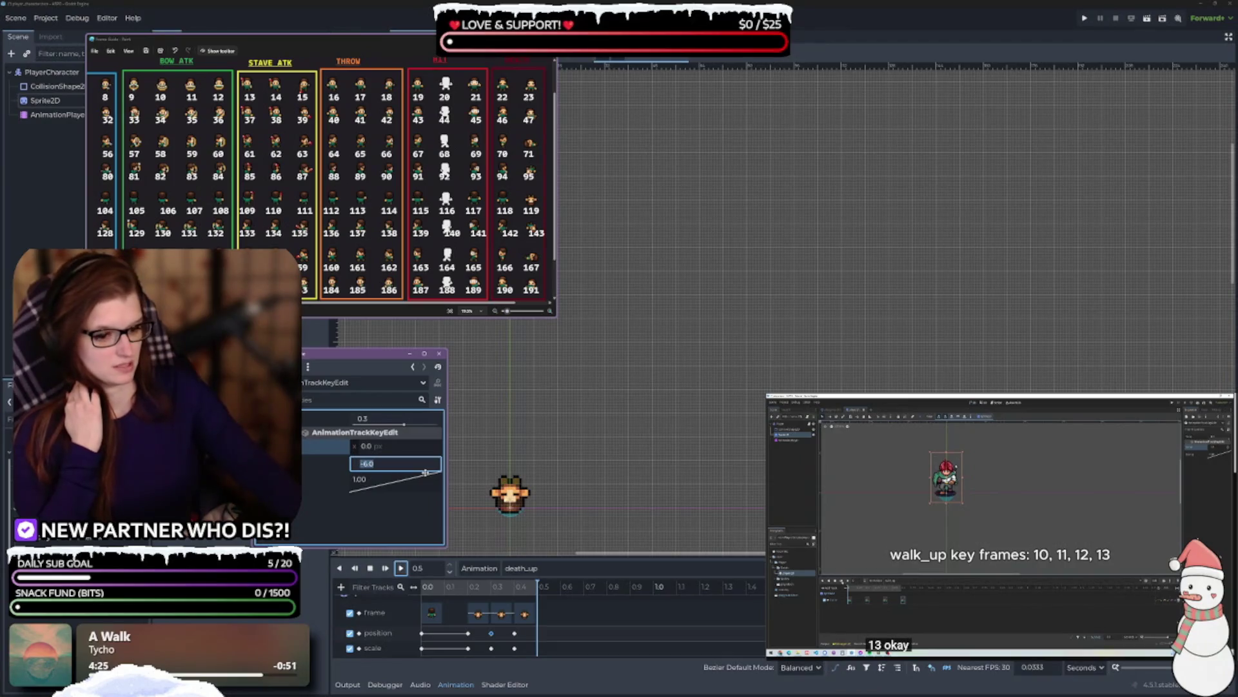
type("-8")
key("Return")
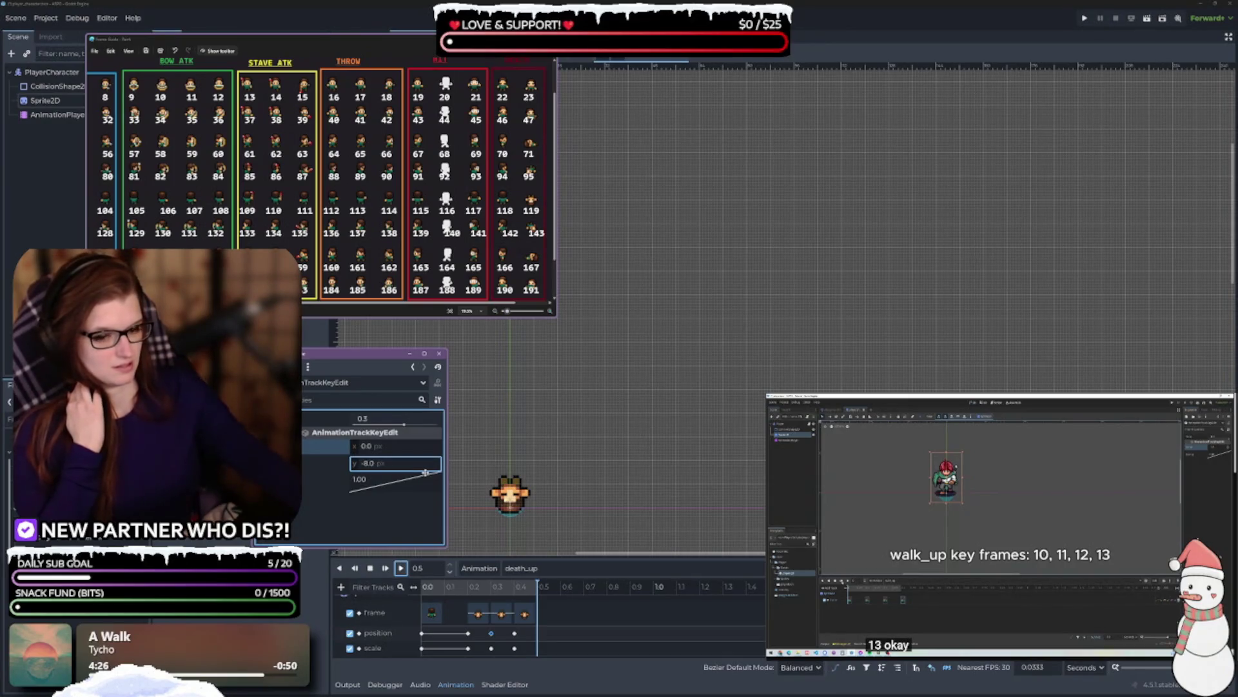
left_click(401, 568)
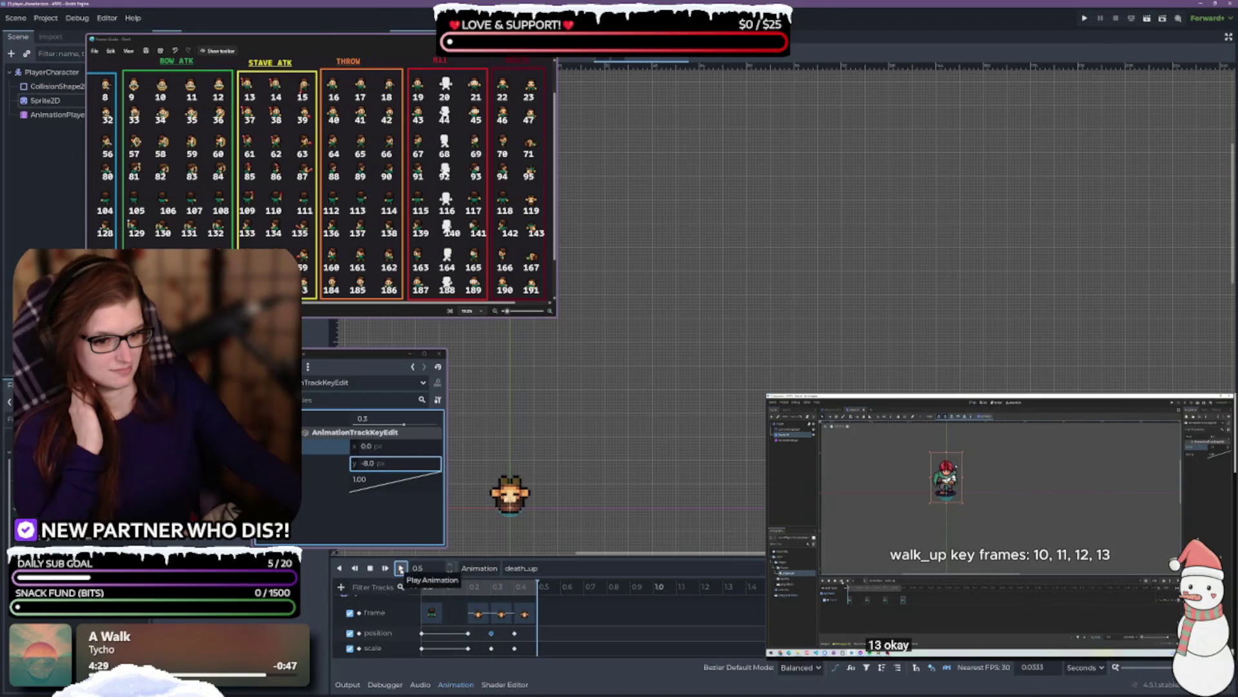
left_click(491, 648)
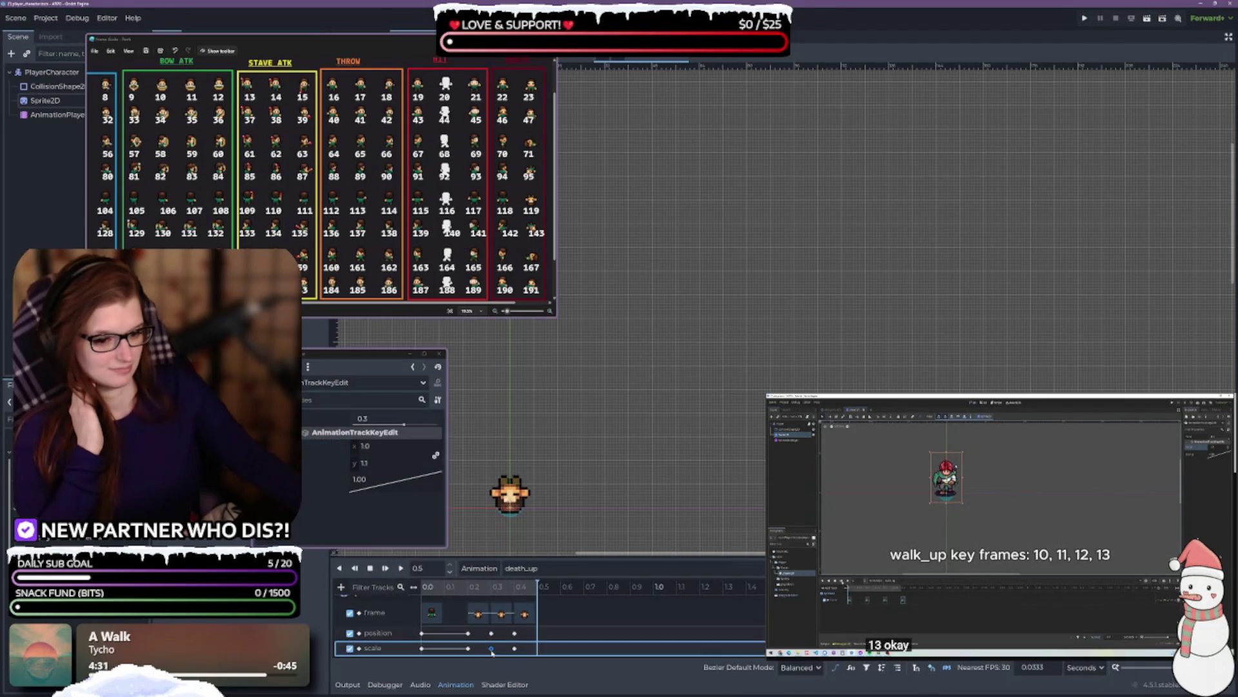
left_click(402, 568)
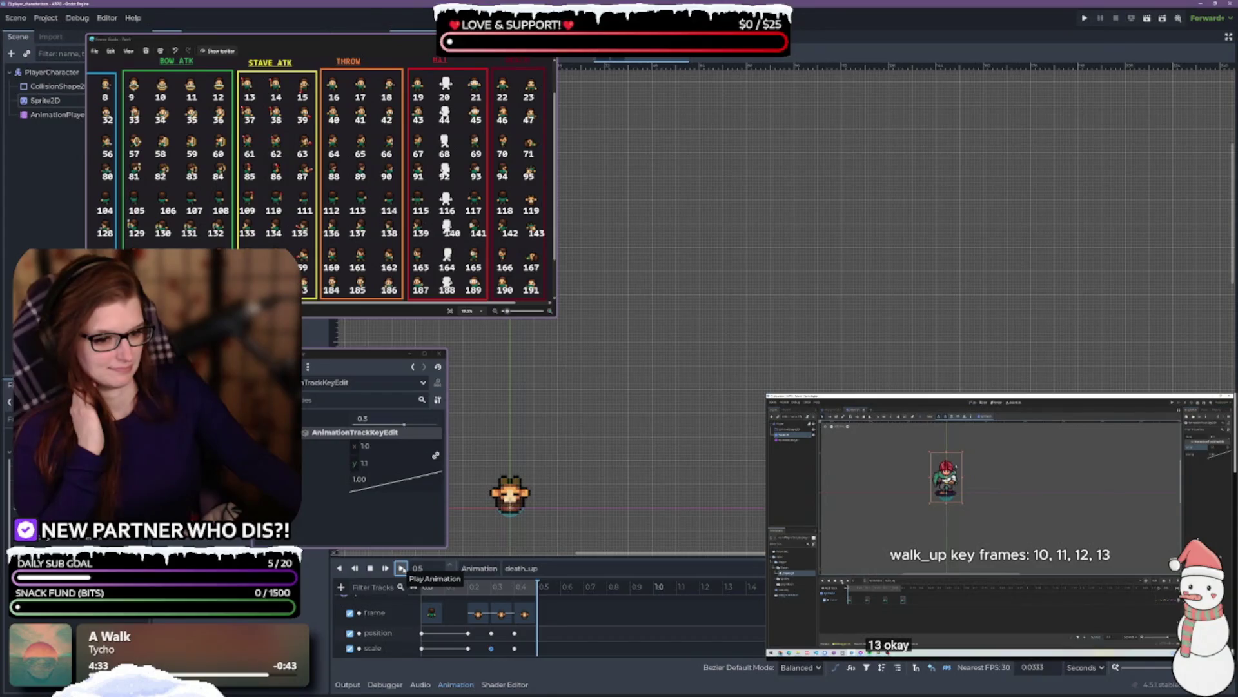
left_click(383, 465)
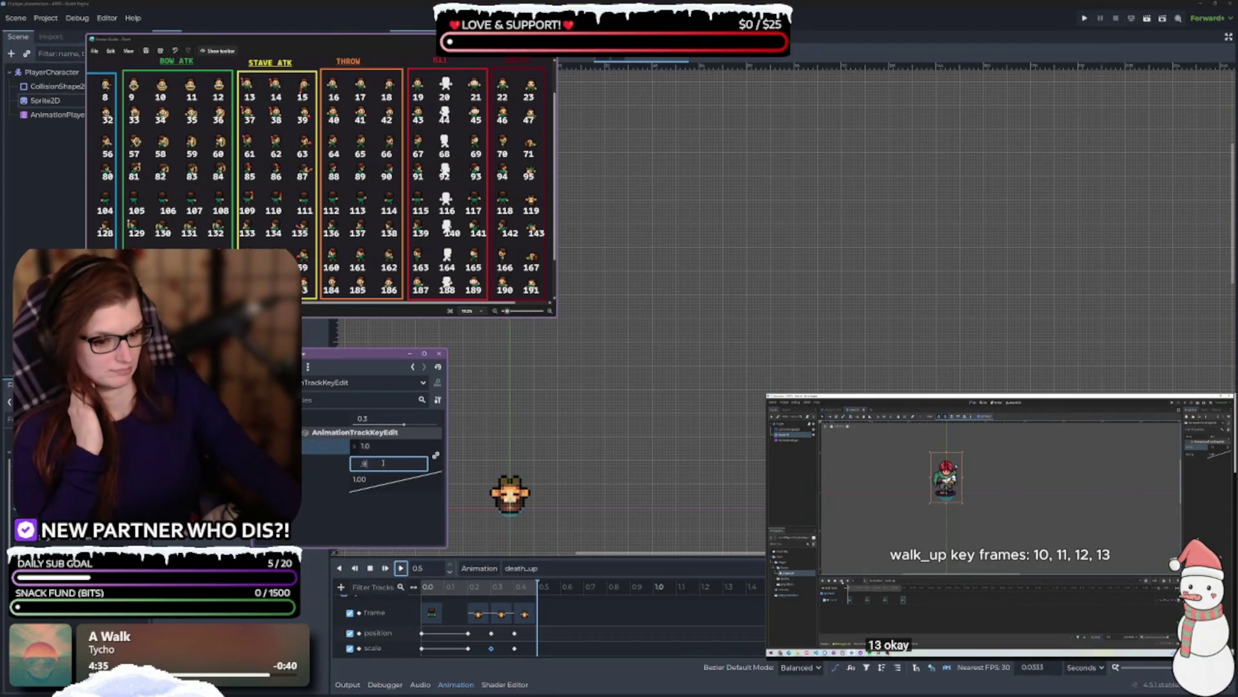
- Set death_up's 0.3 s scale key to 1.0 by 0.9 and replay the animation several times
key("Return")
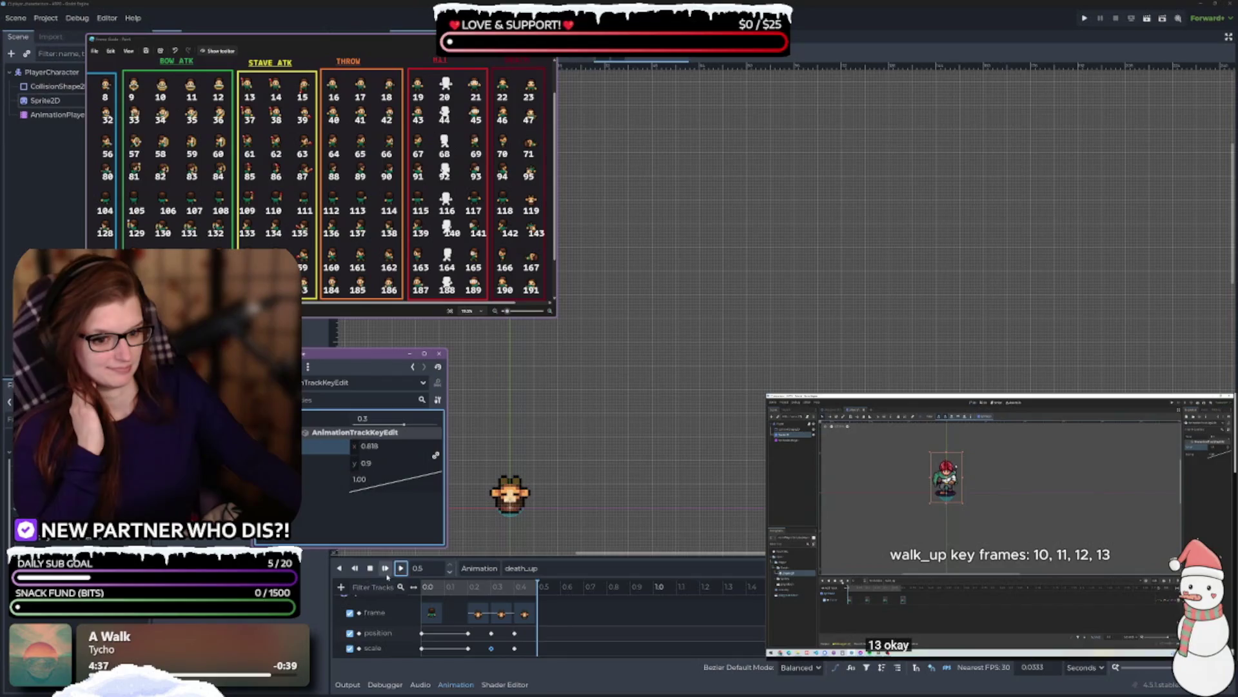
left_click(401, 568)
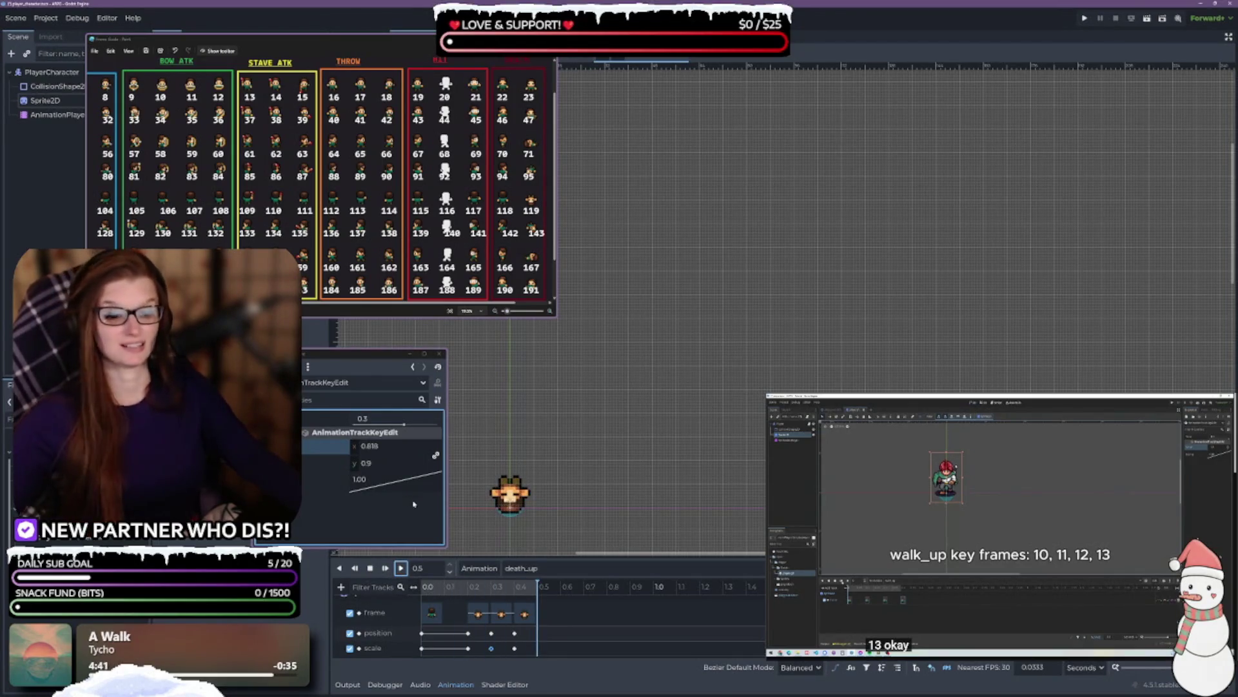
left_click(387, 446)
type("1.0")
key("Return")
left_click(374, 463)
type("0.9")
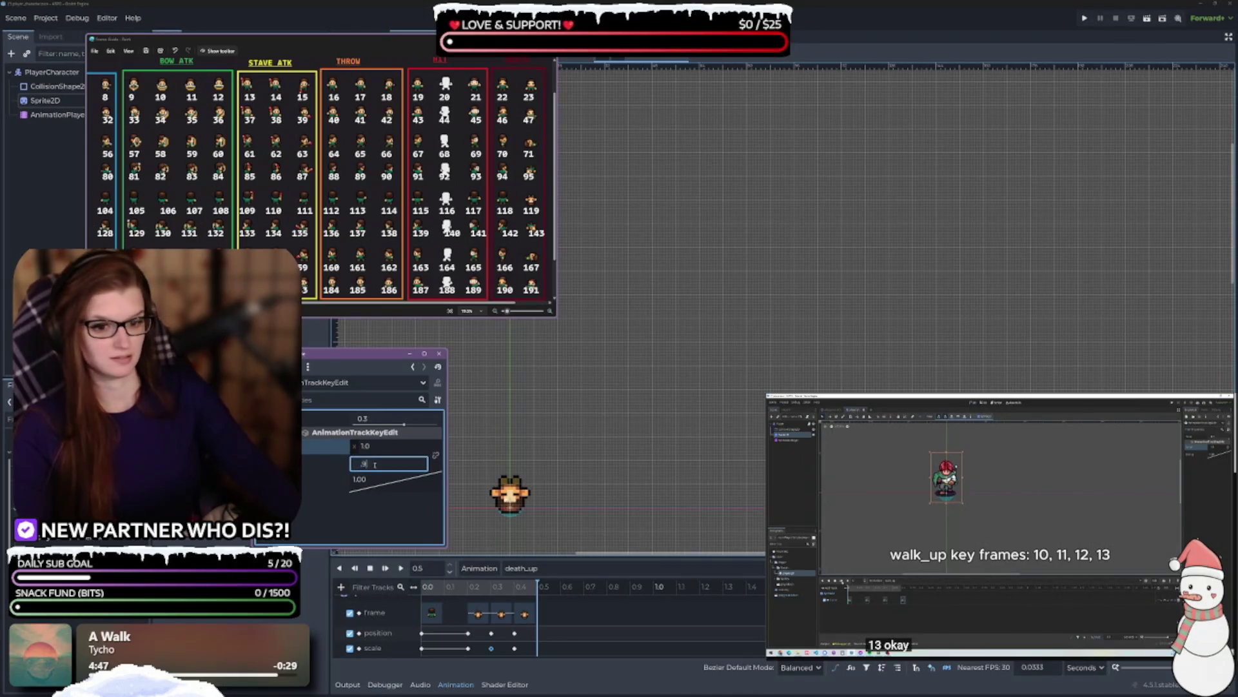
left_click(402, 568)
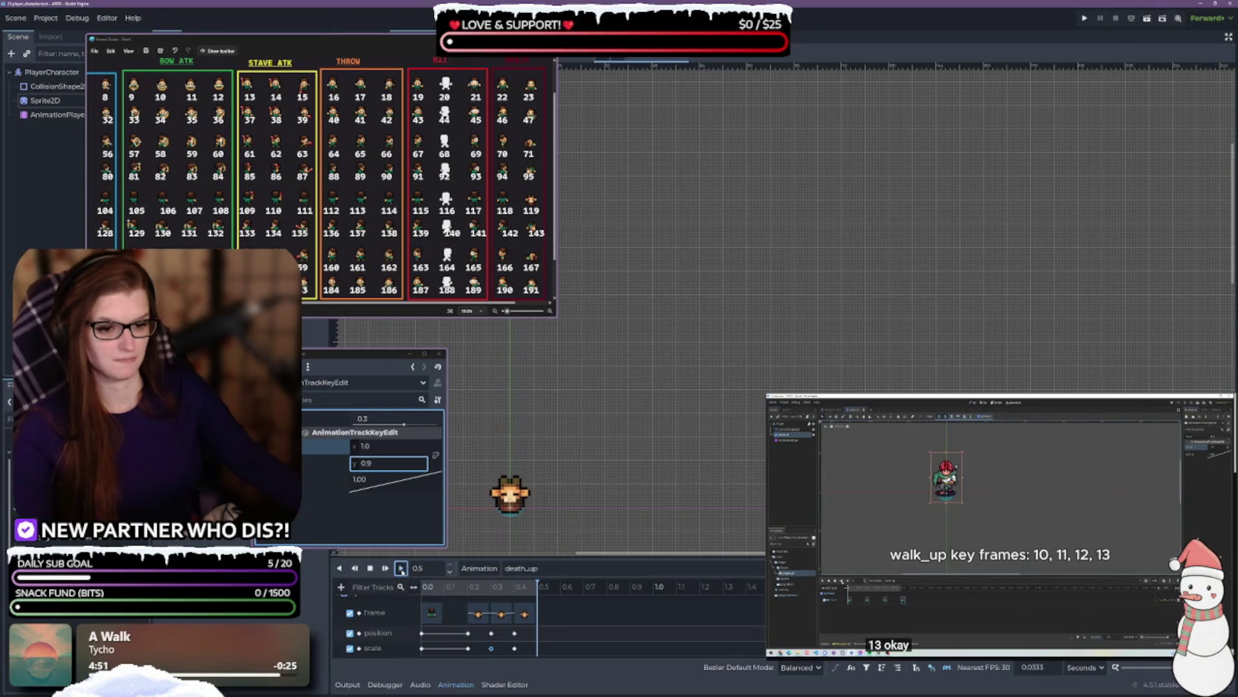
left_click(401, 567)
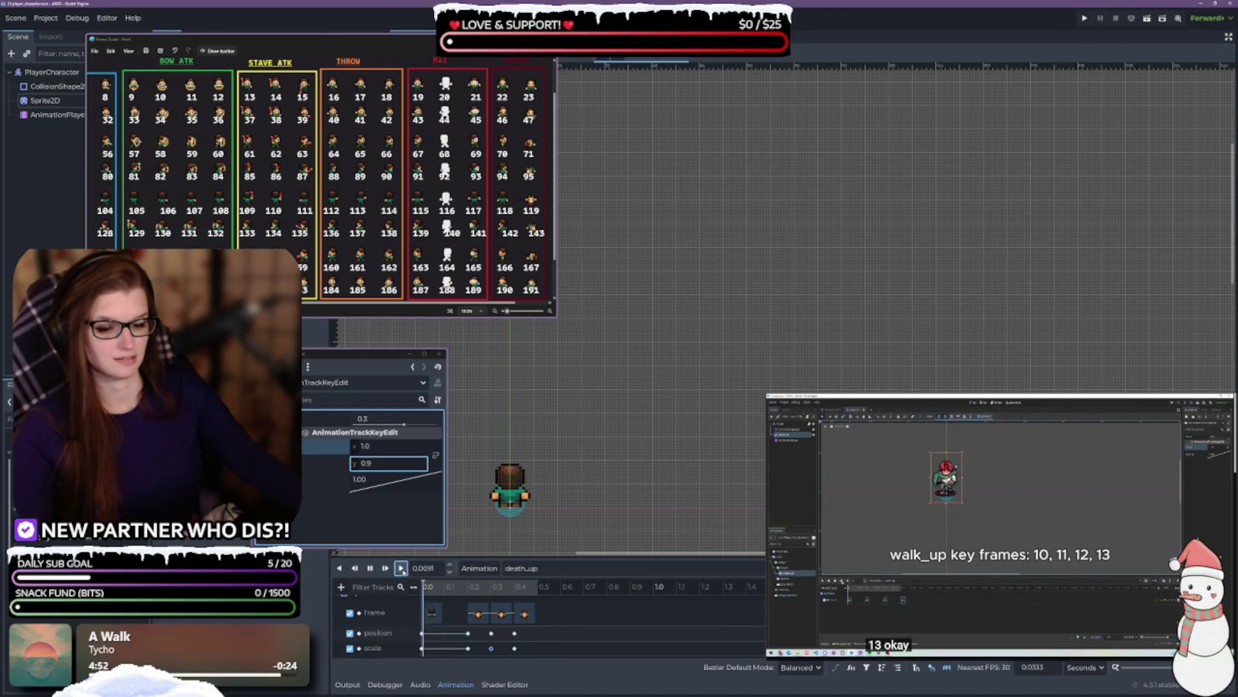
left_click(401, 568)
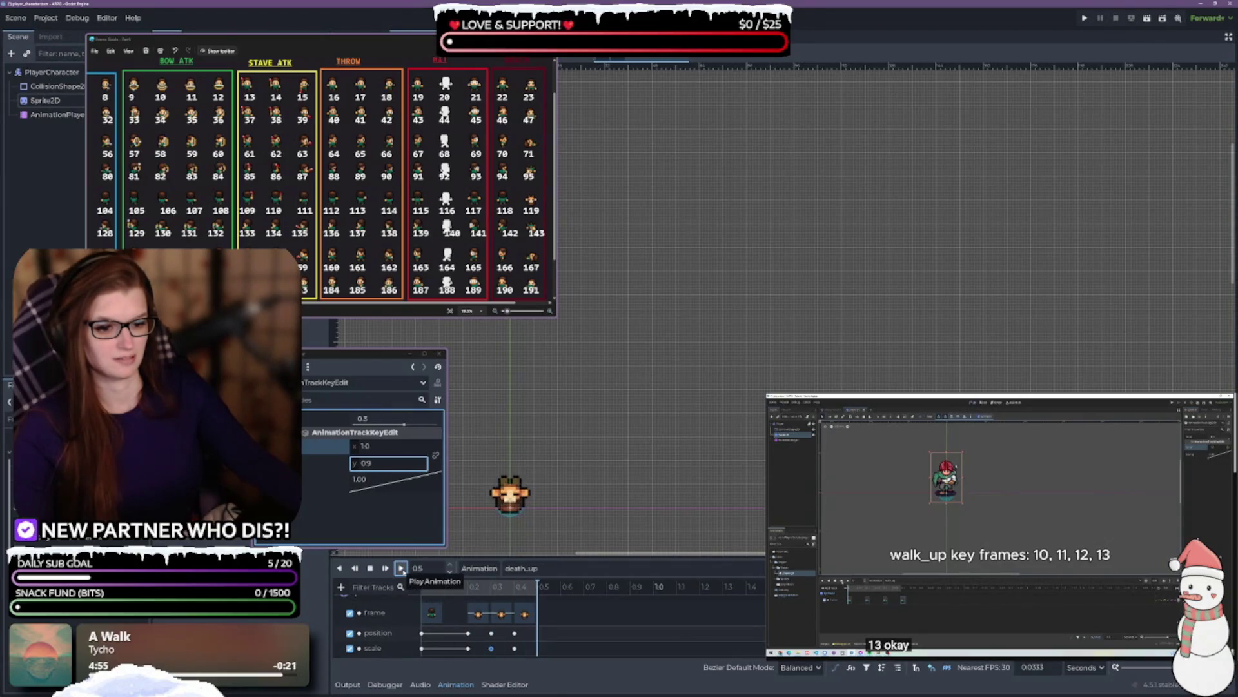
left_click(401, 568)
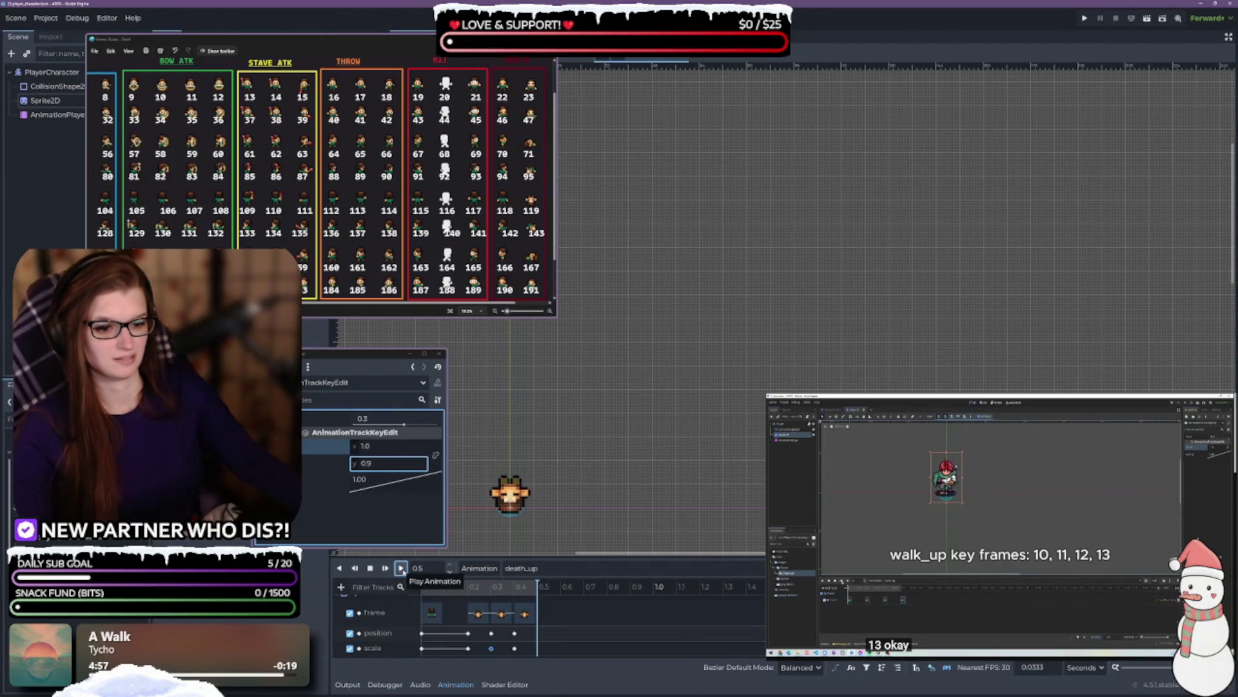
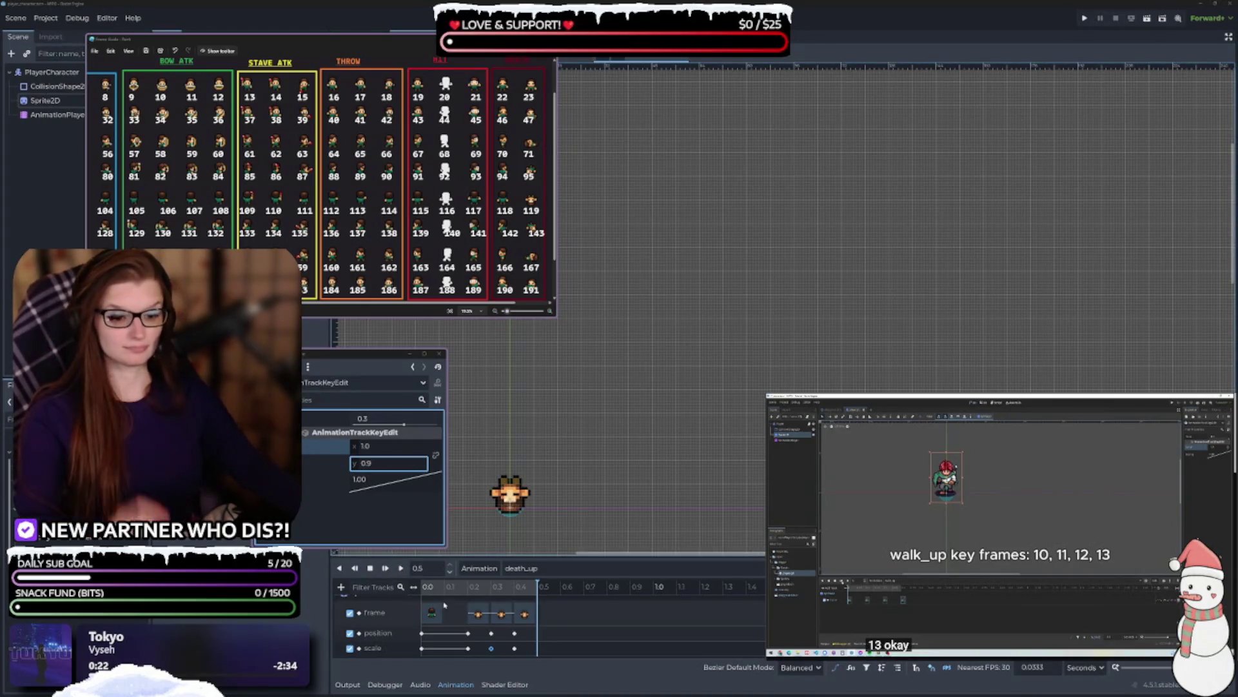
- Preview the death_up animation several times
left_click(402, 568)
left_click(402, 567)
left_click(402, 567)
left_click(401, 568)
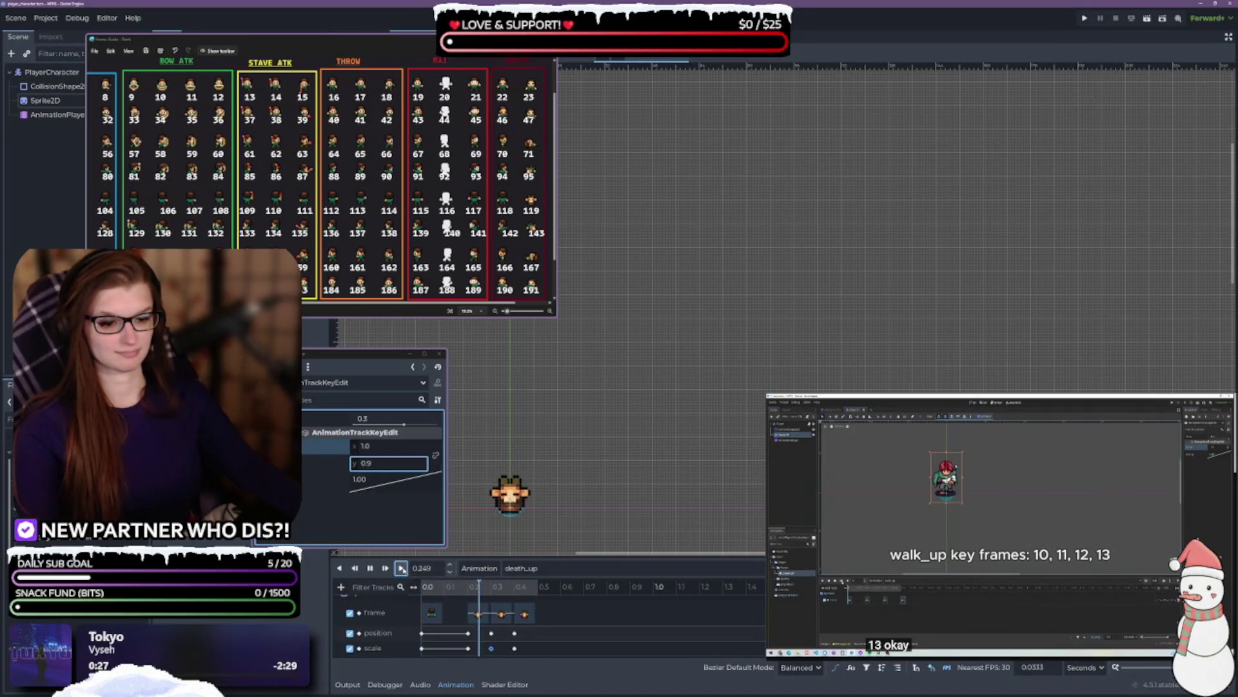
left_click(401, 568)
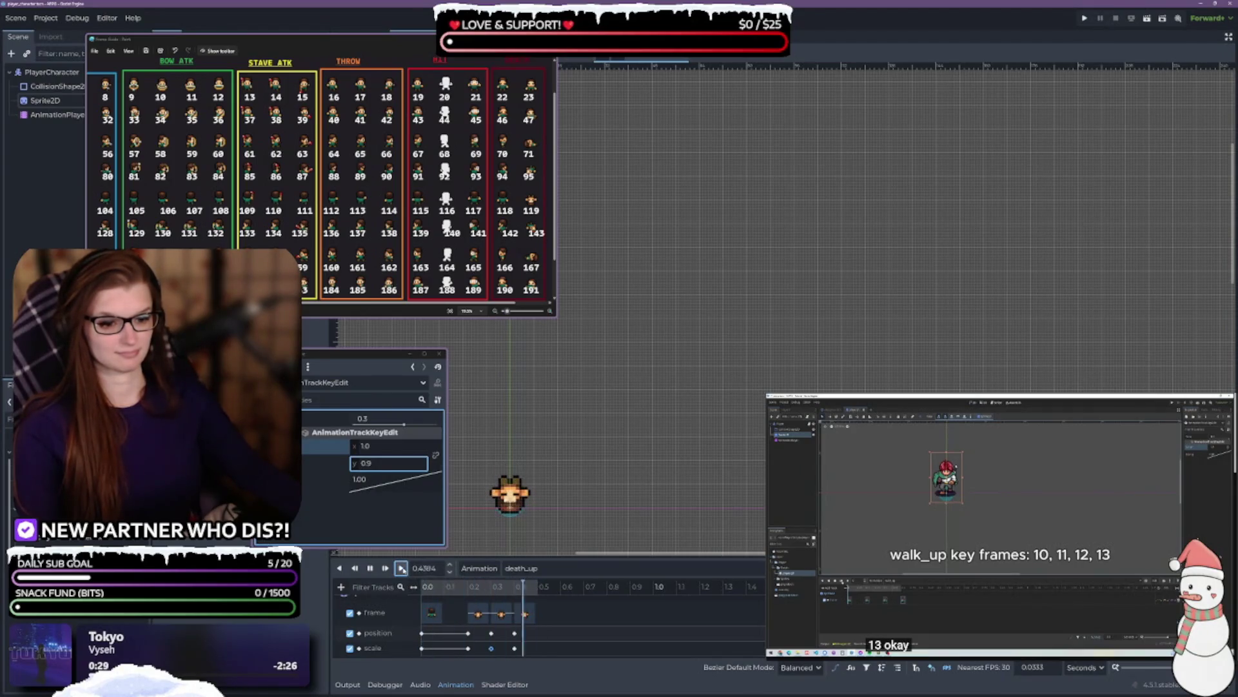
- Change the death_up scale key's y value to 0.95 and replay the animation to verify
left_click(389, 464)
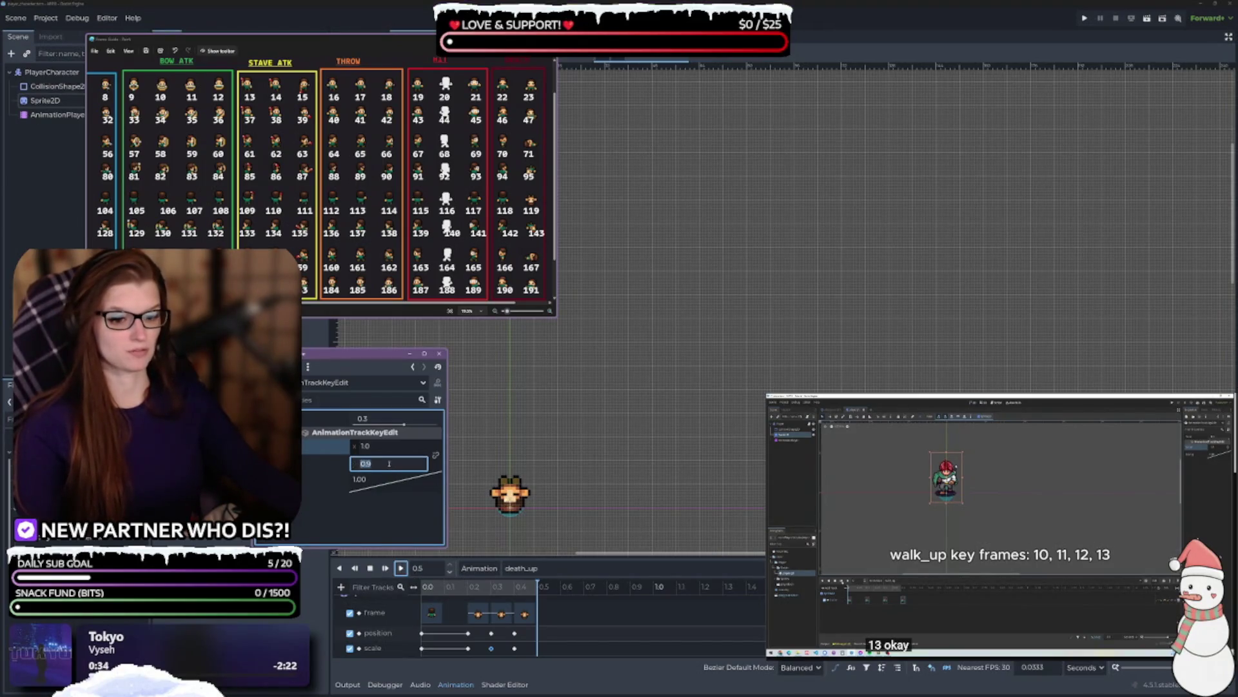
type("5")
key("Return")
left_click(399, 569)
left_click(398, 570)
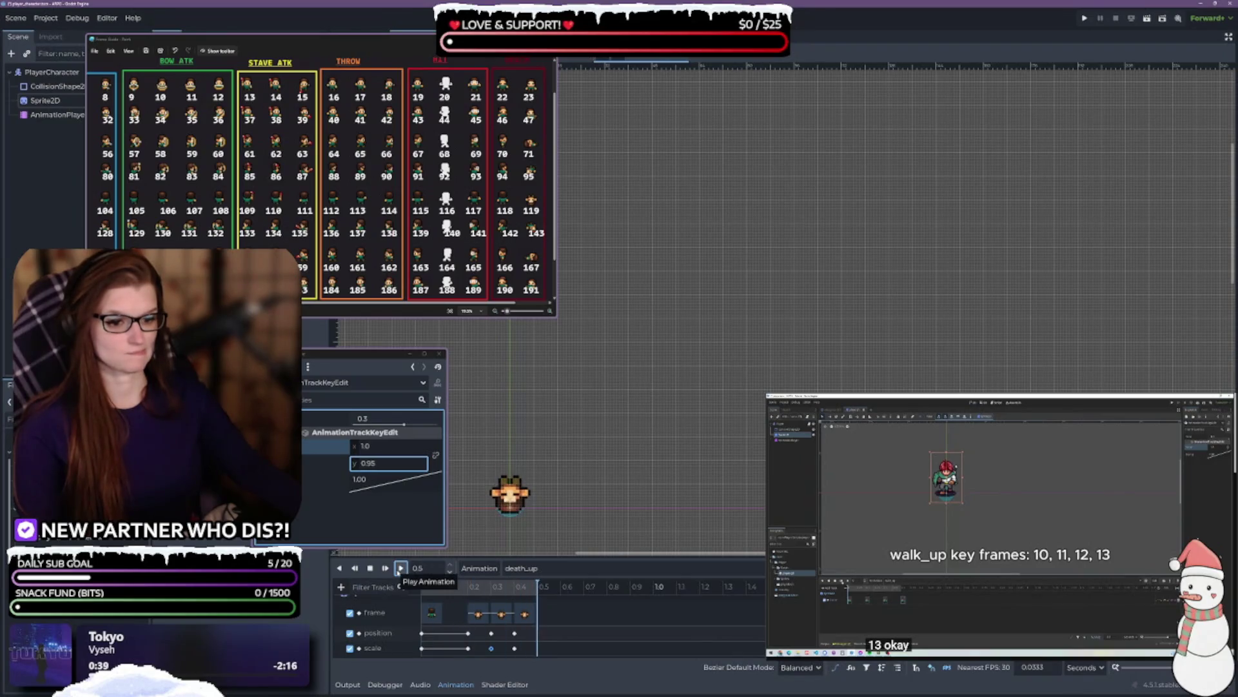
left_click(399, 569)
left_click(399, 569)
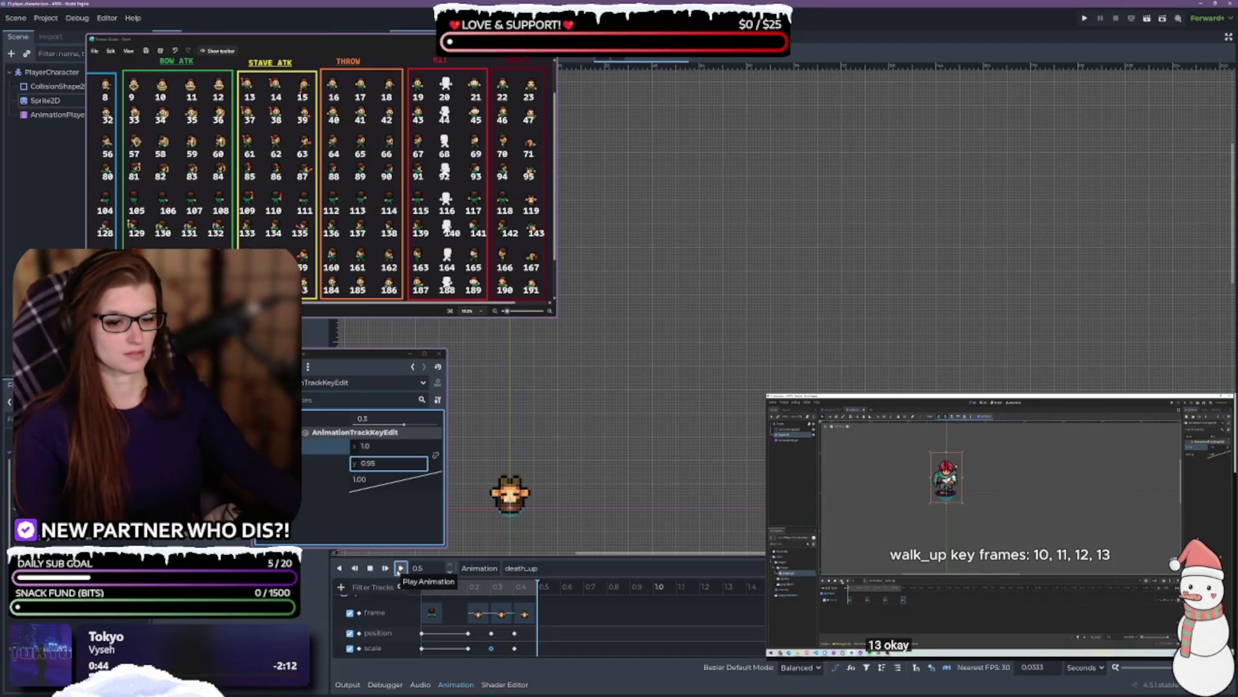
left_click(399, 569)
left_click(399, 569)
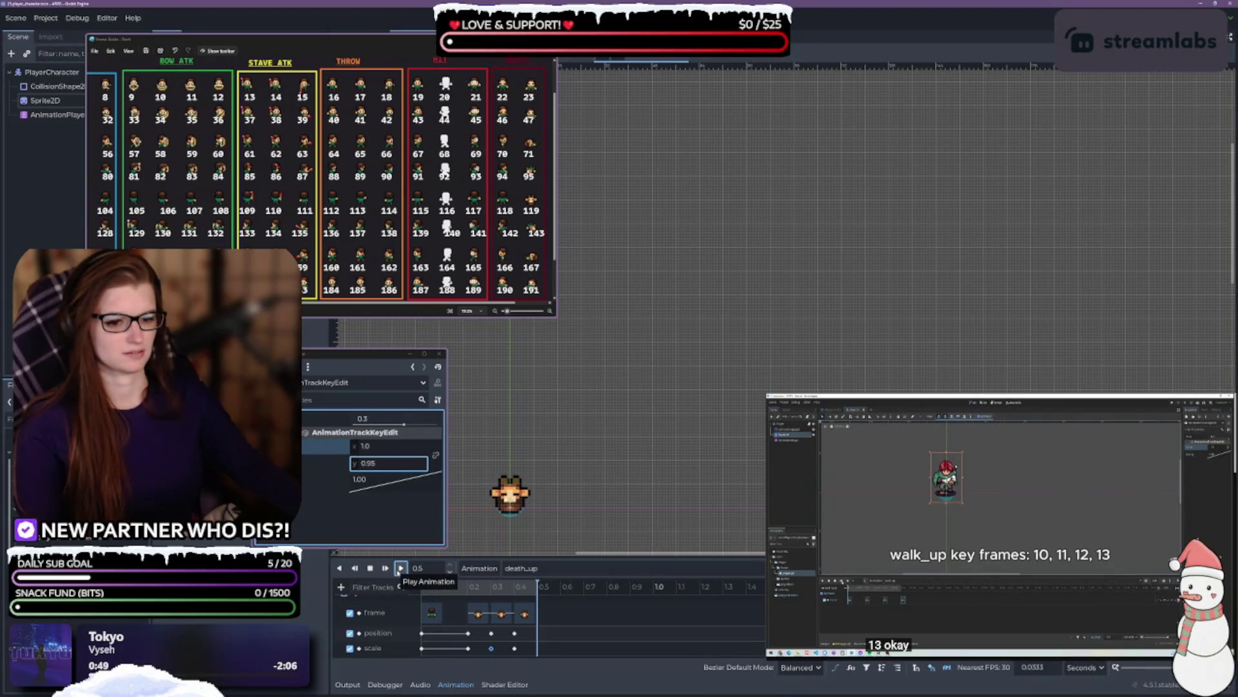
left_click(399, 569)
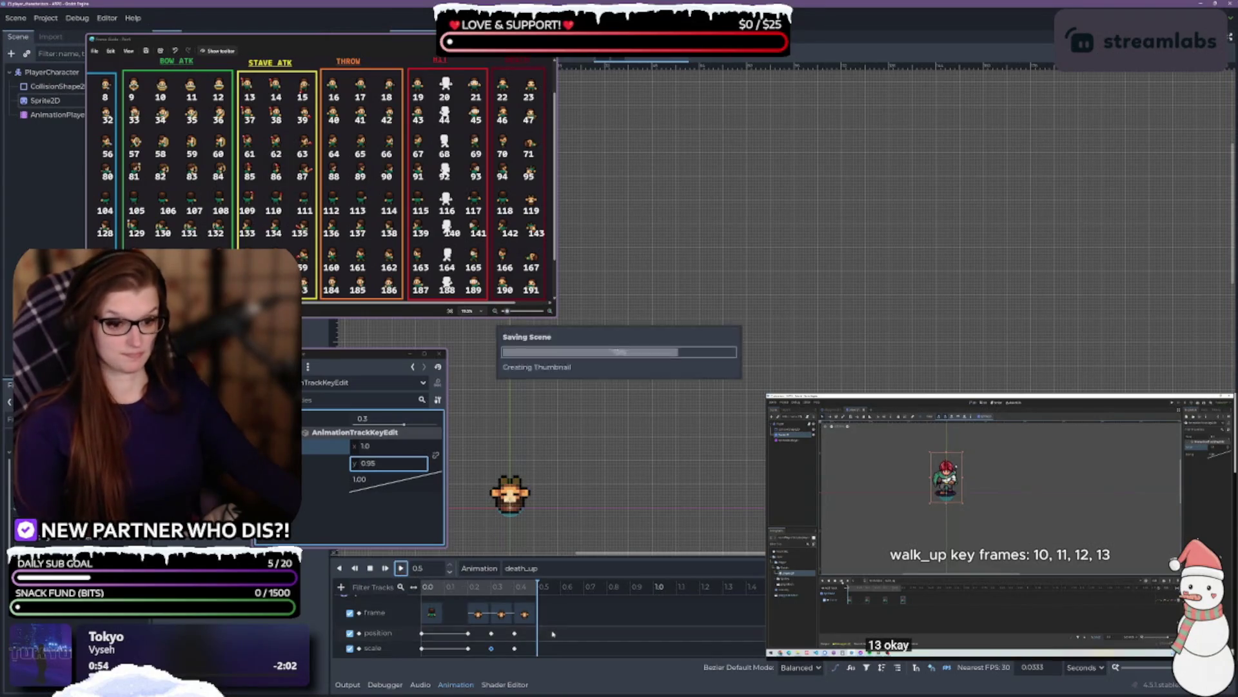
left_click(572, 570)
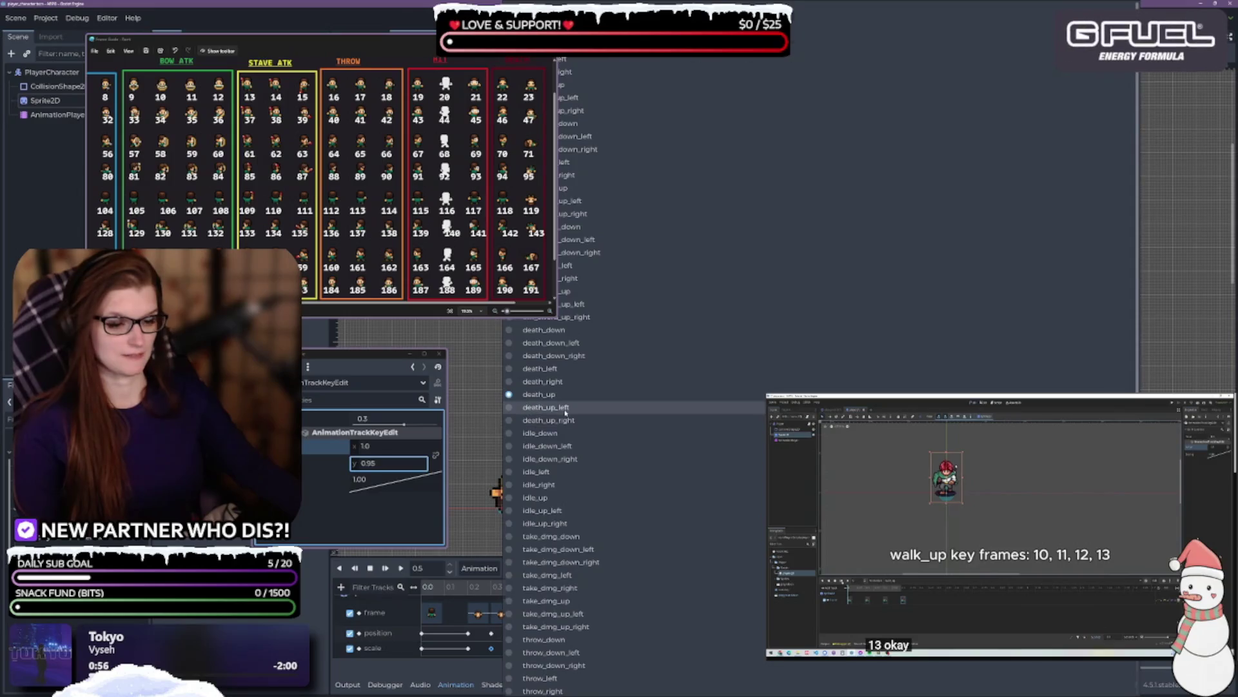
- Select death_up_left and play its preview several times
left_click(546, 407)
left_click(400, 568)
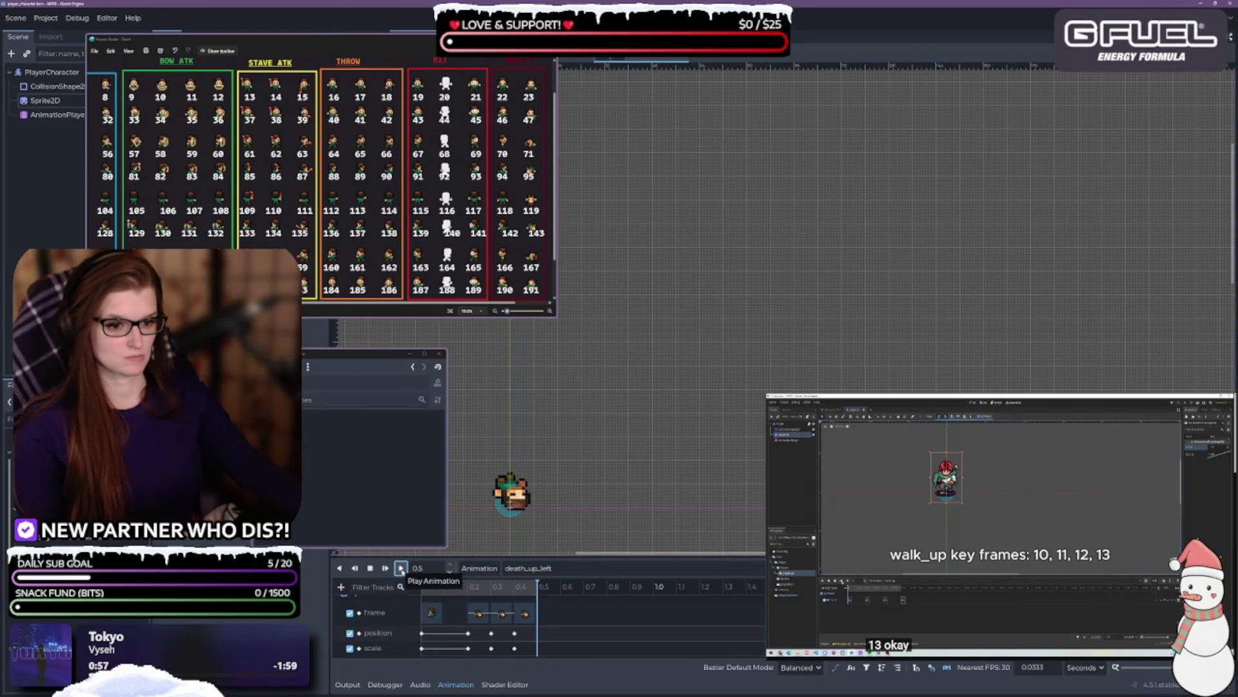
left_click(401, 568)
left_click(400, 568)
left_click(400, 568)
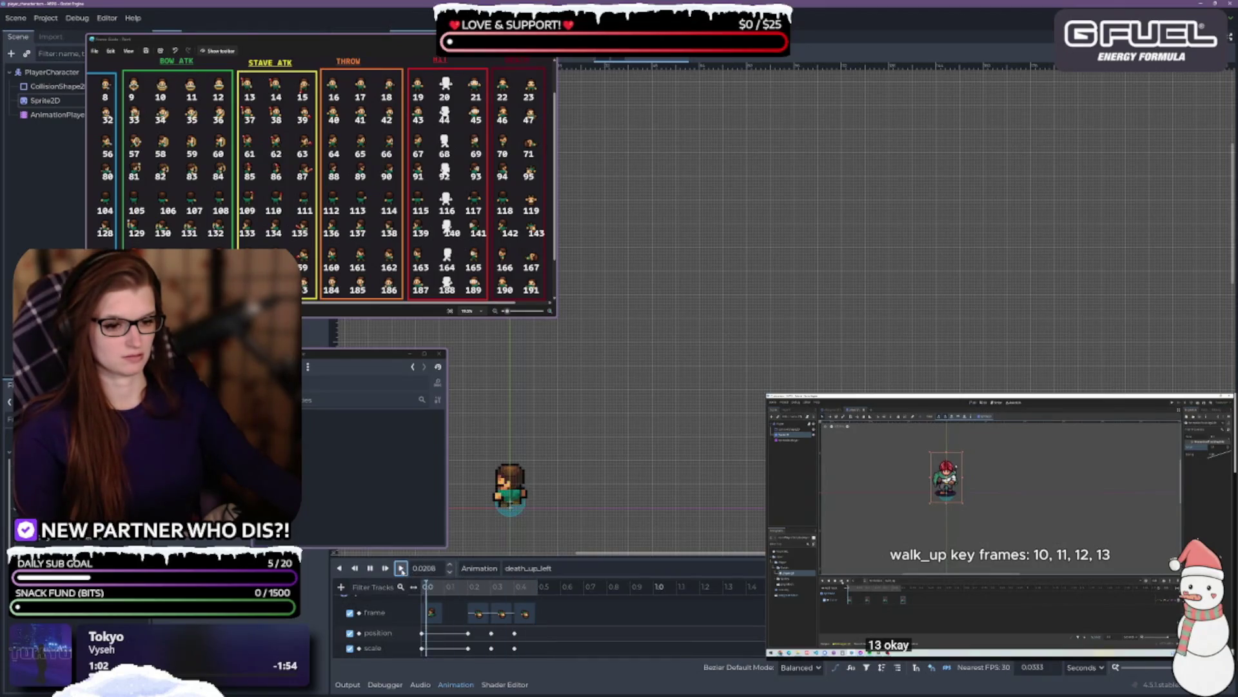
left_click(400, 568)
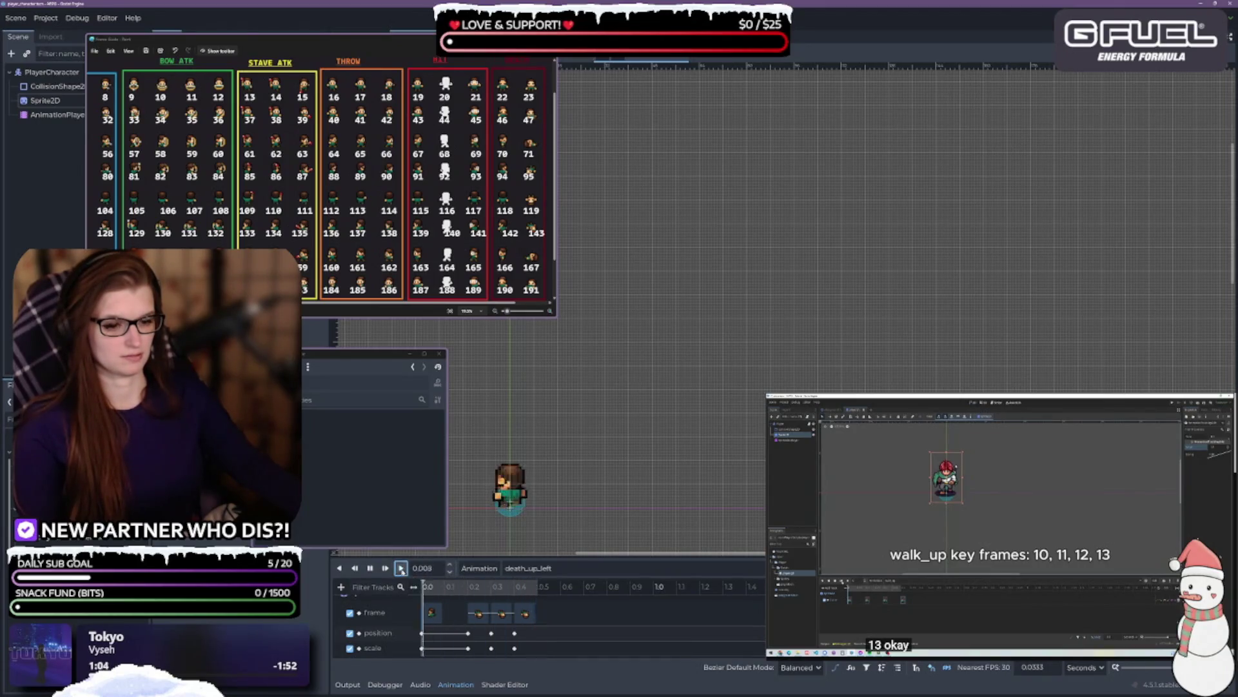
left_click(401, 568)
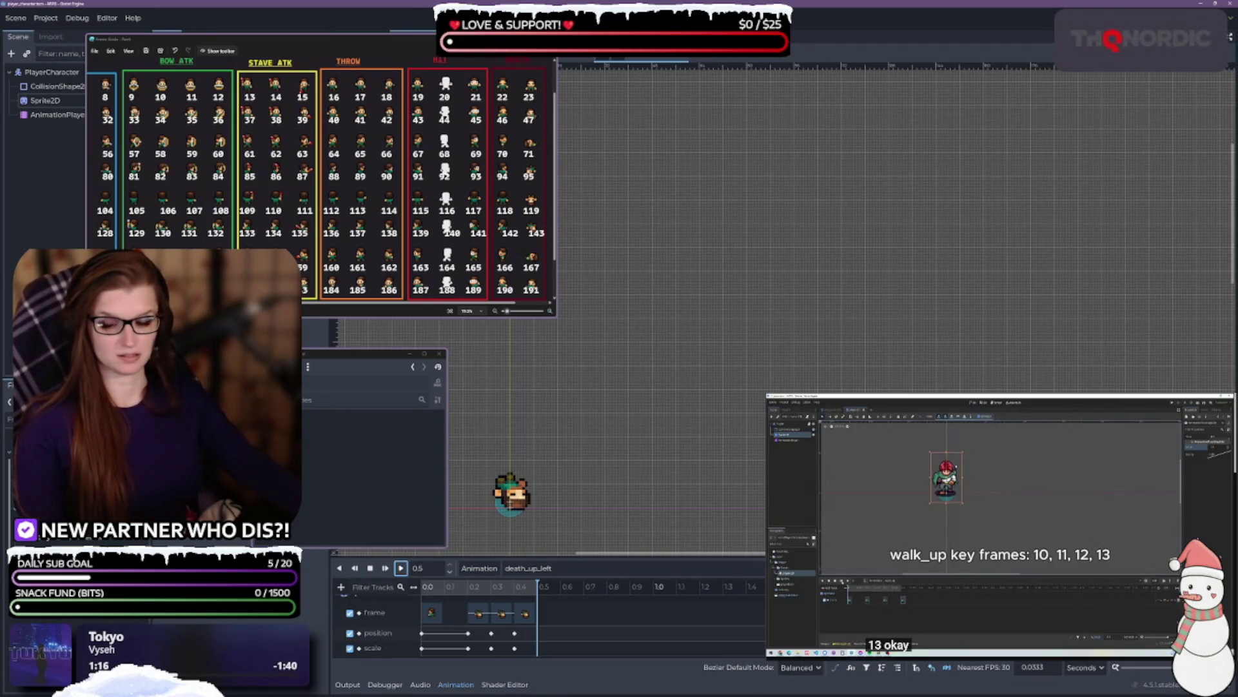
- Keep replaying death_up_left, then switch to the death_down_left animation
left_click(401, 568)
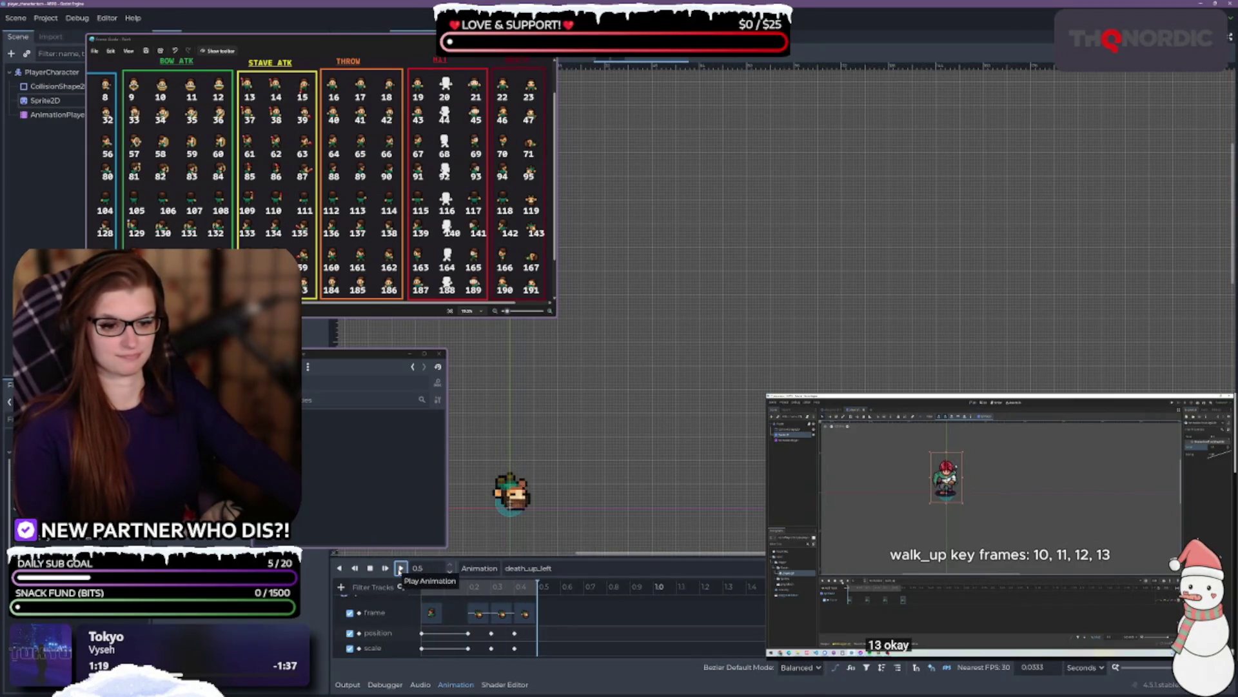
left_click(401, 568)
left_click(400, 568)
left_click(401, 568)
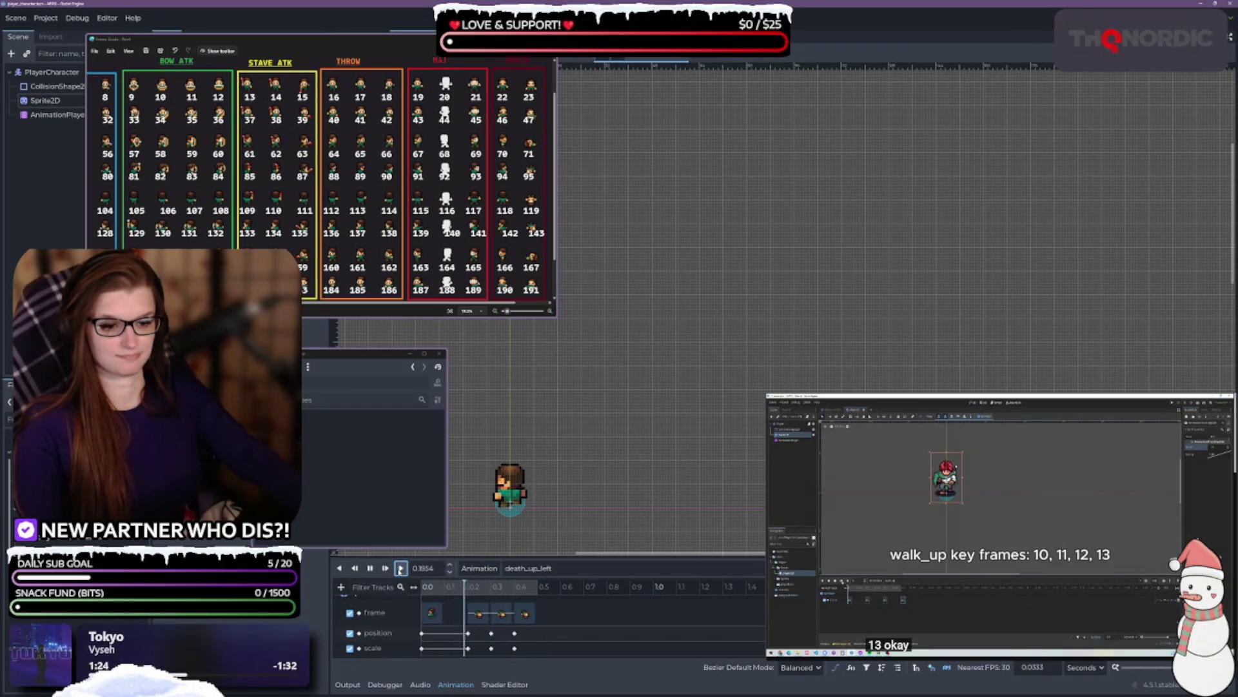
left_click(401, 568)
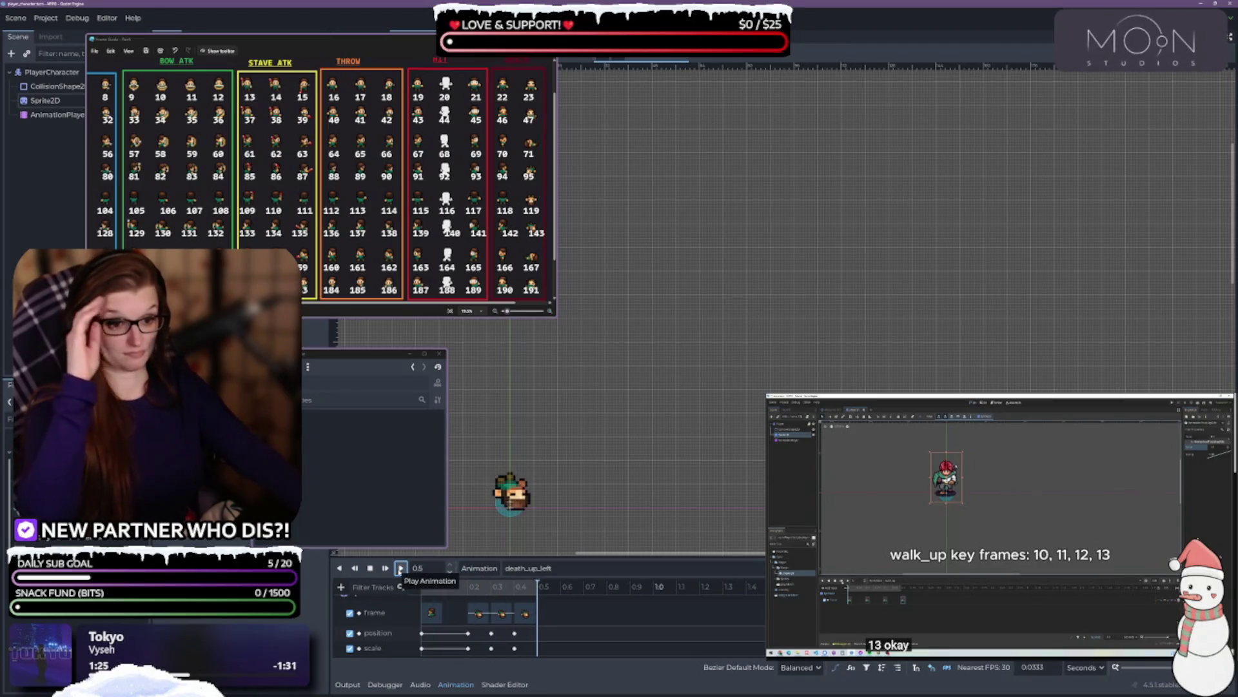
left_click(401, 568)
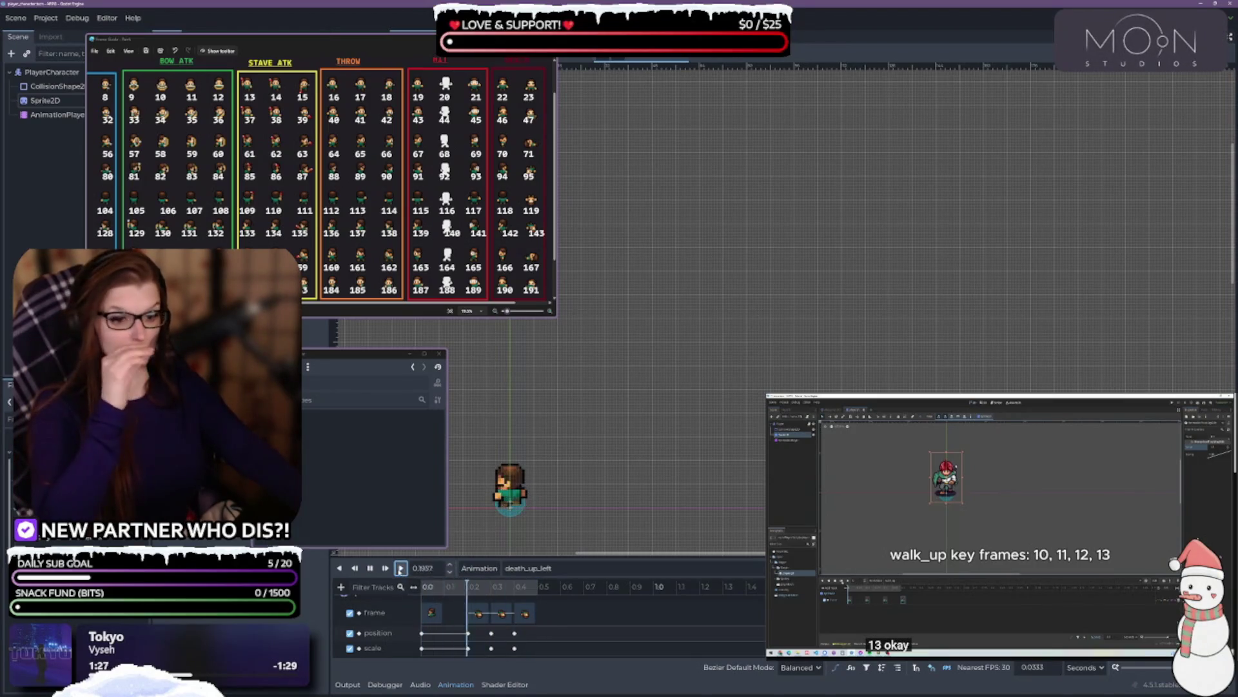
left_click(529, 567)
left_click(459, 621)
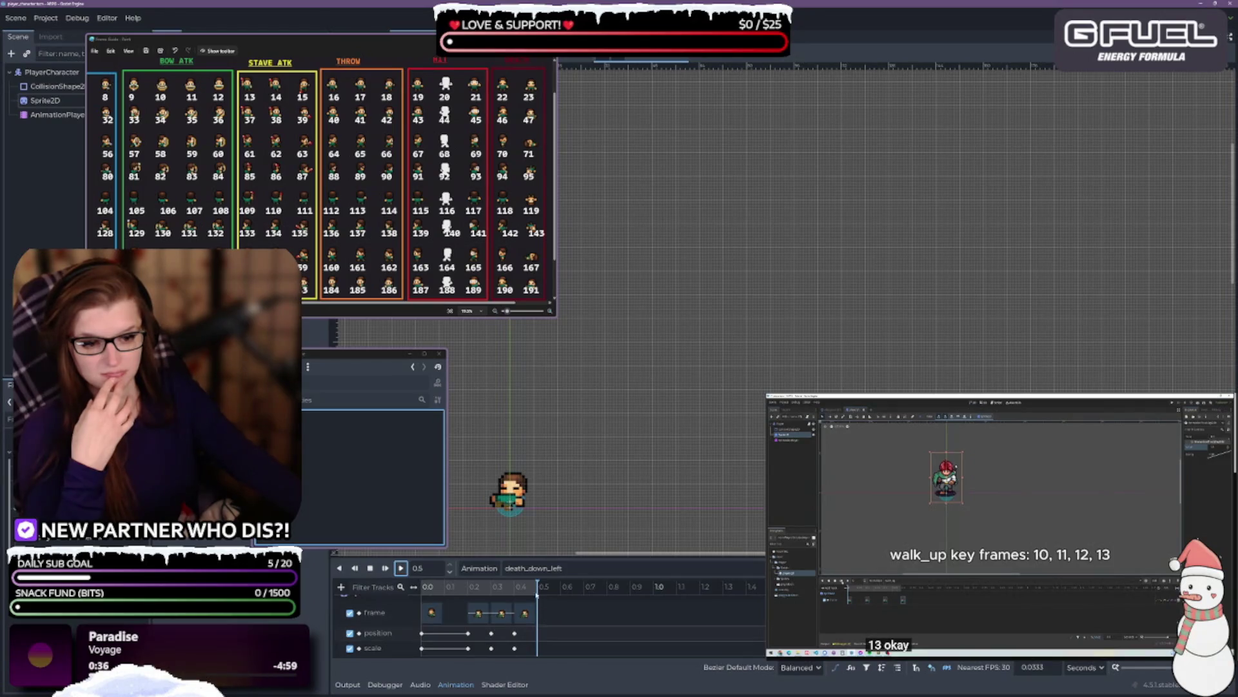
- Move the death_down_left playhead to 0.2 s and select its position key (x 0.0, y -7.0)
left_click(449, 571)
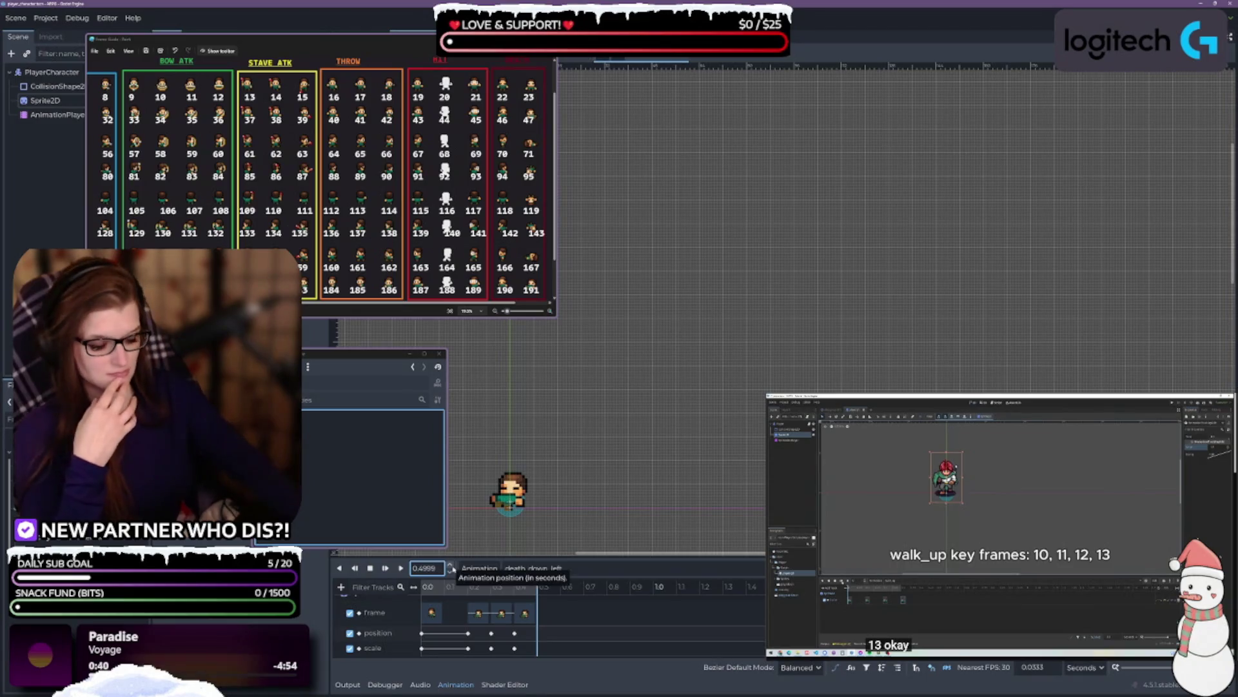
type("0.2")
key("Return")
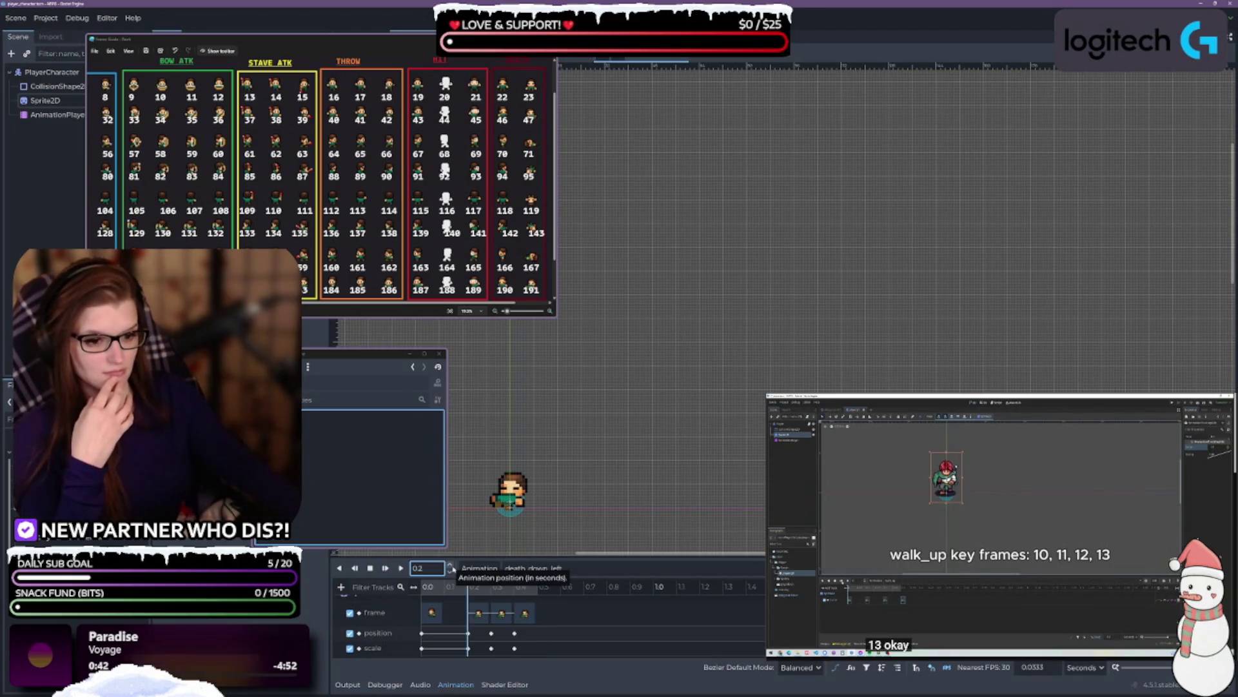
left_click(467, 633)
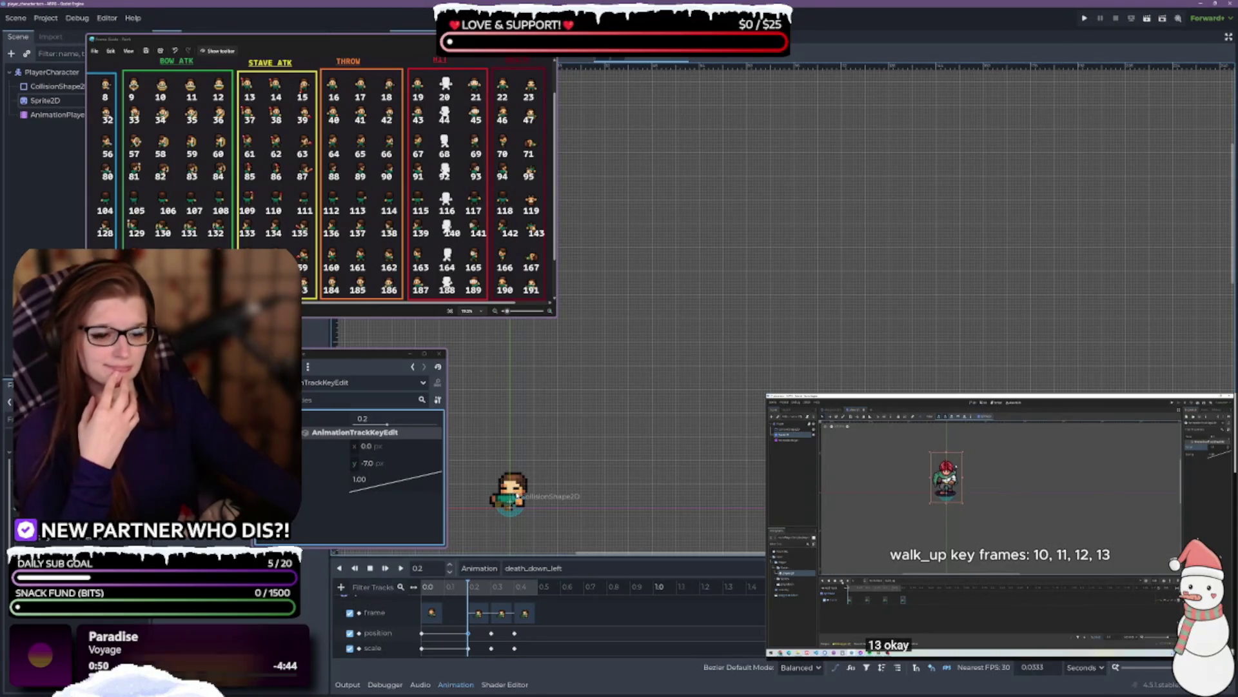
- Nudge the sprite right and set the 0.3 s position key's x to 3.0
left_click(517, 496)
left_click_drag(517, 495, 522, 496)
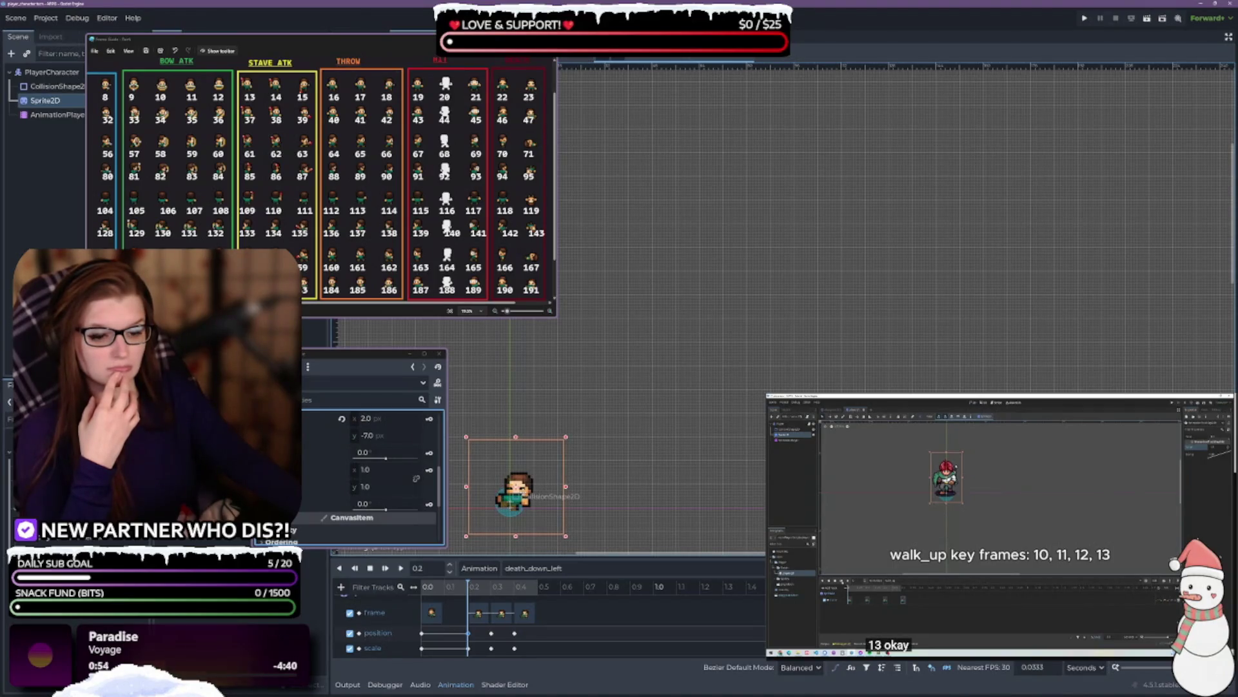
key("Right")
key("Left")
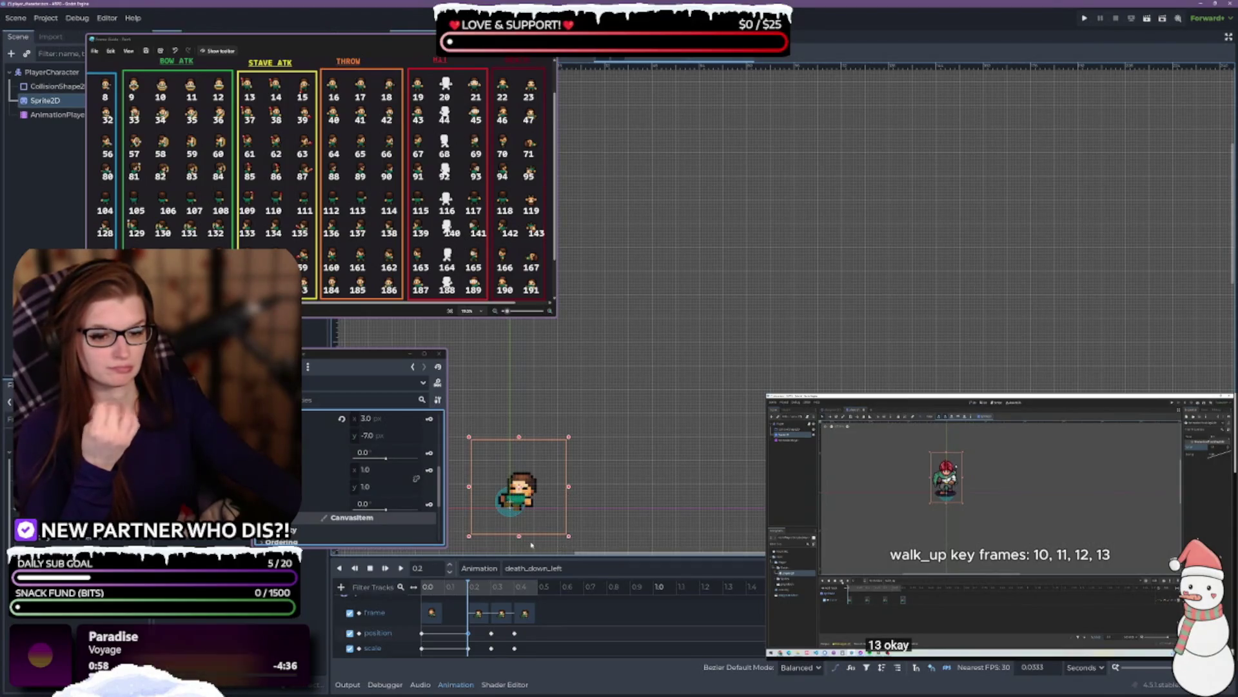
left_click(492, 634)
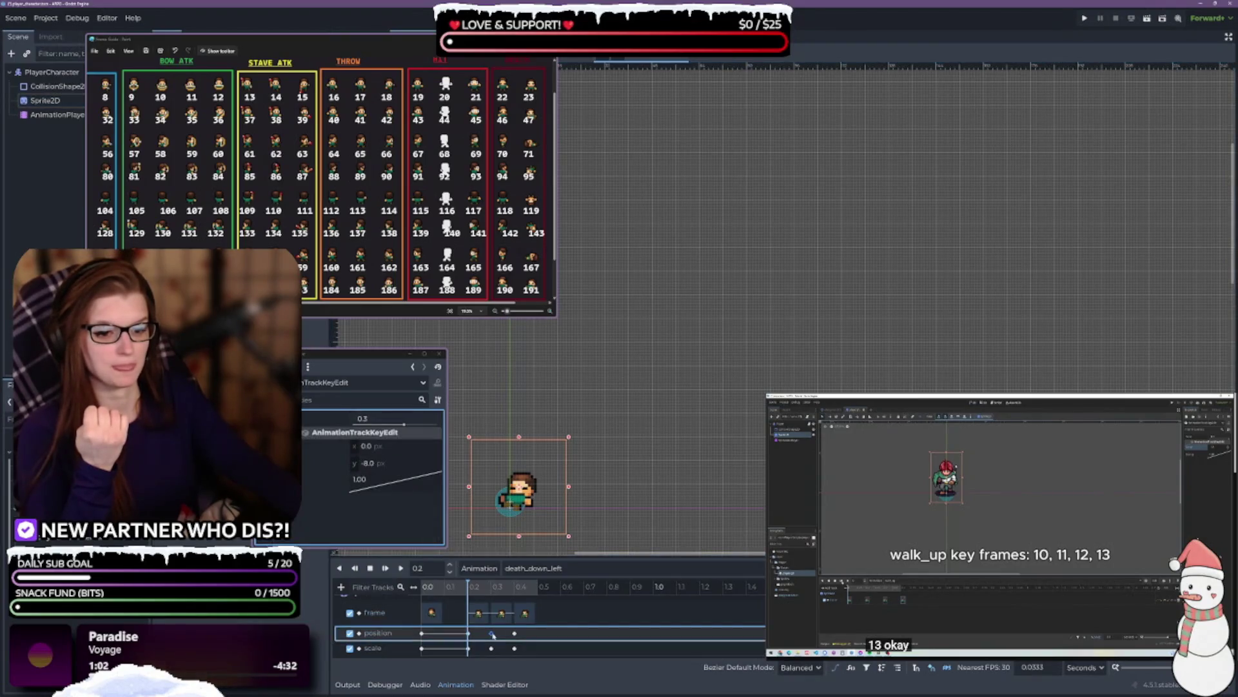
left_click(399, 447)
type("3")
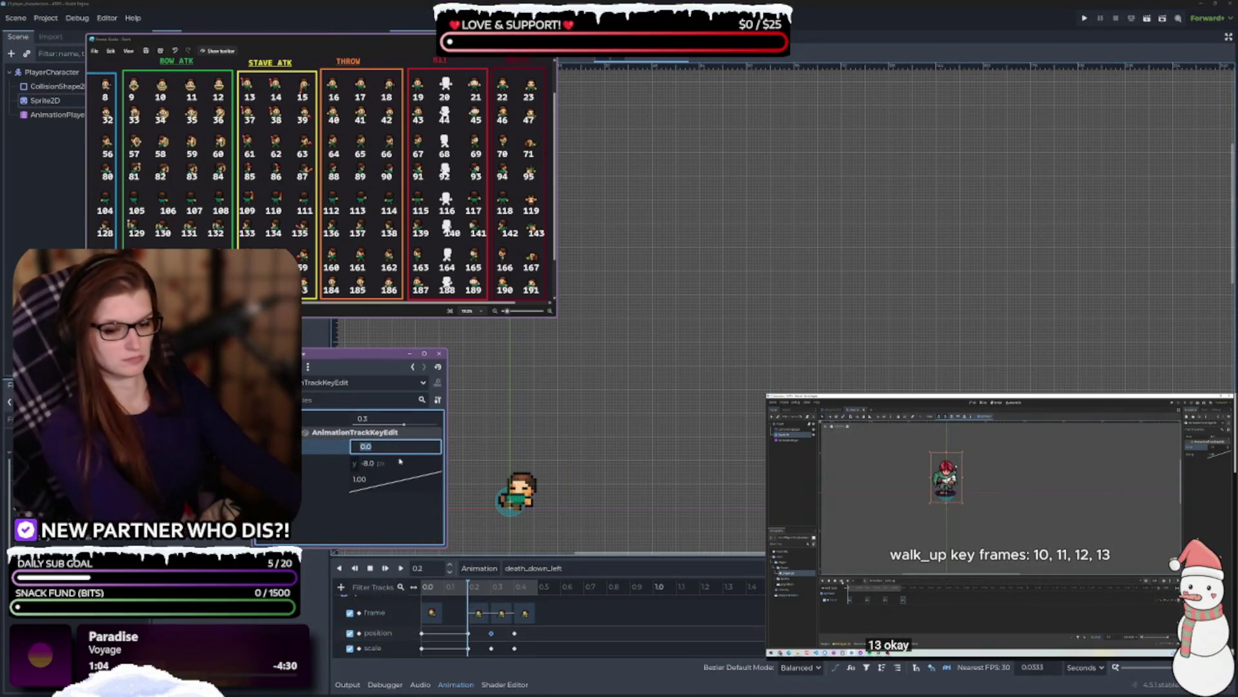
key("Return")
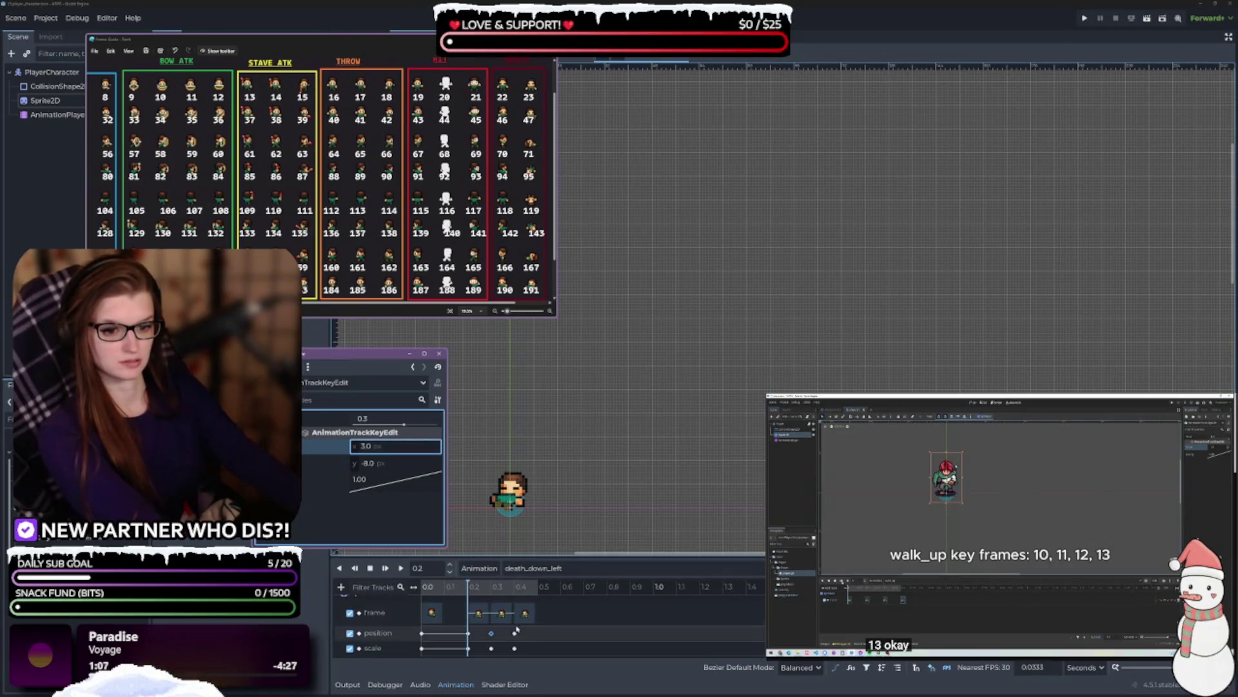
- Check the 0.4, 0.2 and 0.3 s position keys and replay death_down_left to see the drift
left_click(515, 634)
left_click(385, 447)
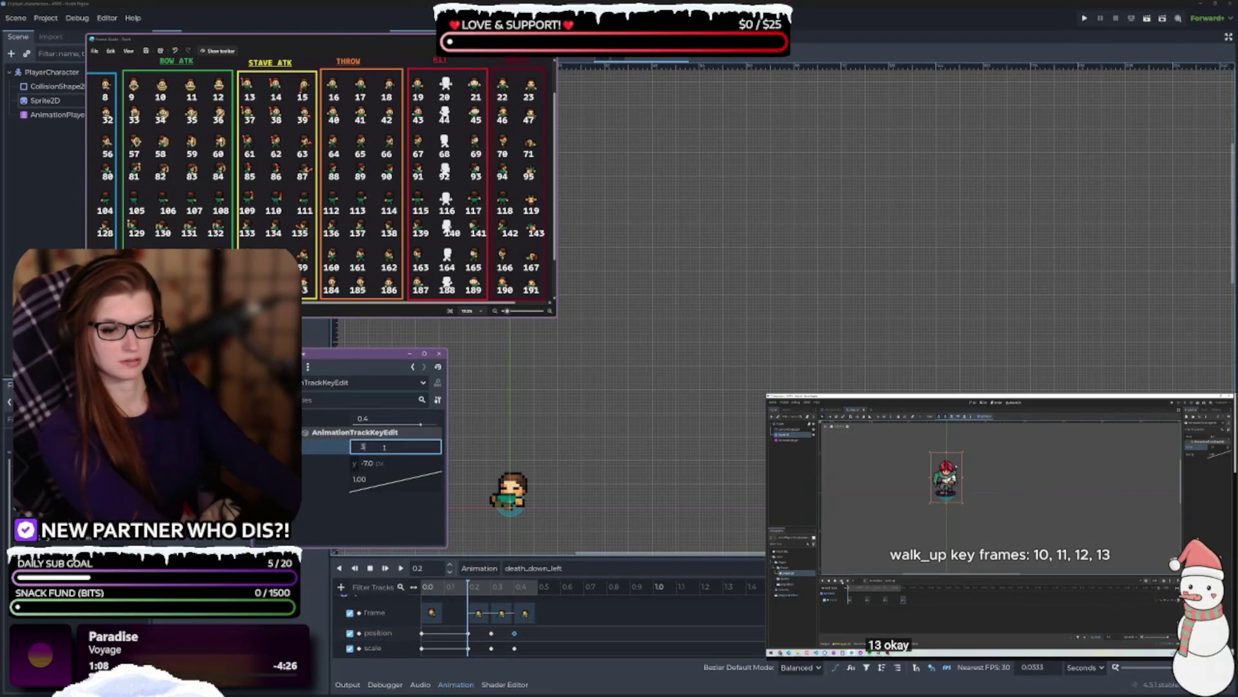
left_click(401, 568)
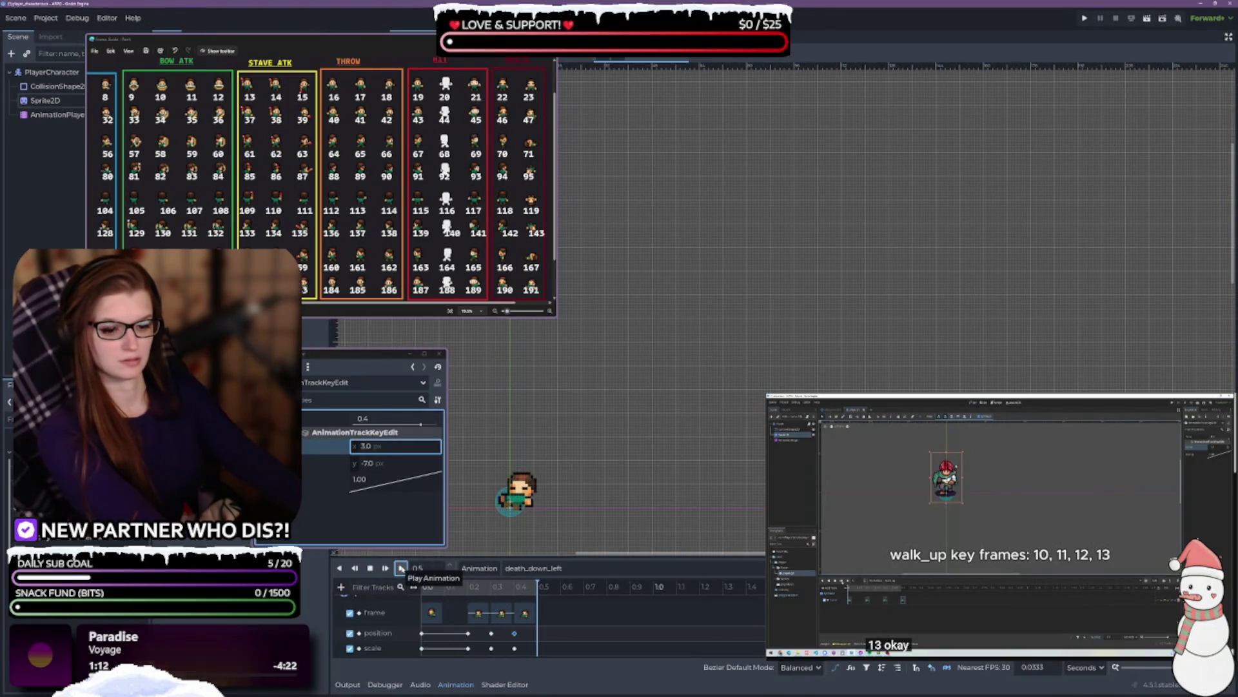
left_click(467, 632)
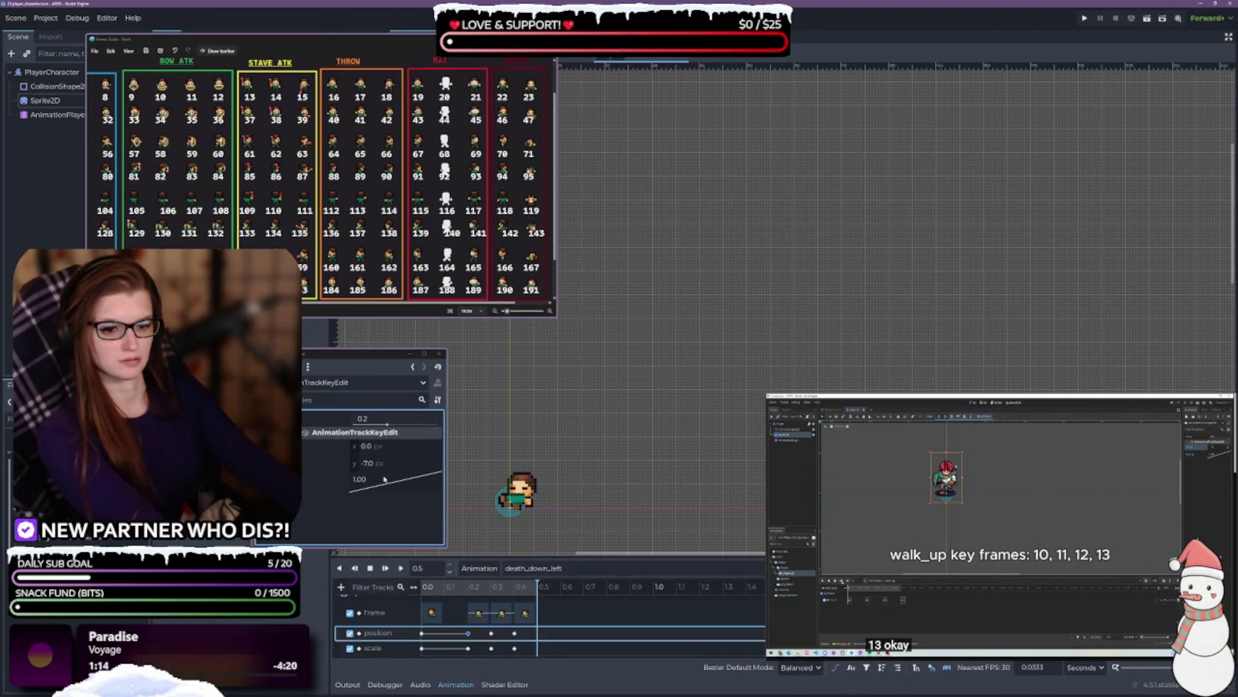
left_click(396, 447)
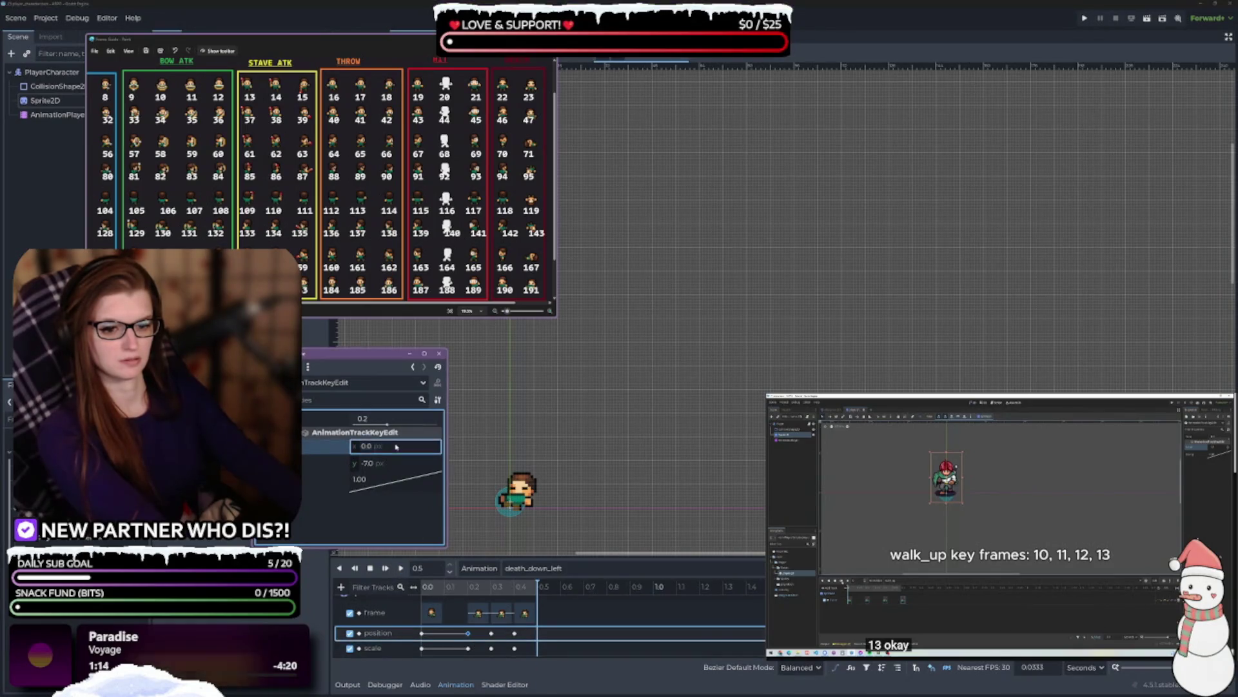
left_click(491, 633)
left_click(400, 569)
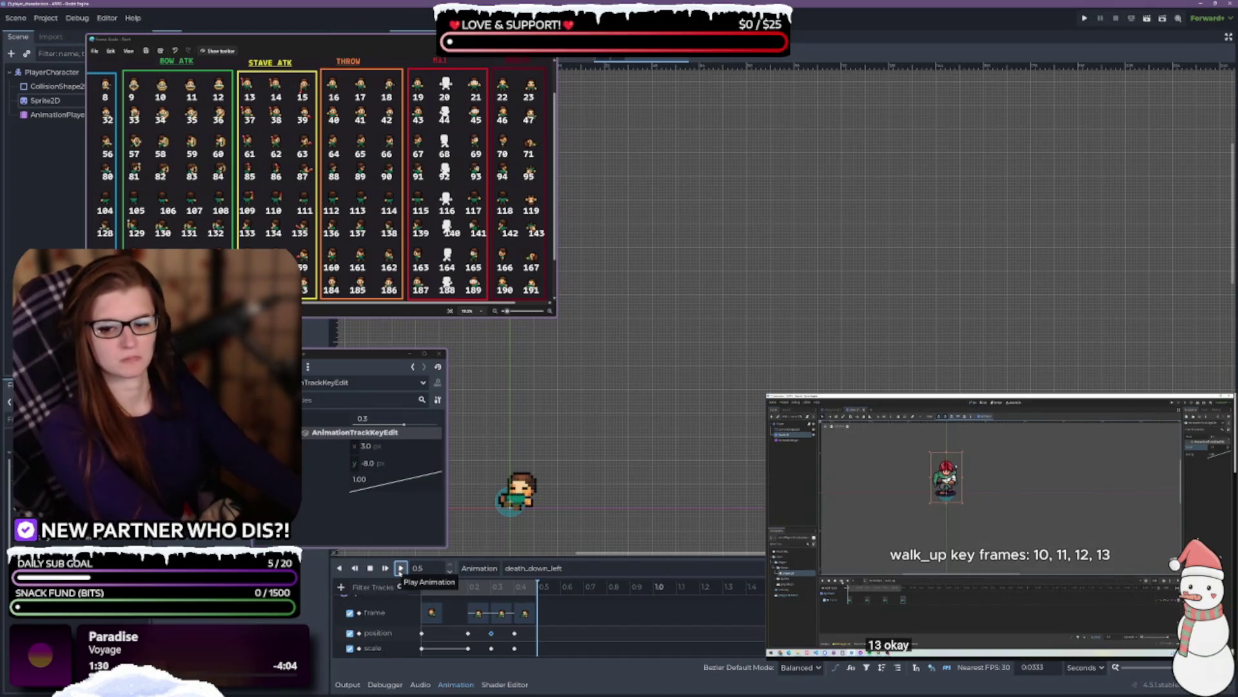
left_click(400, 568)
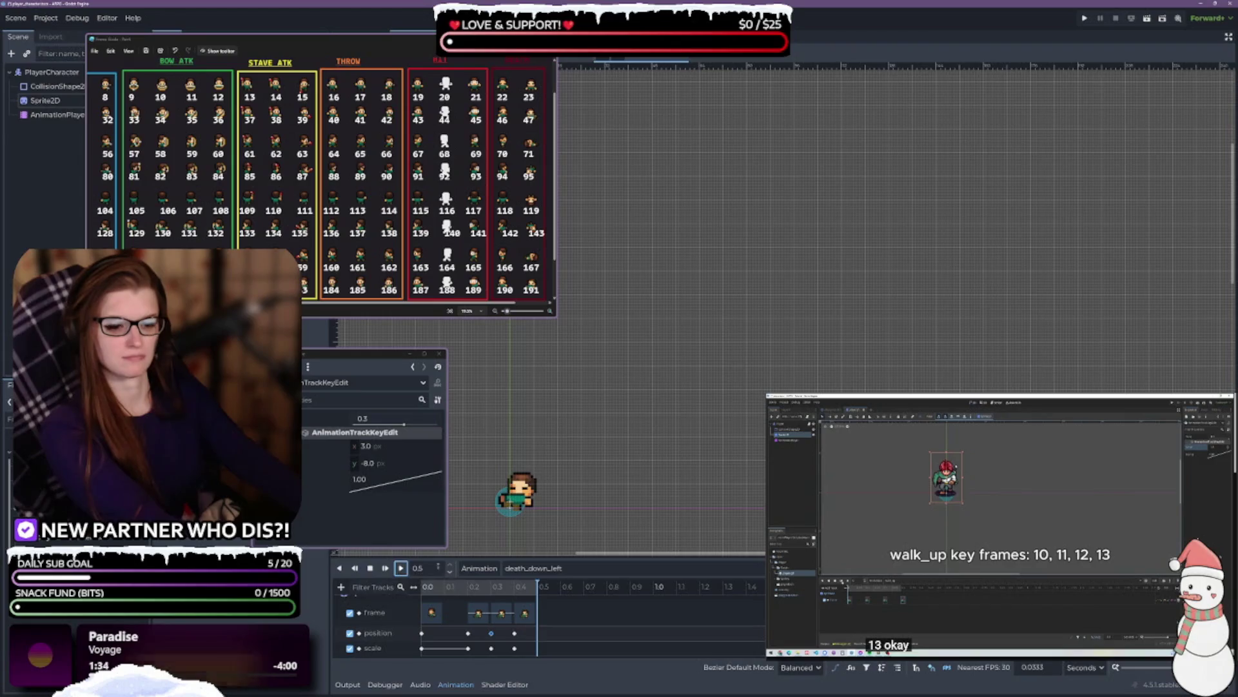
left_click(560, 569)
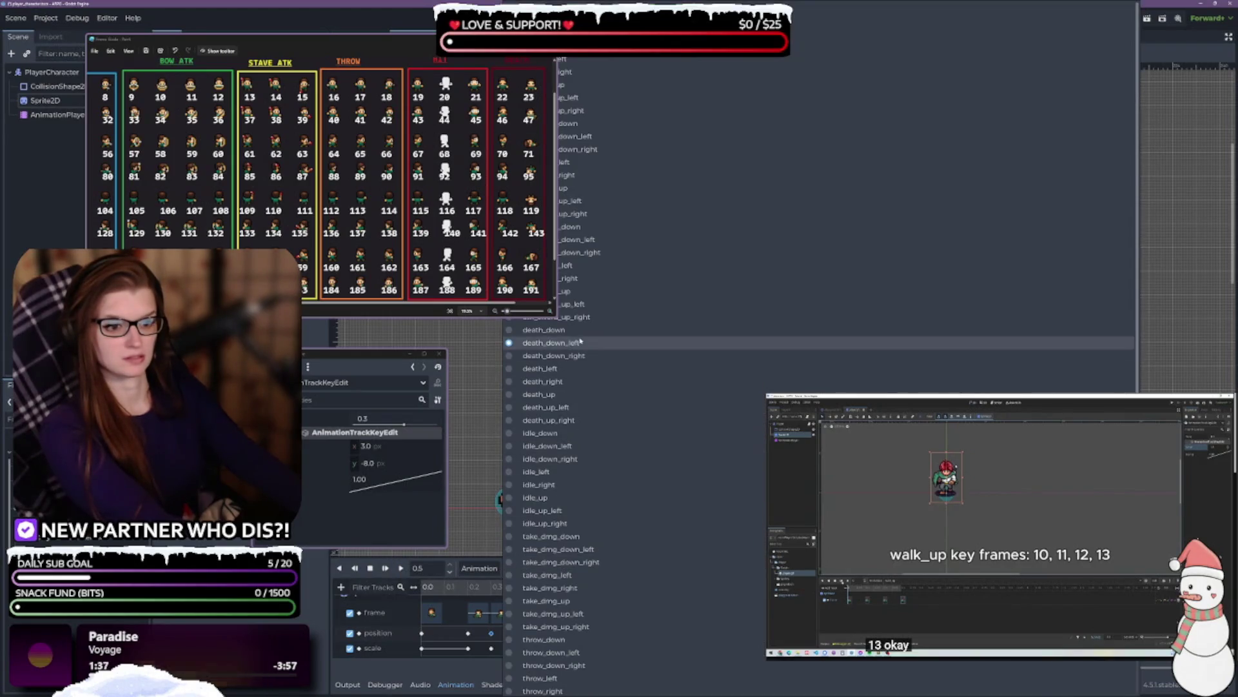
- Switch to death_down_right and move the playhead to 0.2 s
left_click(555, 355)
left_click(469, 633)
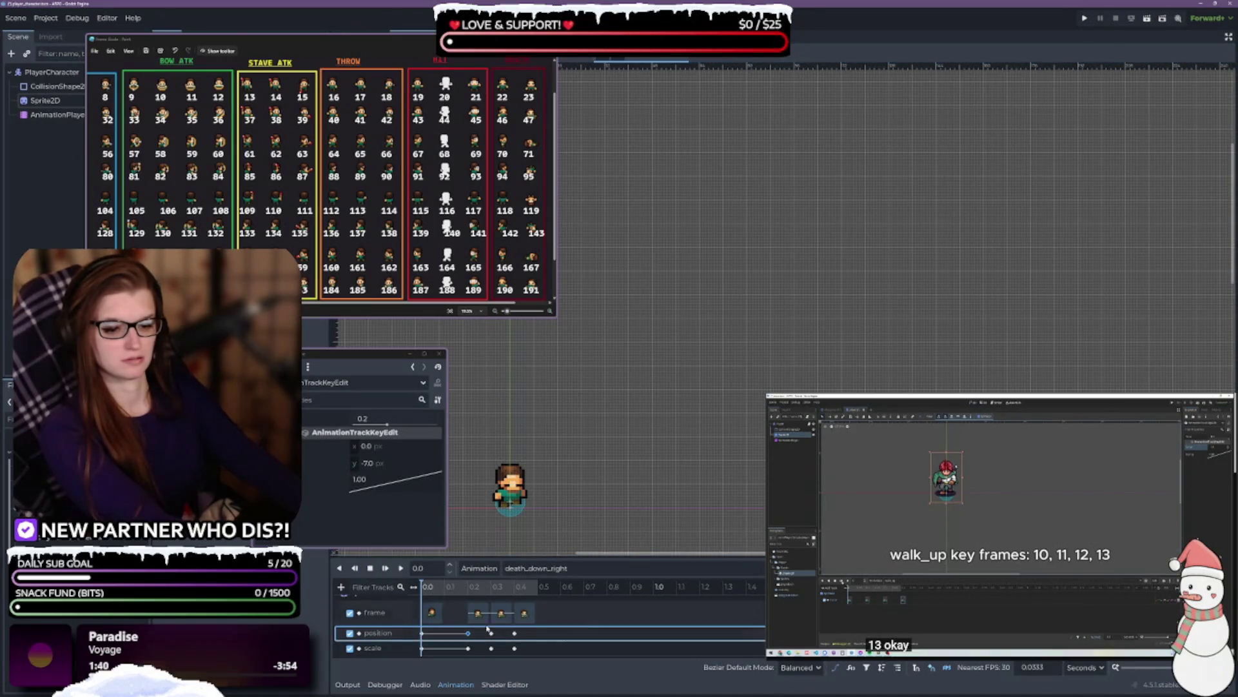
left_click(426, 568)
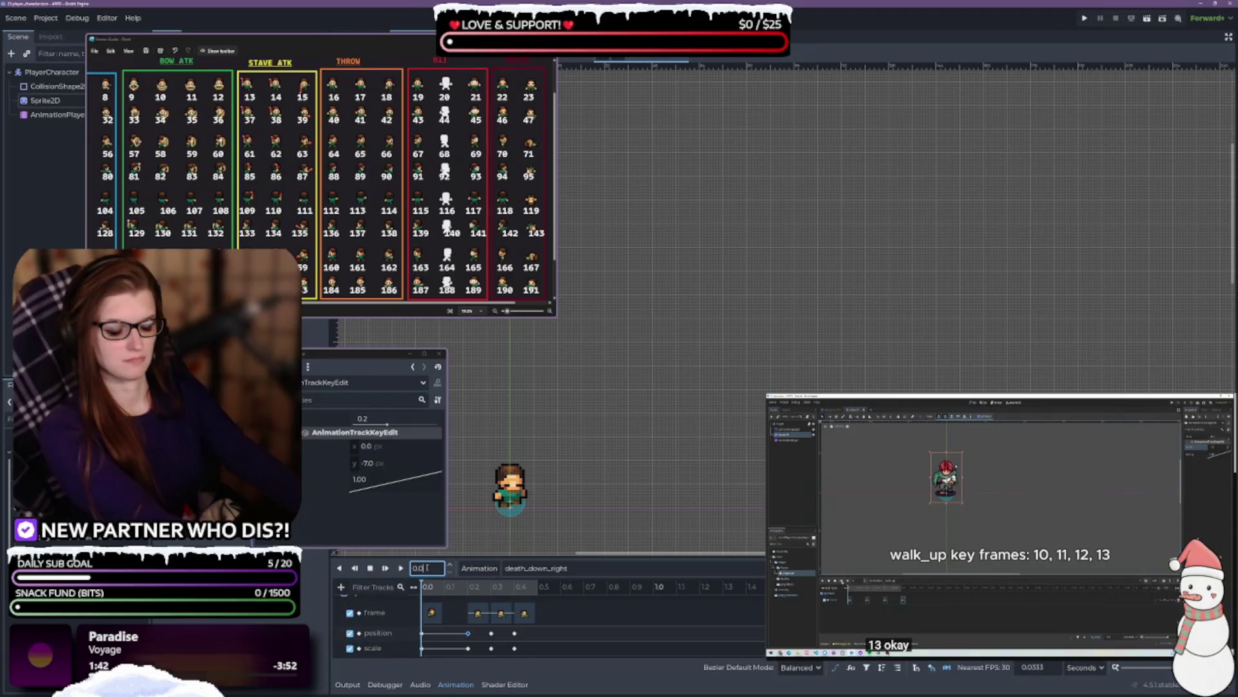
type("0.2")
key("Return")
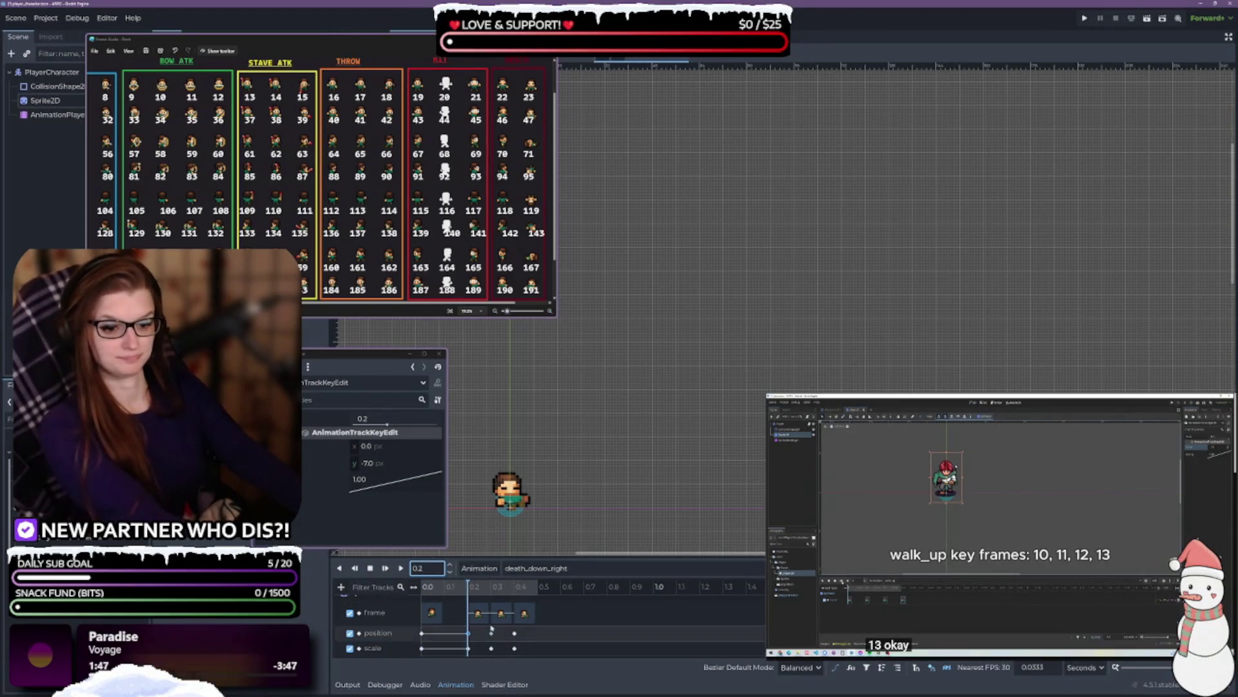
- Set x to -3.0 on the position keys from 0.2 s onward
left_click(525, 634)
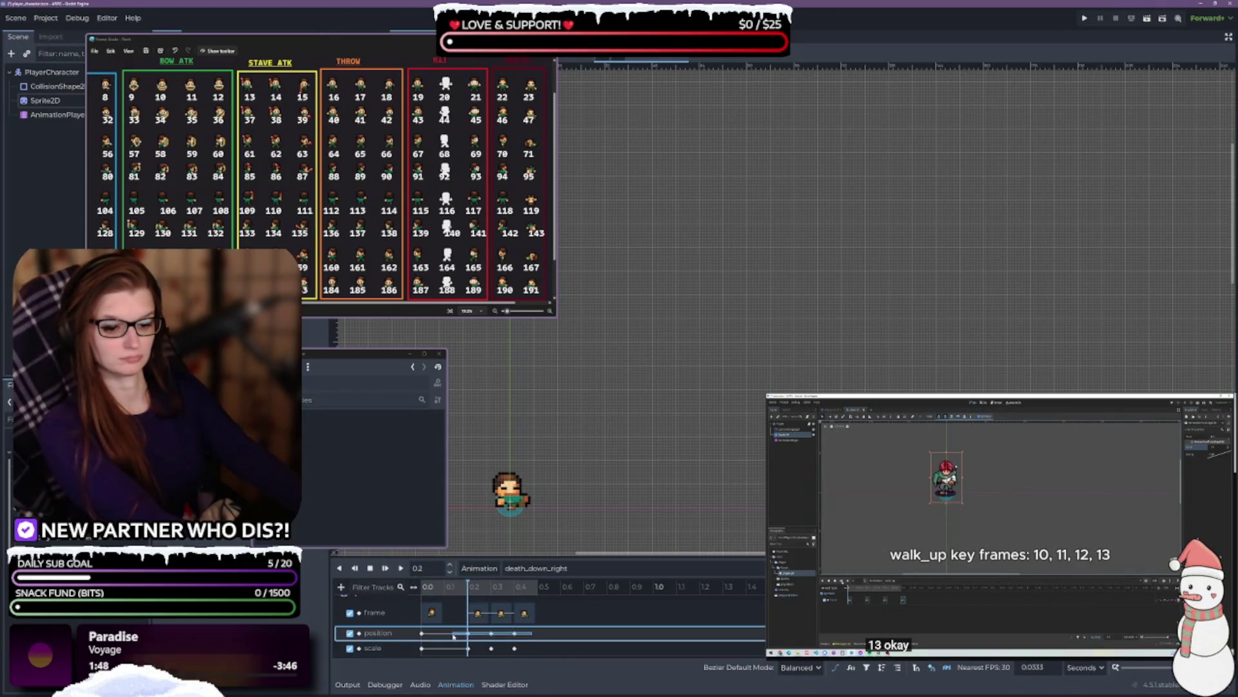
left_click_drag(456, 639, 456, 638)
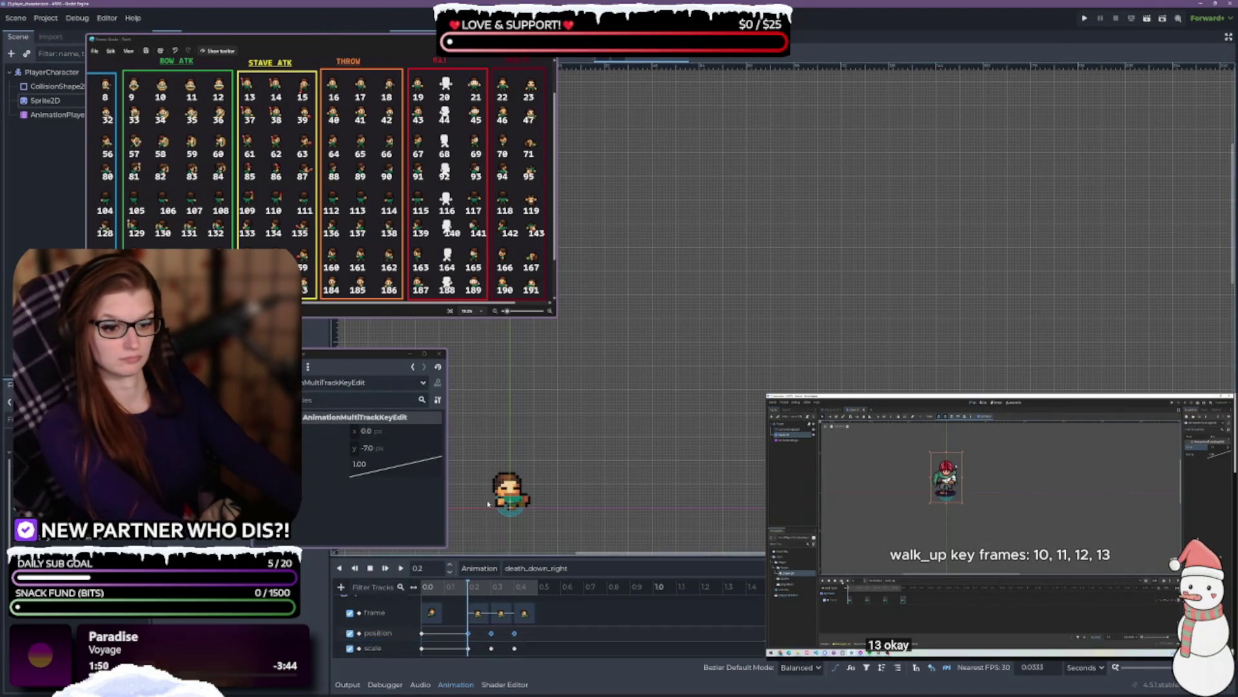
left_click(405, 436)
type("-3")
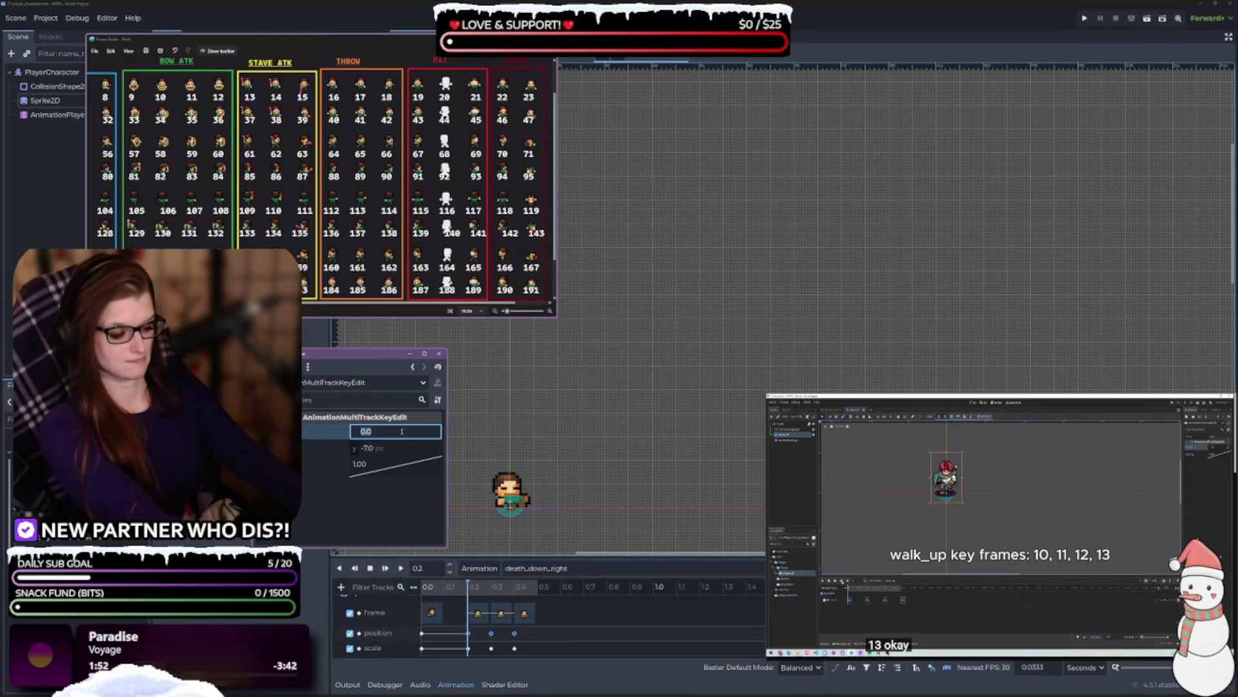
key("Return")
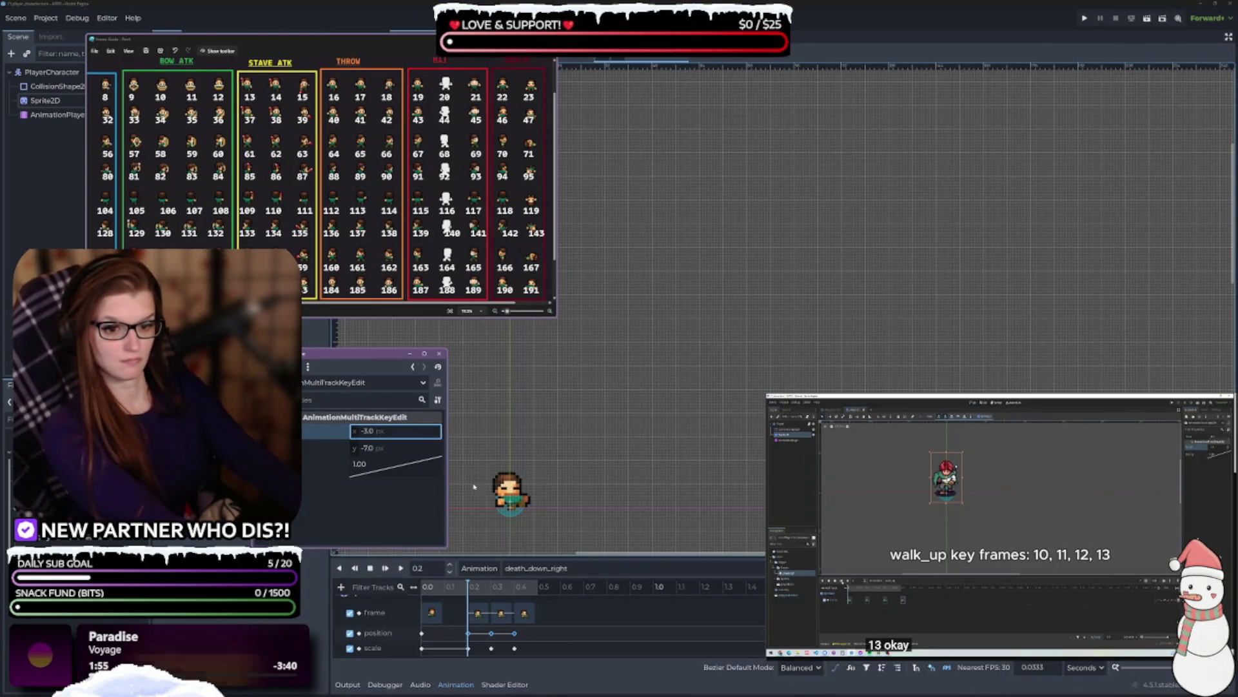
- Preview death_down_right and check its position keys at 0.2–0.4 s and scale key at 0.2 s
left_click(402, 568)
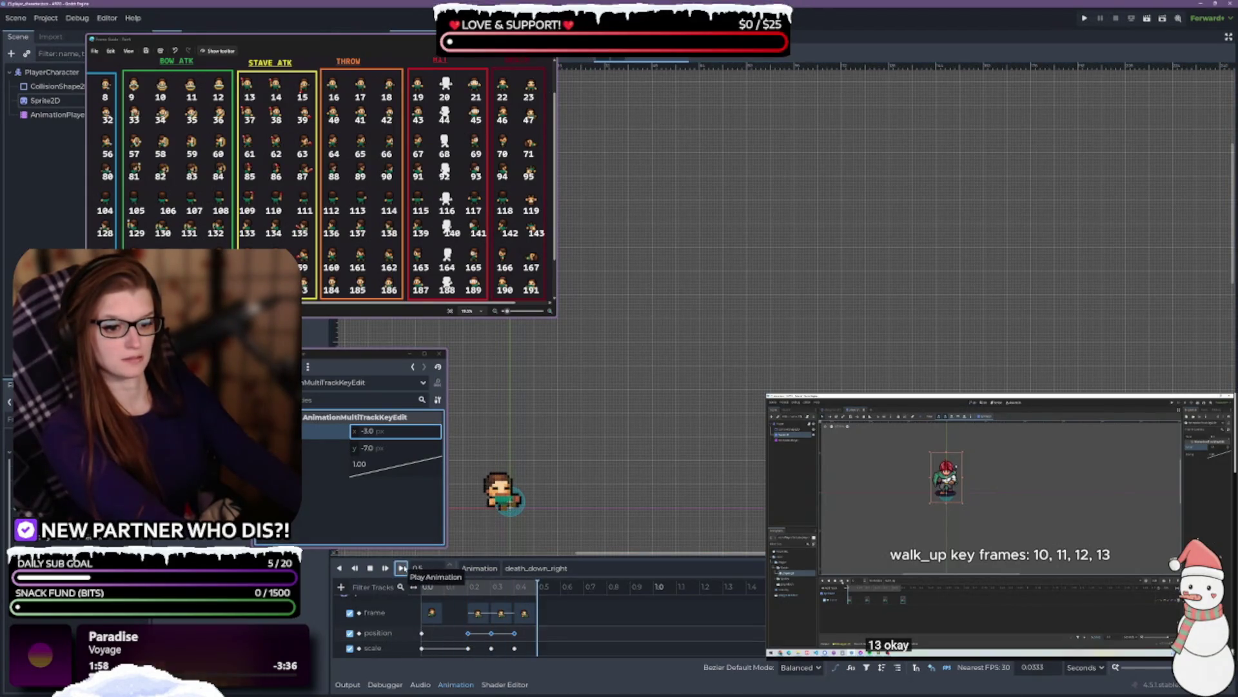
left_click(491, 634)
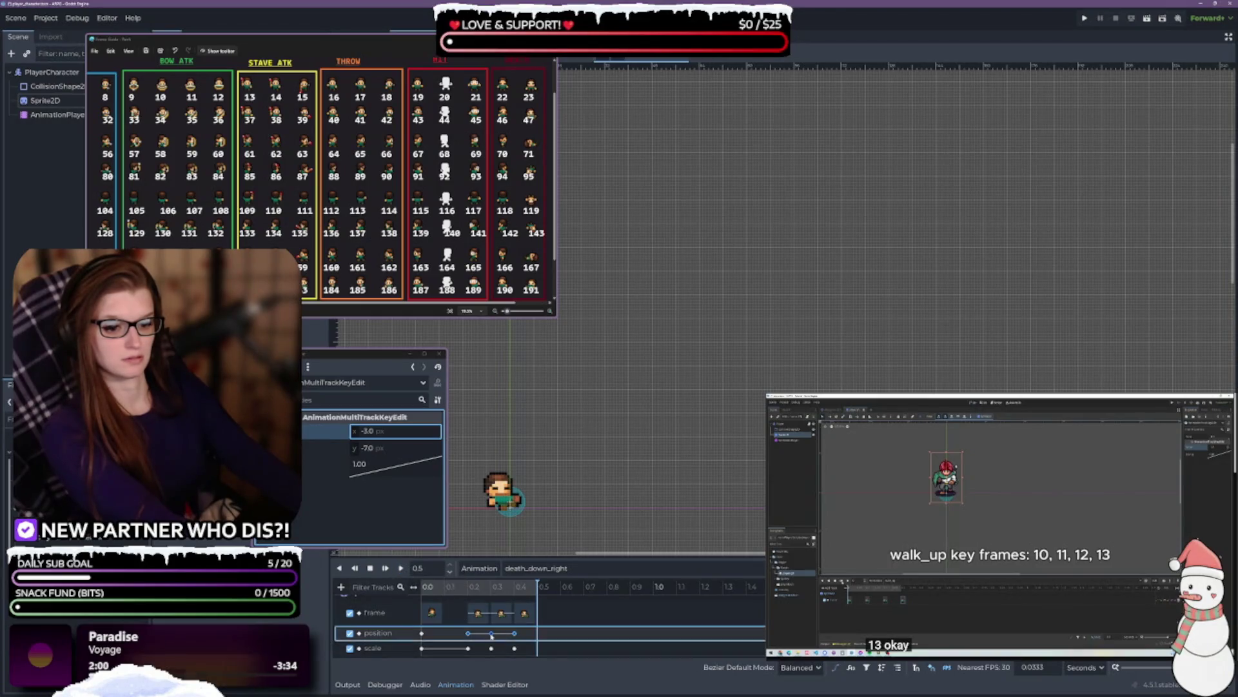
left_click(469, 634)
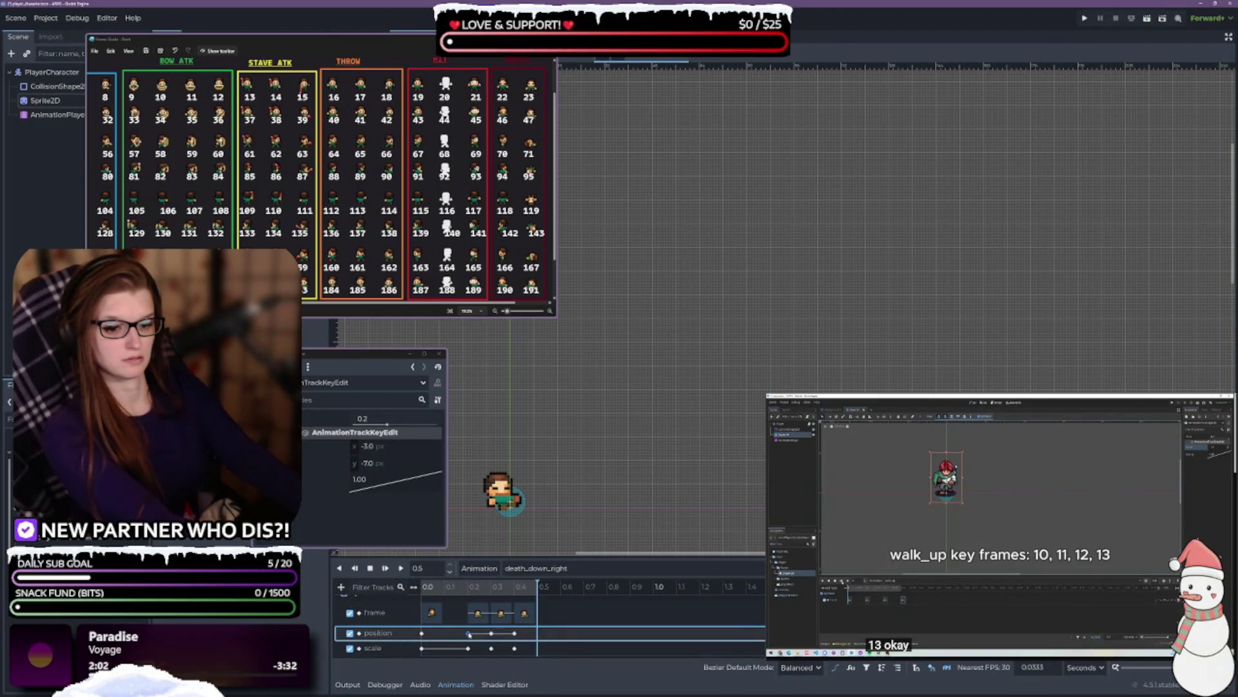
left_click(514, 633)
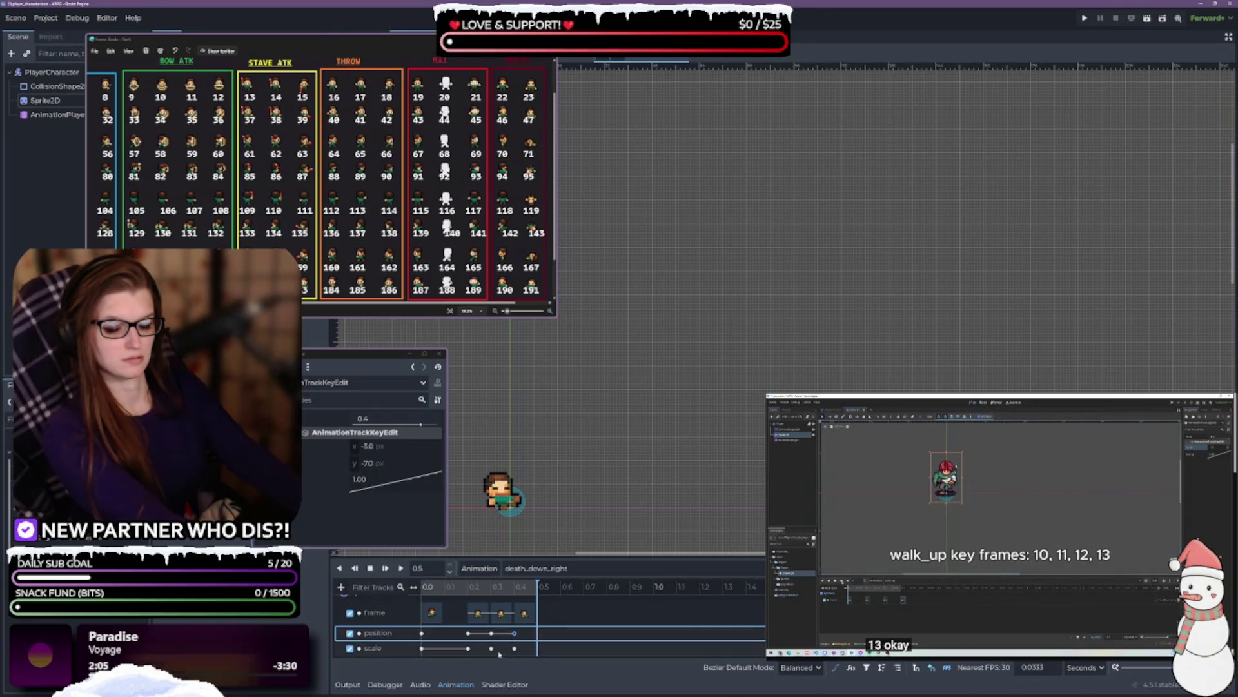
left_click(468, 648)
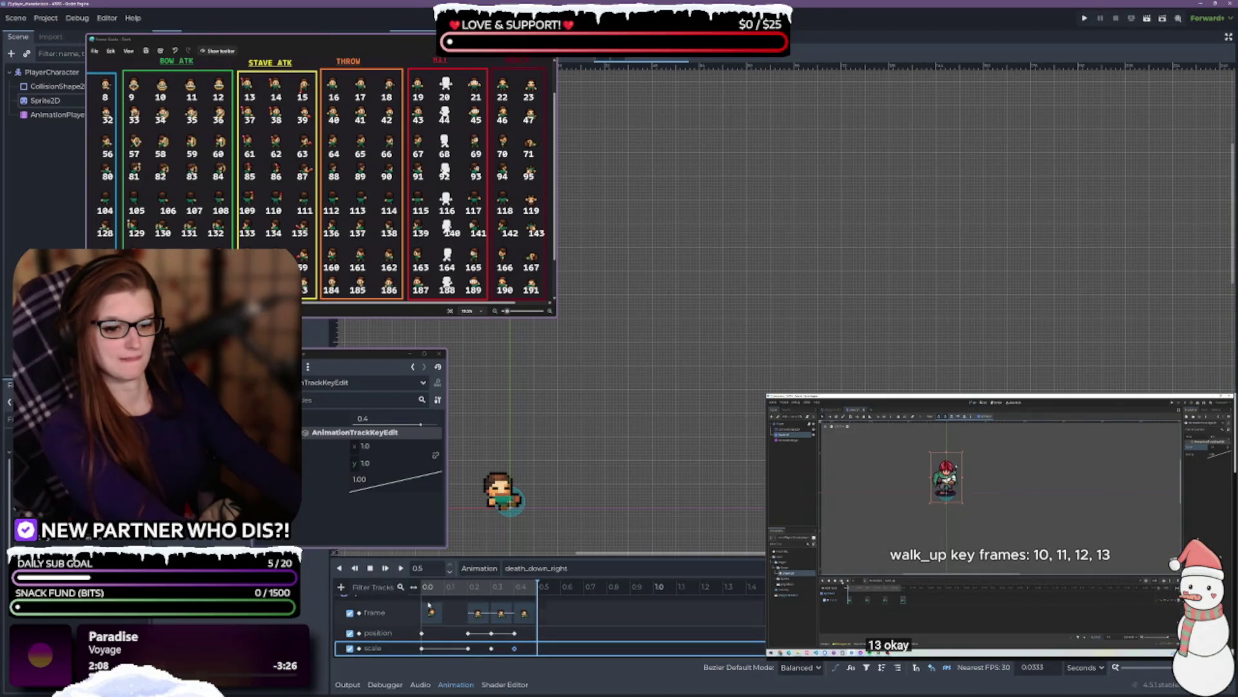
left_click(400, 568)
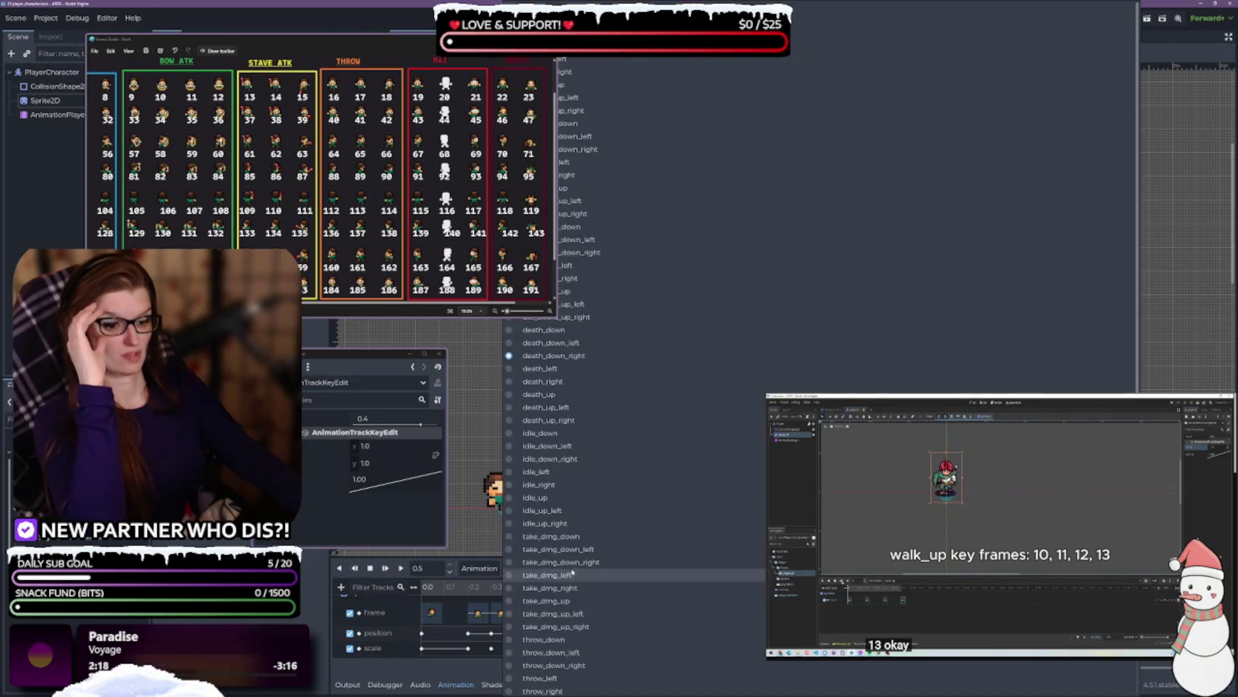
left_click(545, 569)
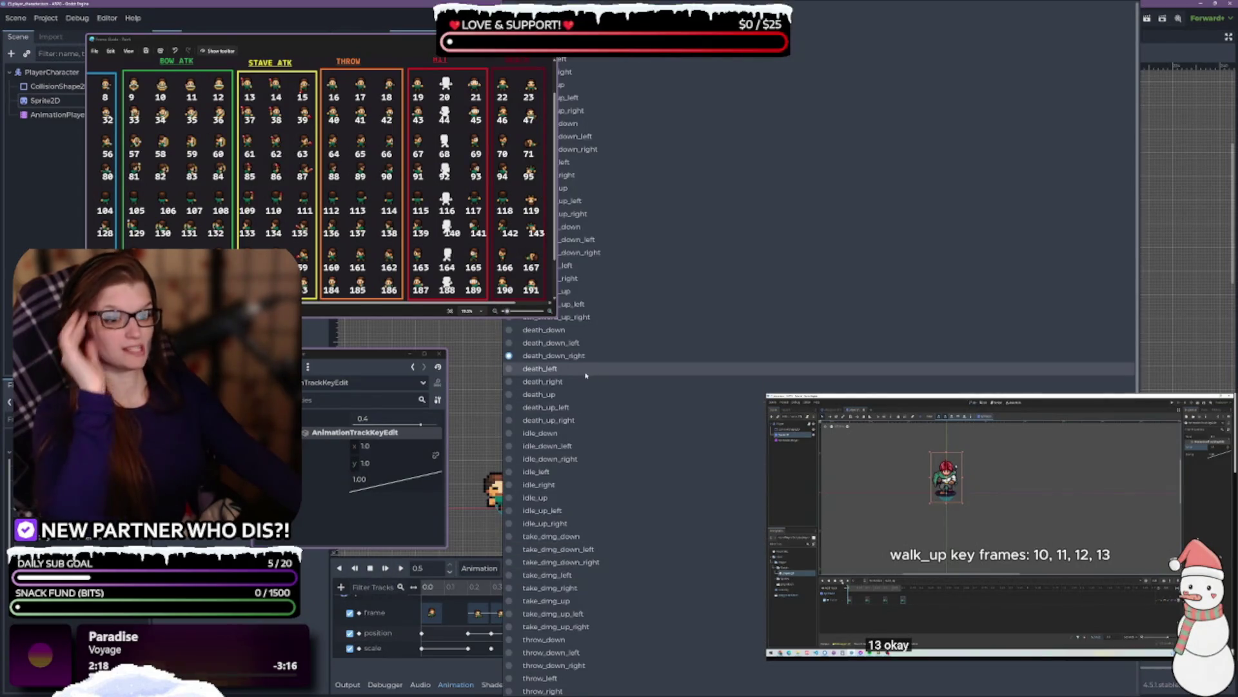
- Compare the death_down_left scale and position keys, then return to death_down_right
left_click(568, 343)
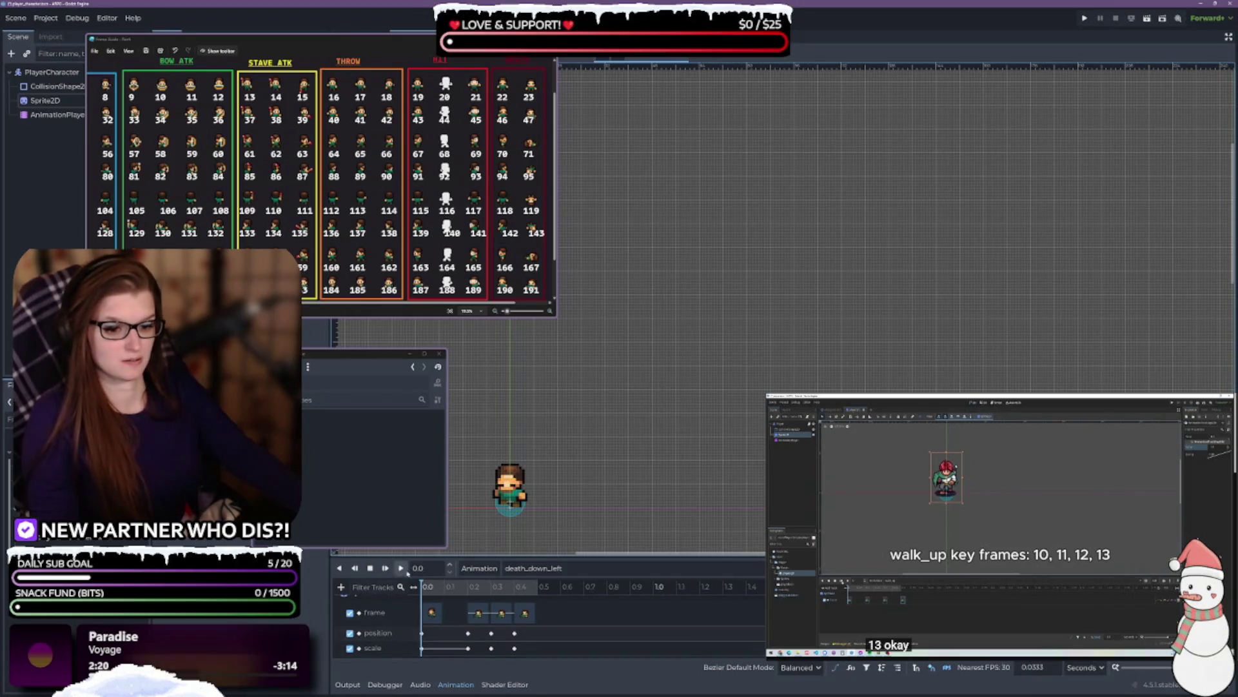
left_click(469, 648)
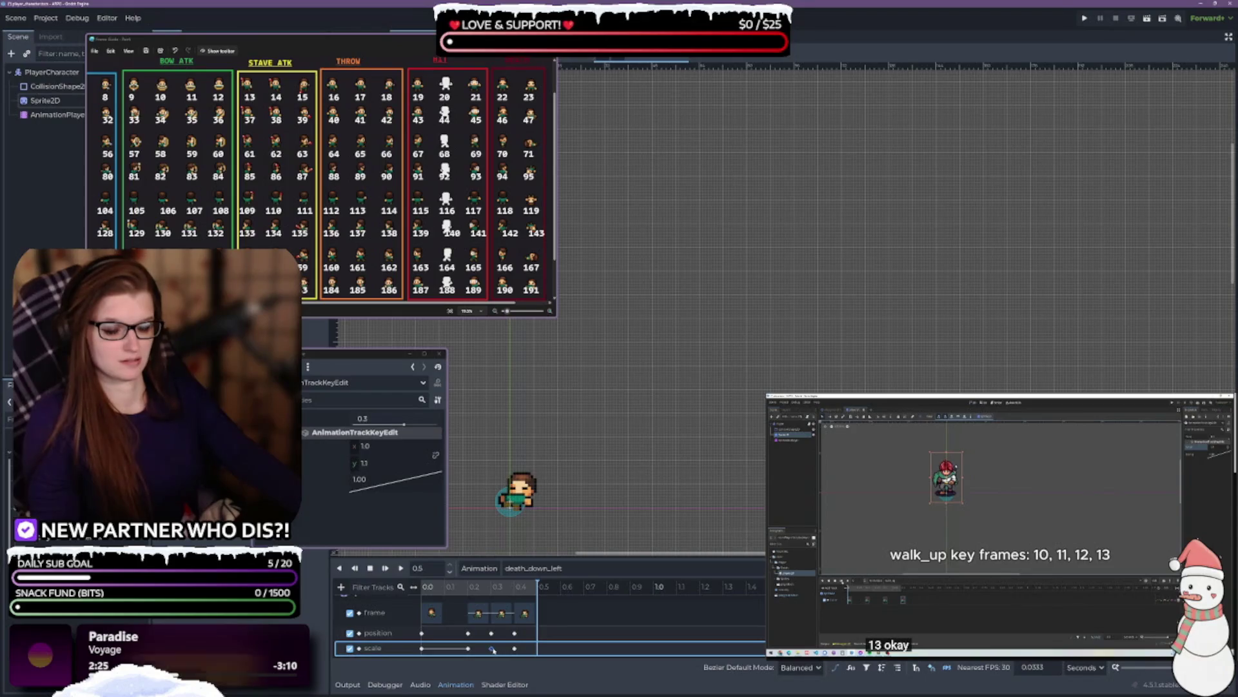
left_click(469, 633)
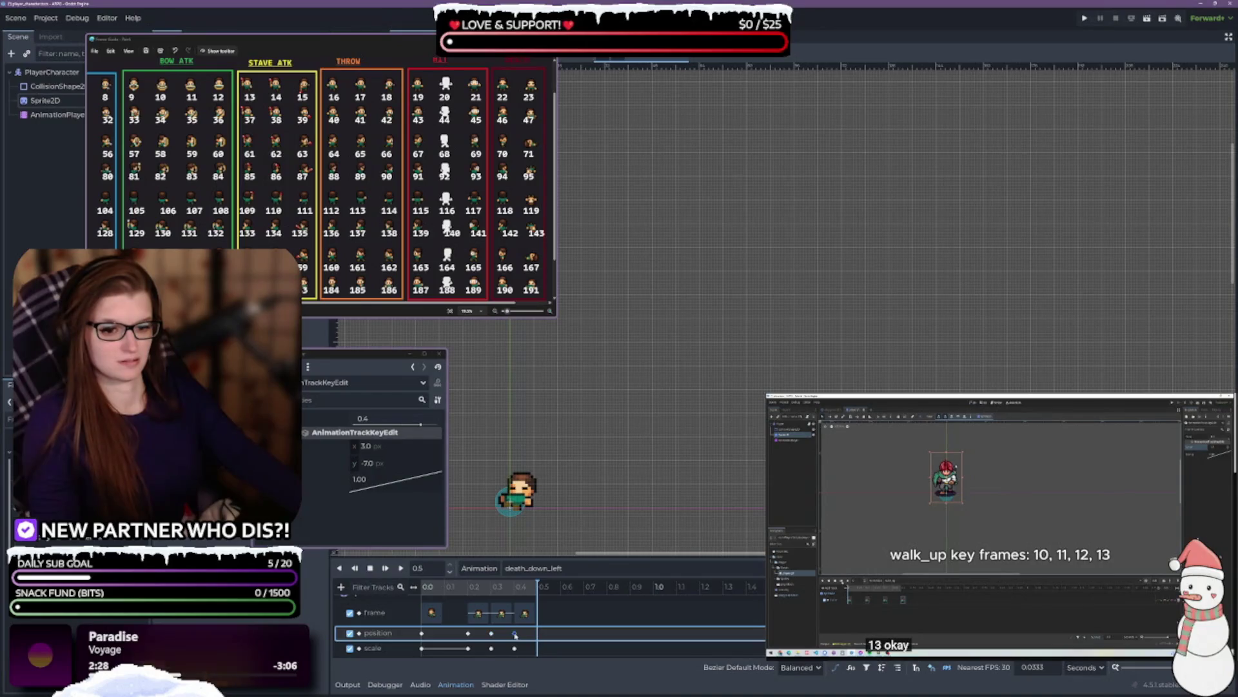
left_click(534, 568)
left_click(553, 496)
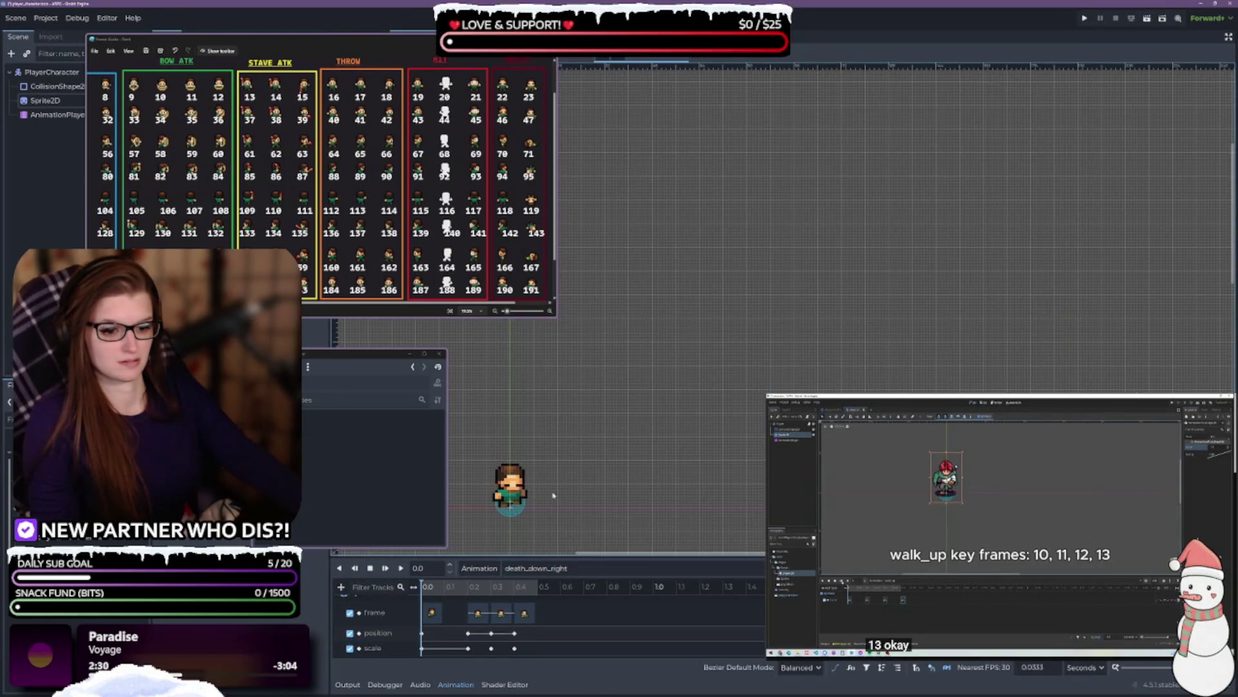
- Set the death_down_right 0.2 s position key to y -8.0, preview it, then switch to death_left
left_click(467, 633)
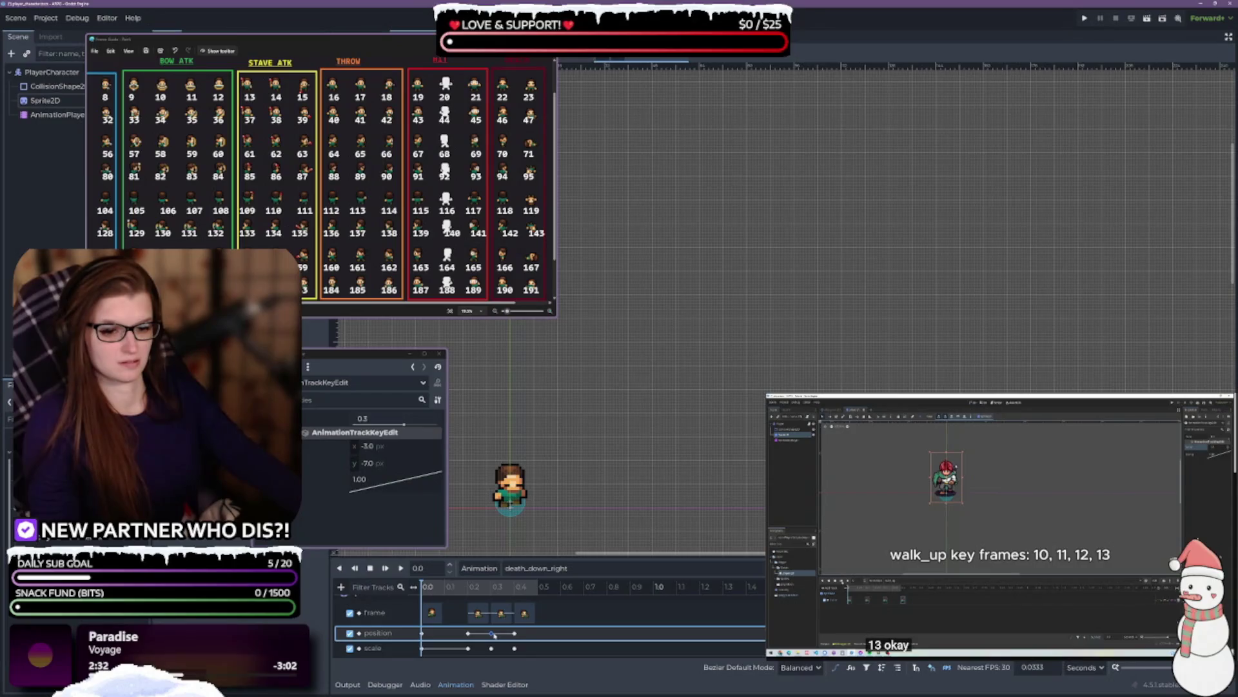
left_click(389, 462)
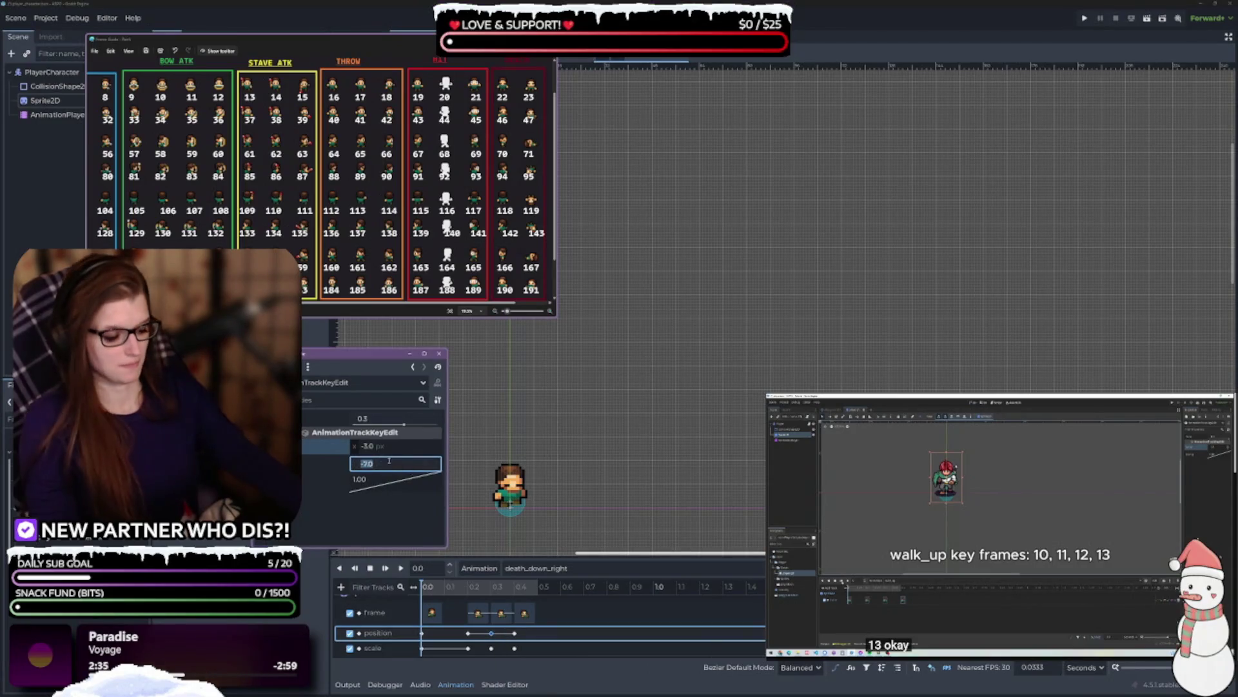
type("-8")
key("Return")
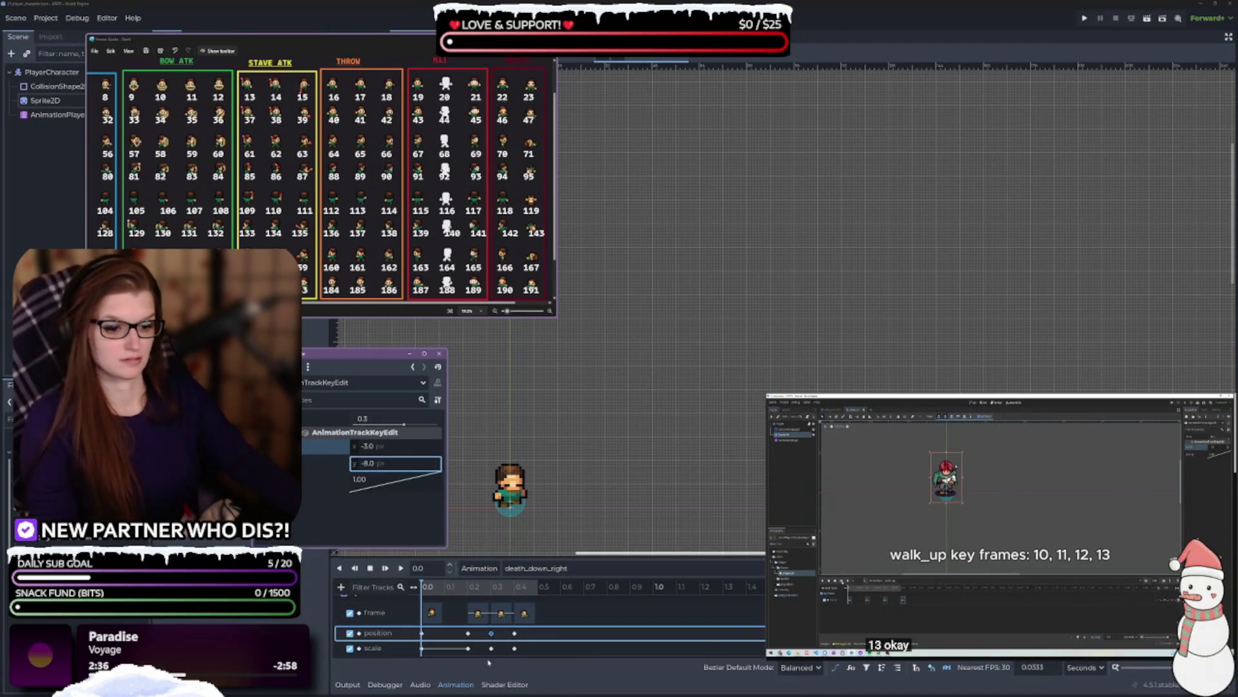
left_click(467, 648)
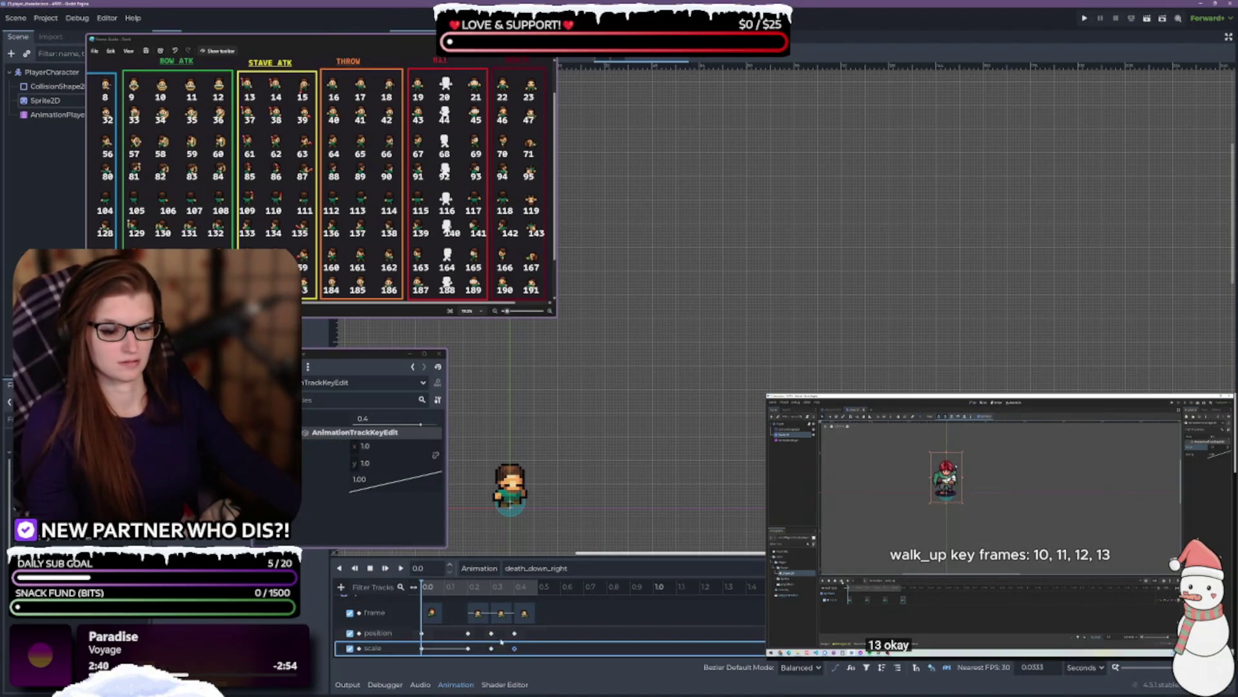
left_click(401, 567)
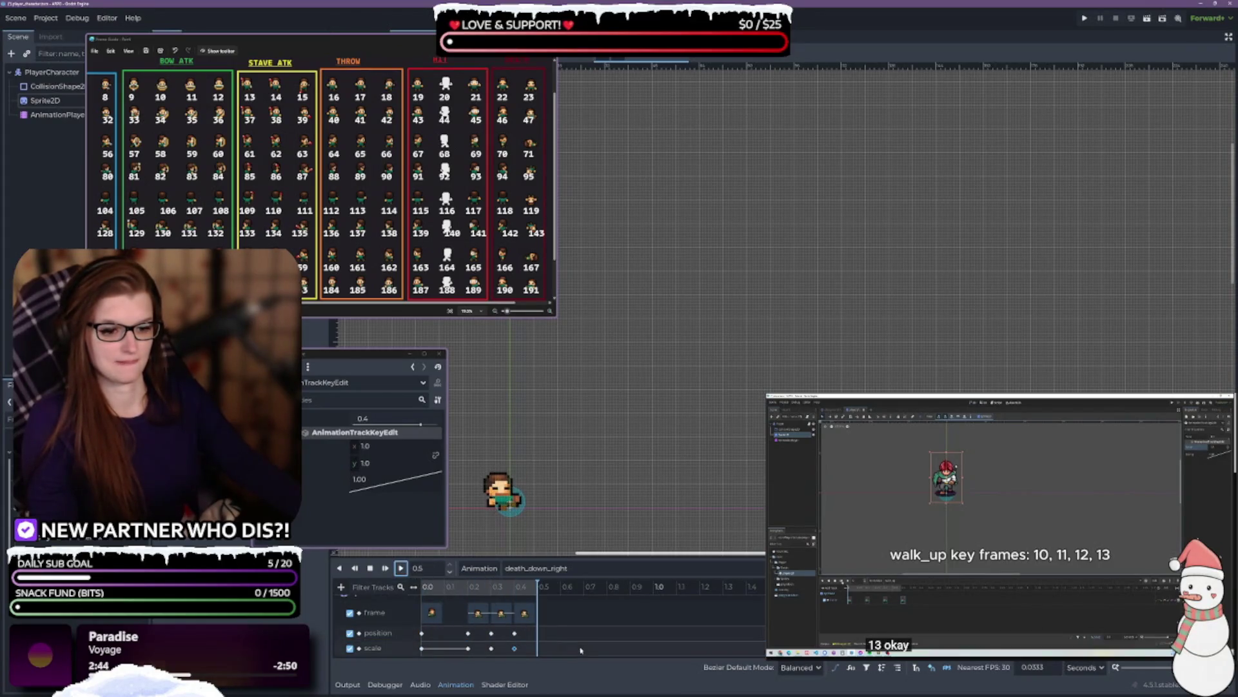
left_click(536, 567)
left_click(573, 366)
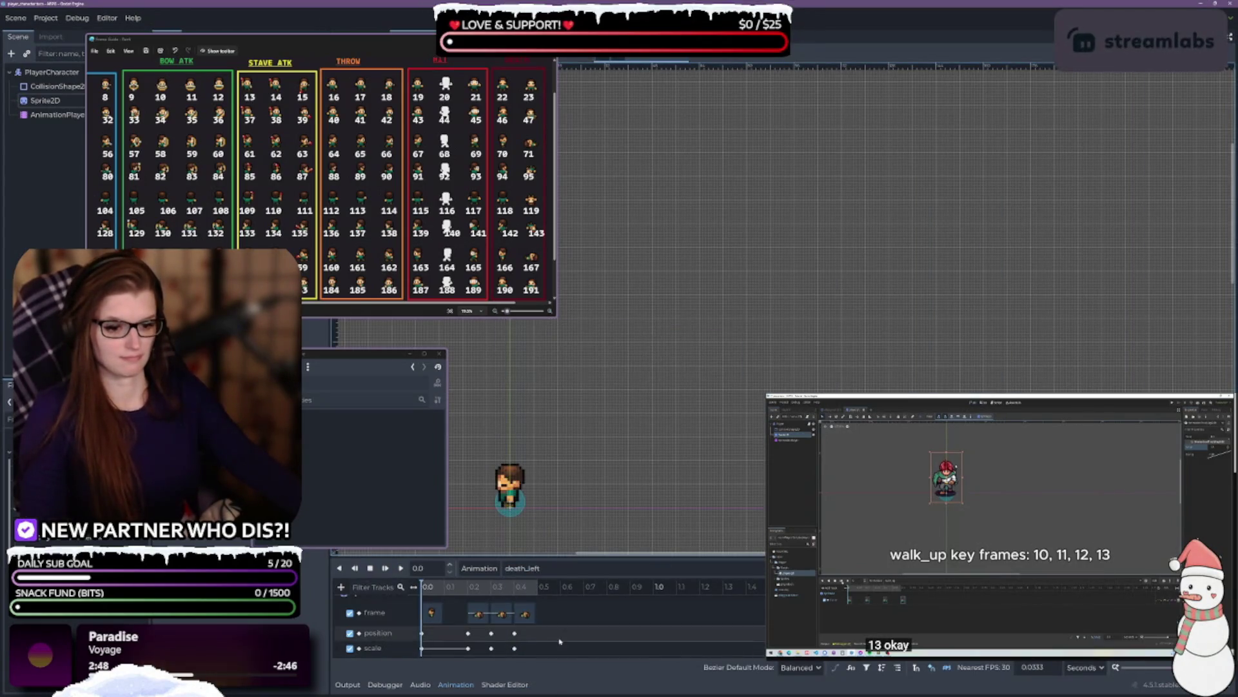
- Select the death_left position keys and move the playhead to 0.2 s
left_click(520, 633)
left_click_drag(461, 634, 457, 637)
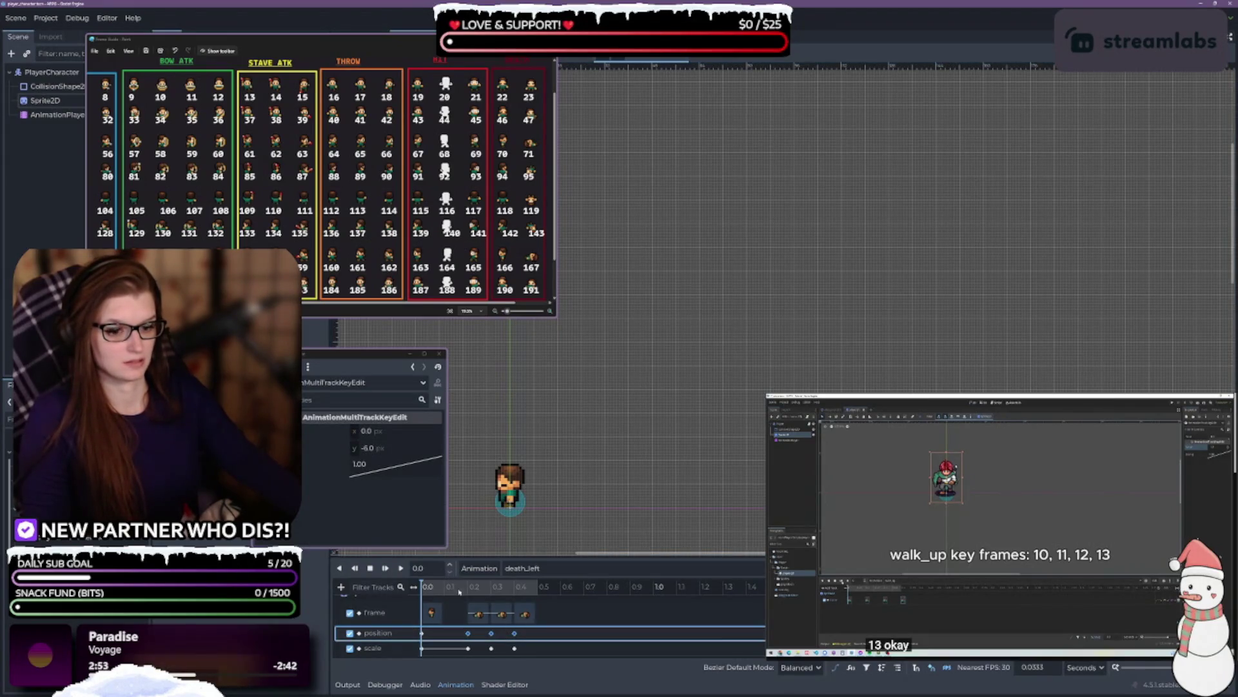
left_click(426, 569)
type("0.2")
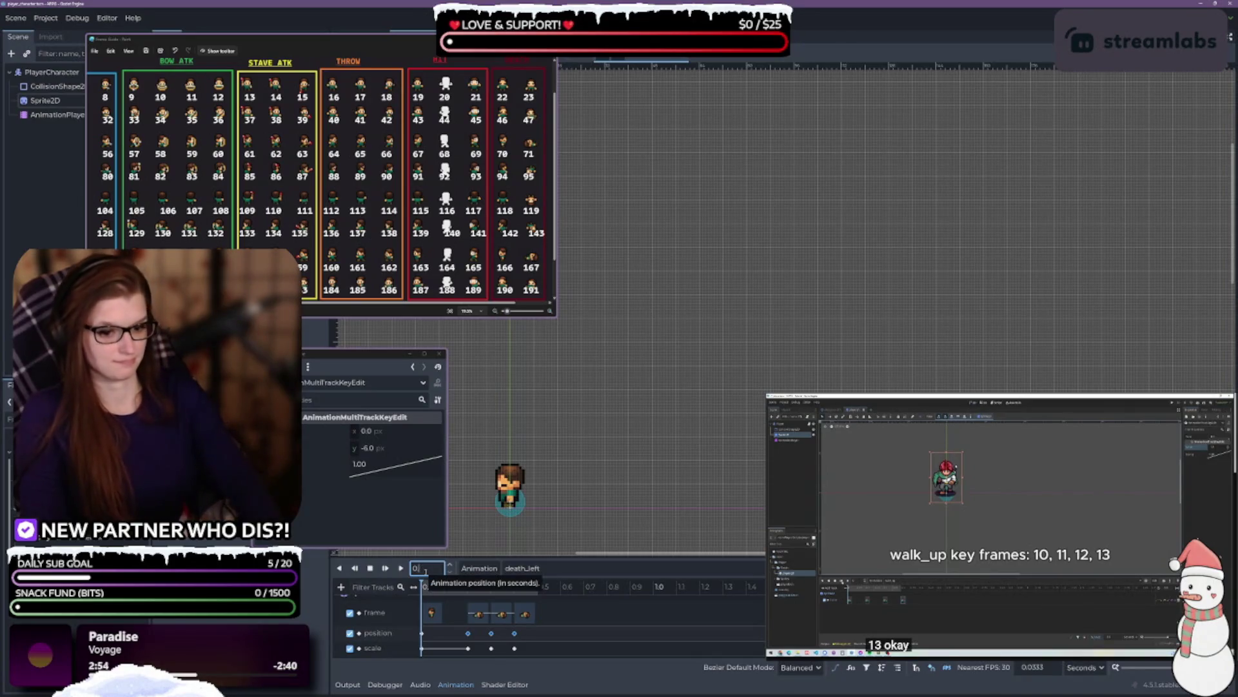
key("Return")
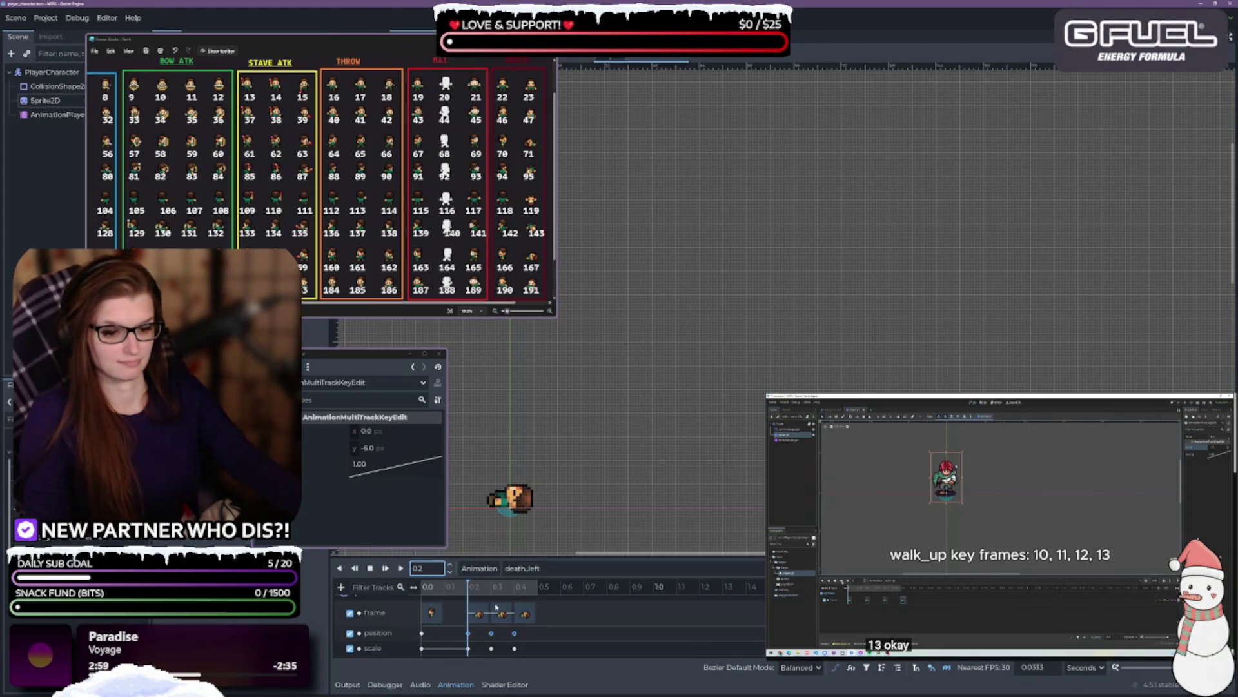
- Shift the sprite right and set the 0.2 s position key's x to 7.0
left_click(469, 634)
left_click(469, 634)
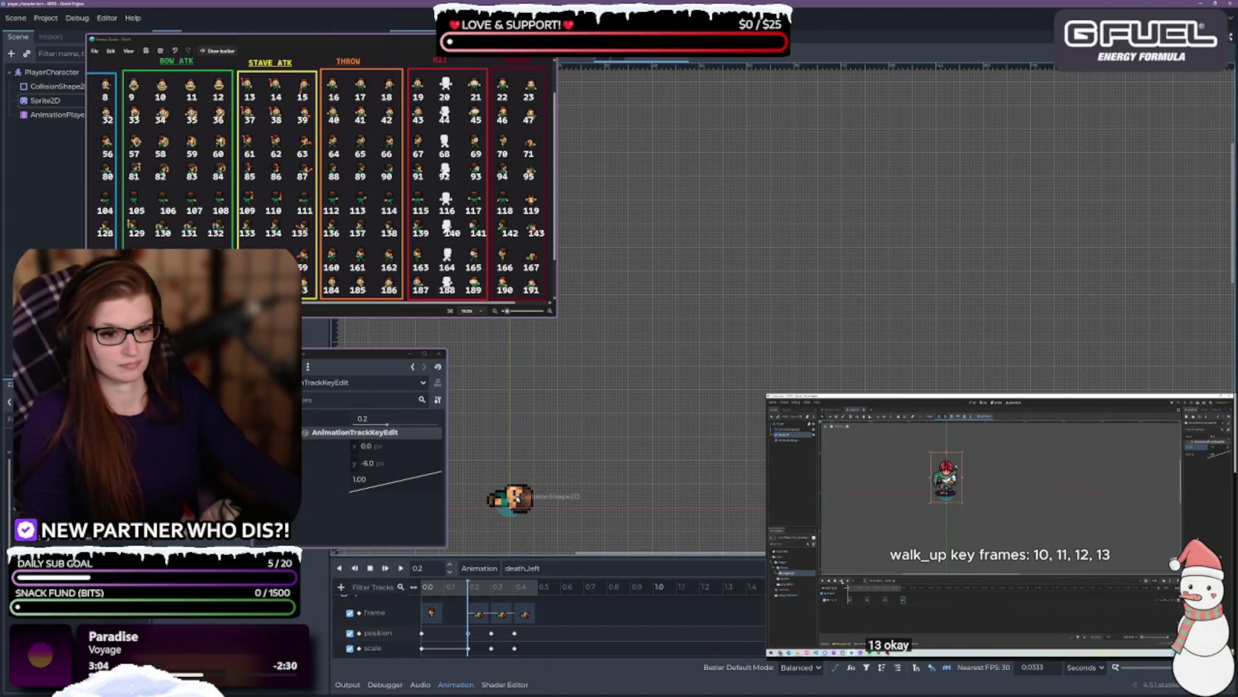
left_click(516, 498)
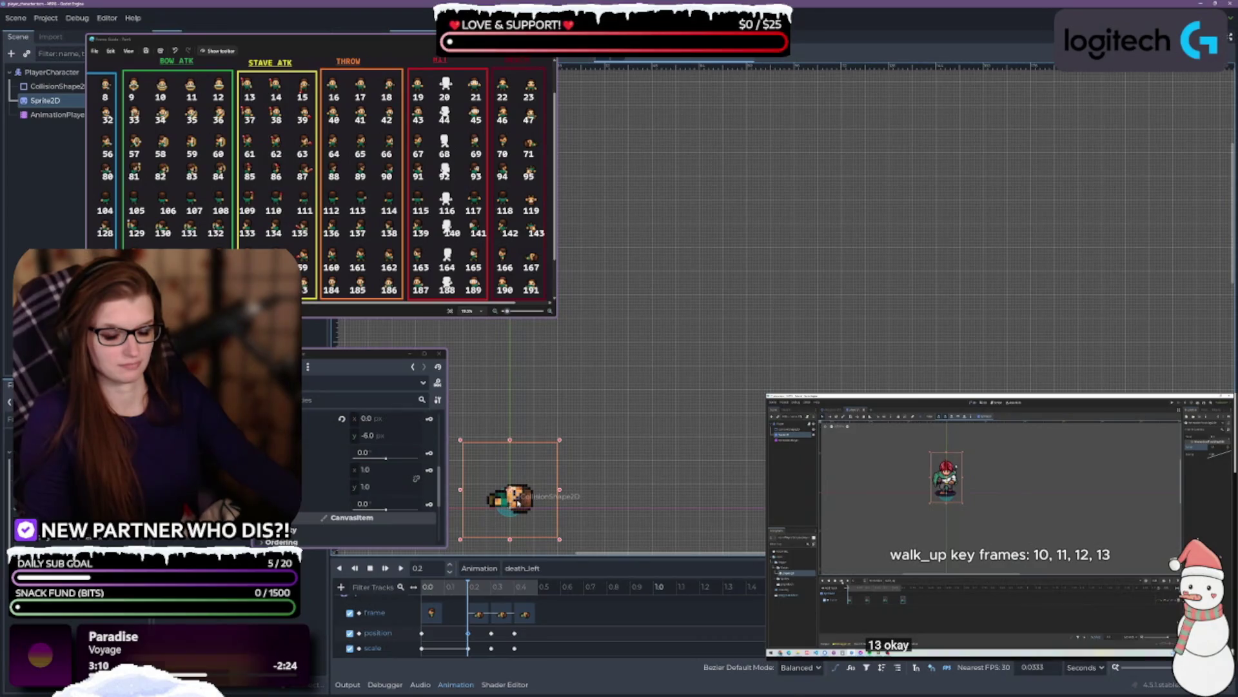
left_click_drag(519, 502, 538, 501)
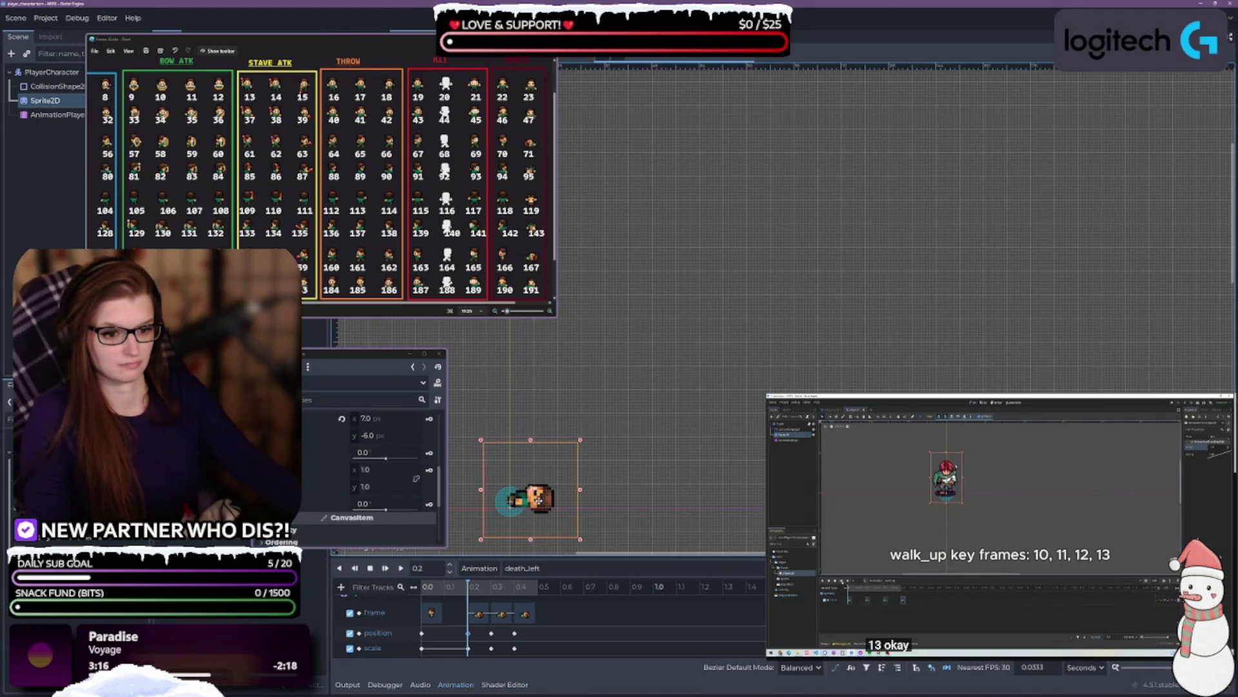
left_click(468, 633)
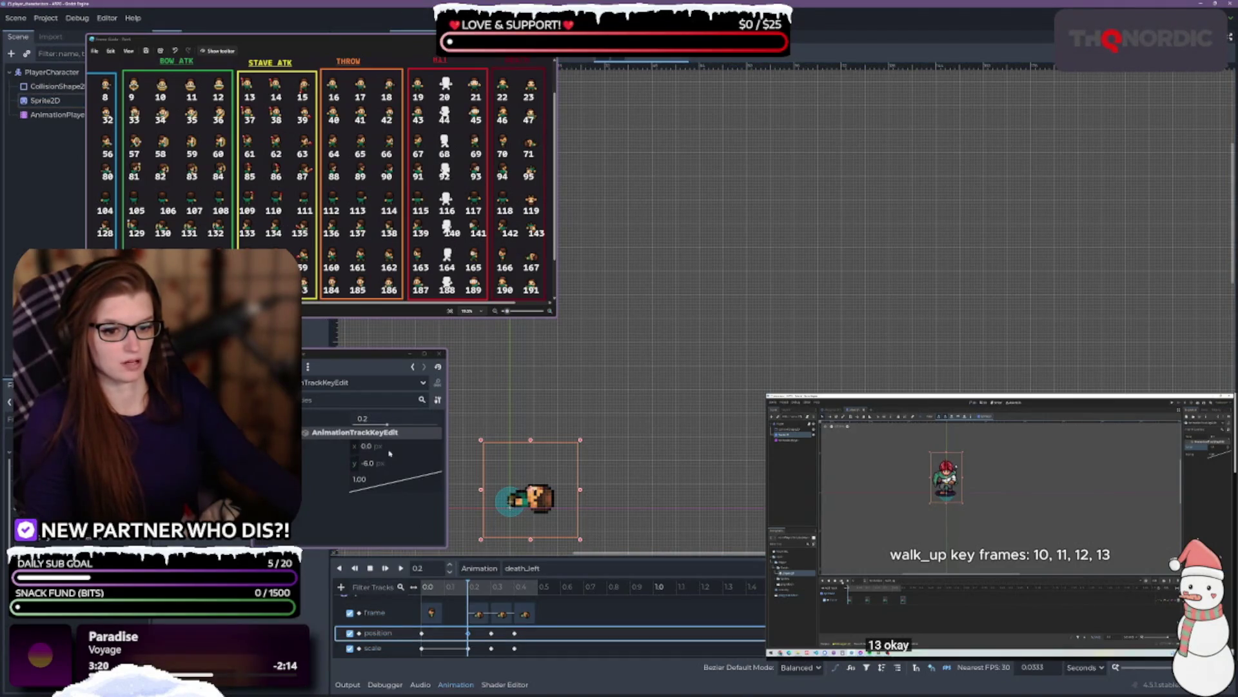
left_click(388, 447)
type("7.0")
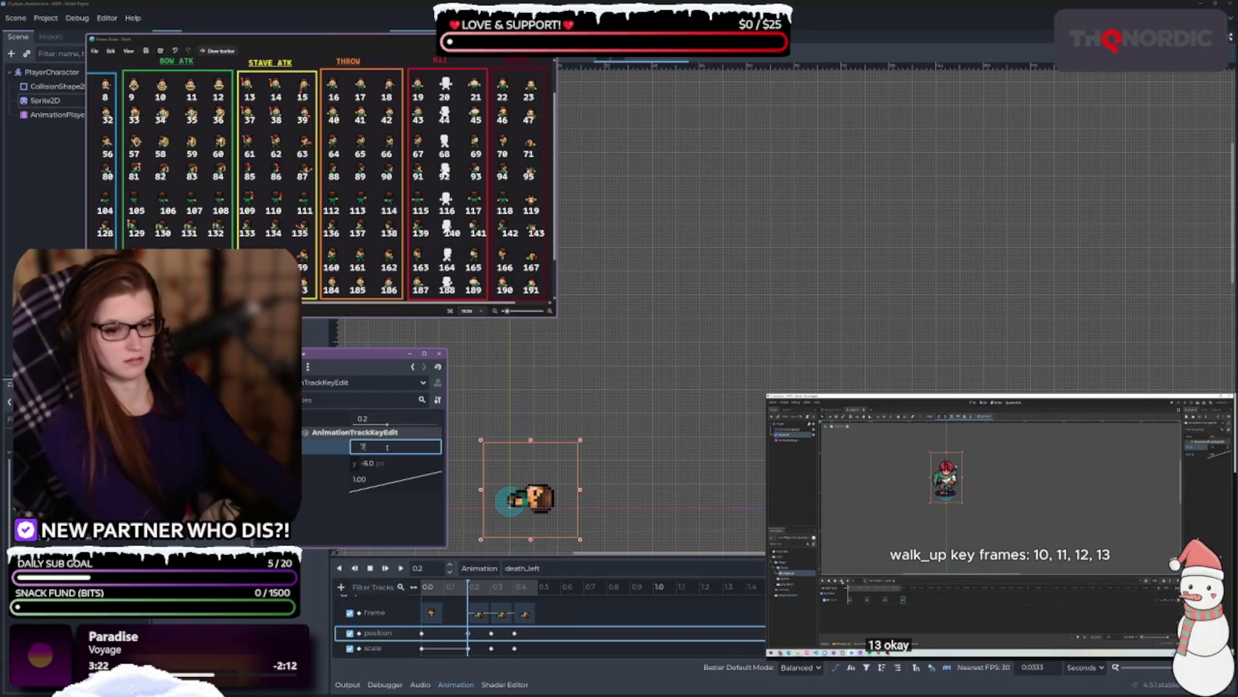
- Set x 7.0 on the 0.3 and 0.4 s position keys and replay death_left
left_click(502, 613)
left_click(492, 633)
left_click(514, 633, "shift")
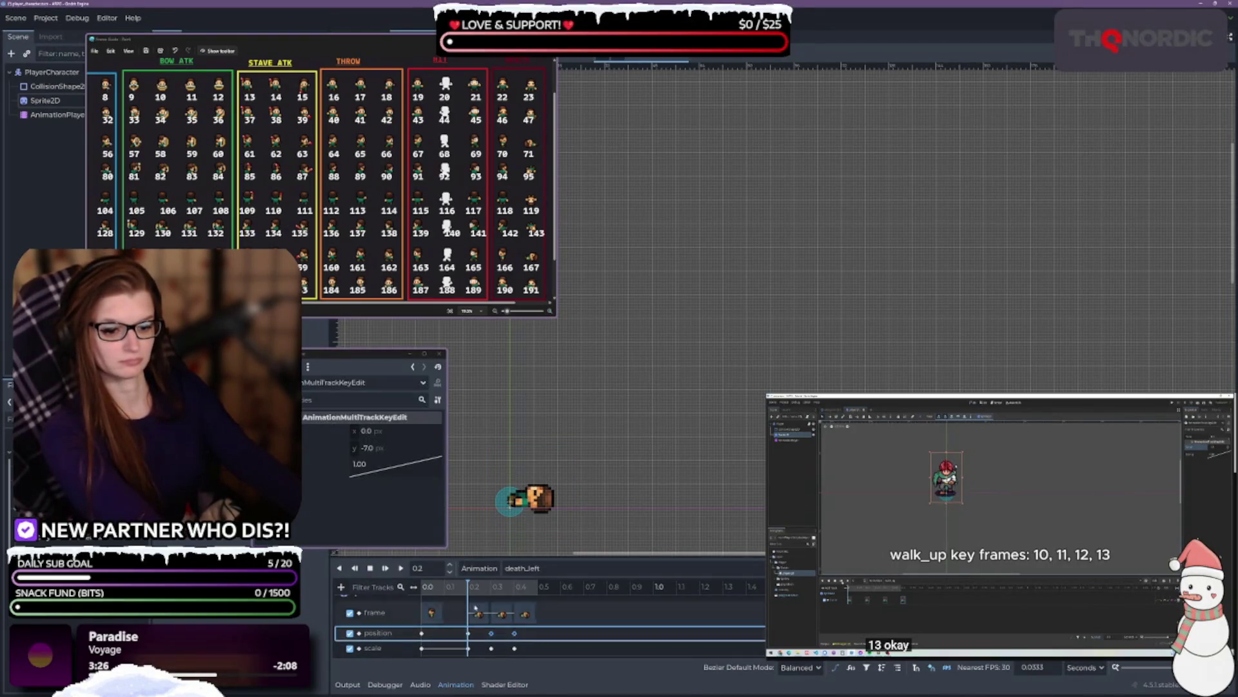
left_click(395, 431)
type("7")
key("Return")
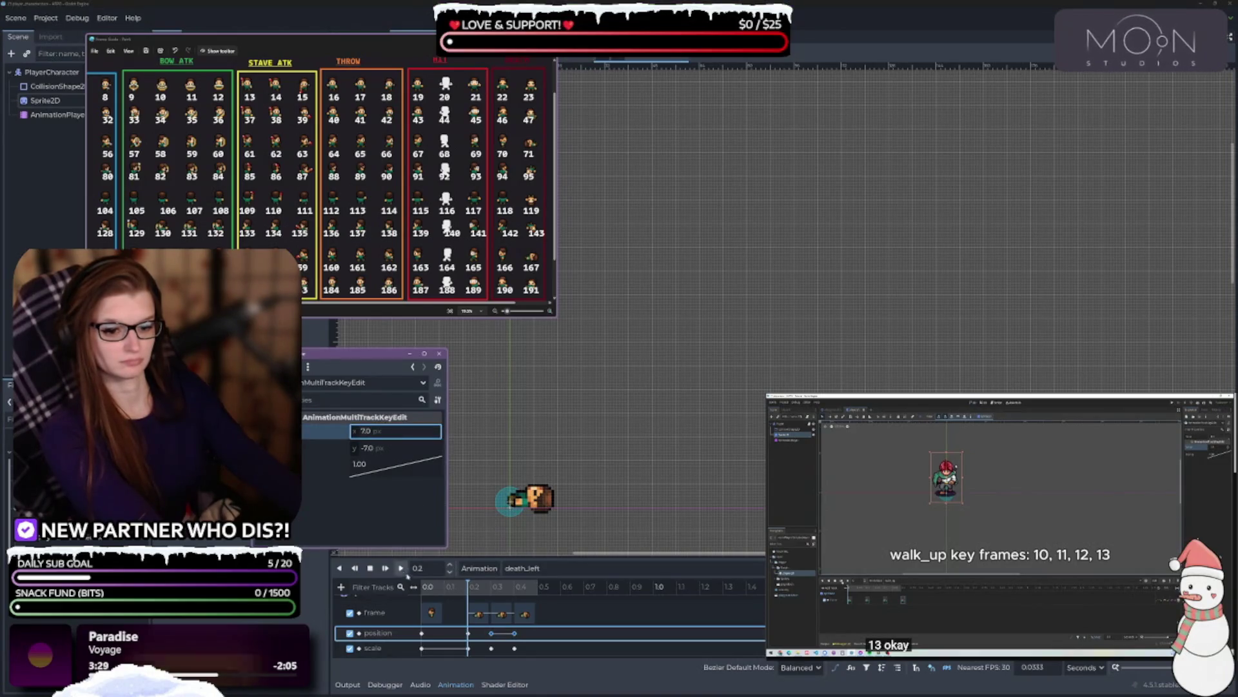
left_click(400, 568)
left_click(401, 568)
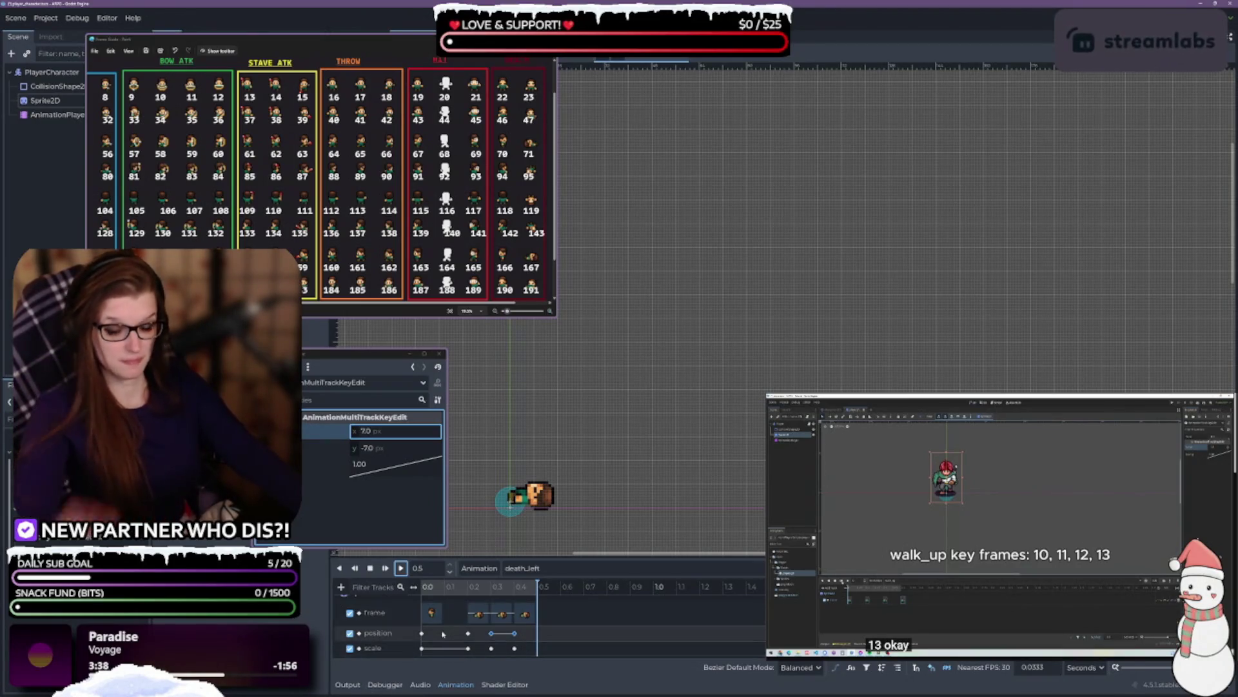
left_click(468, 633)
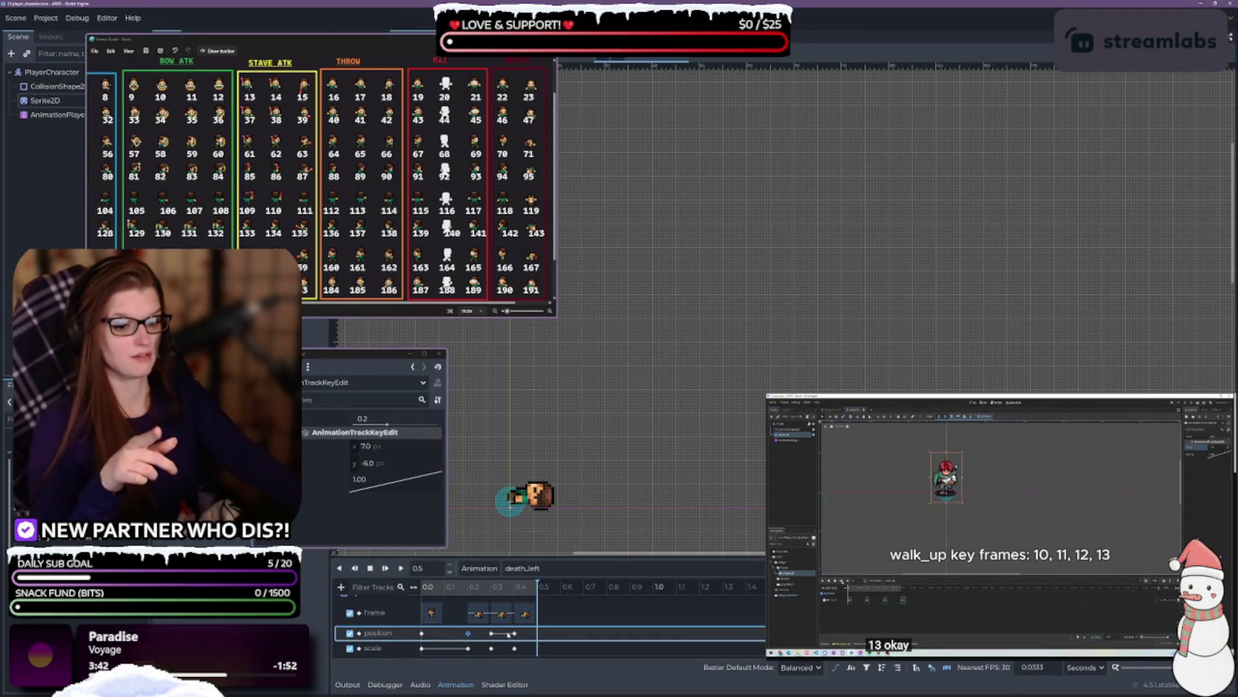
- Compare the death_left position keys at 0.2, 0.3 and 0.4 s
left_click(492, 633)
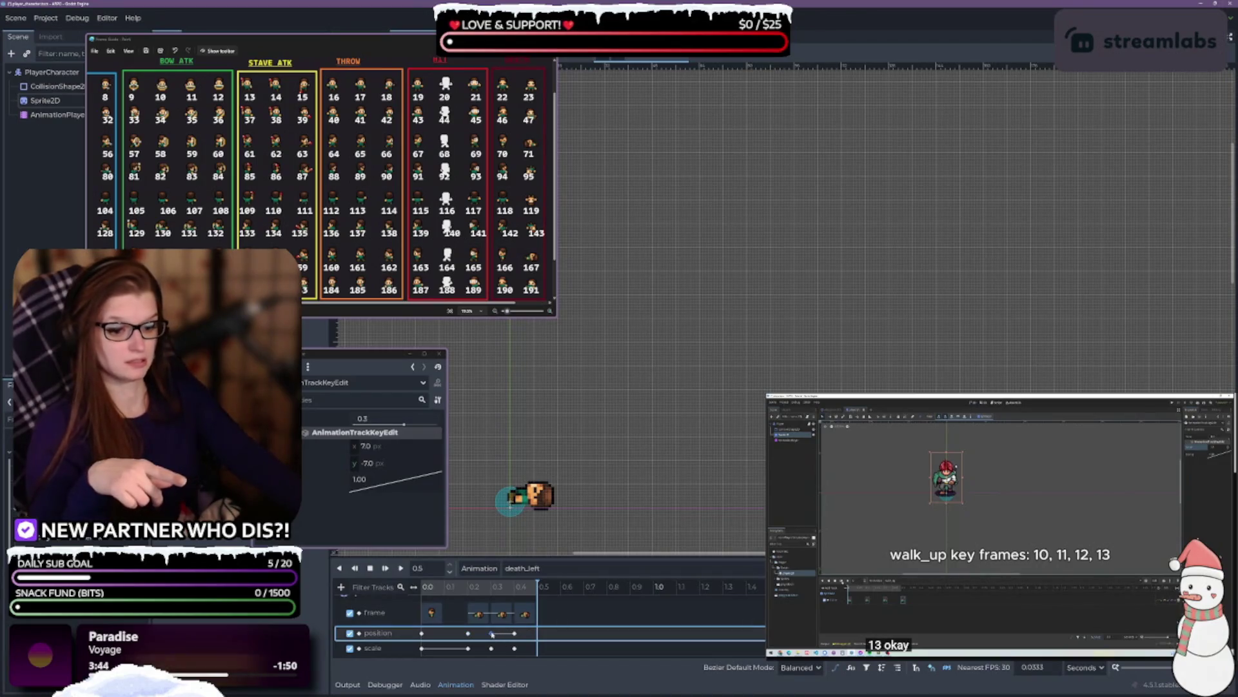
left_click(514, 633)
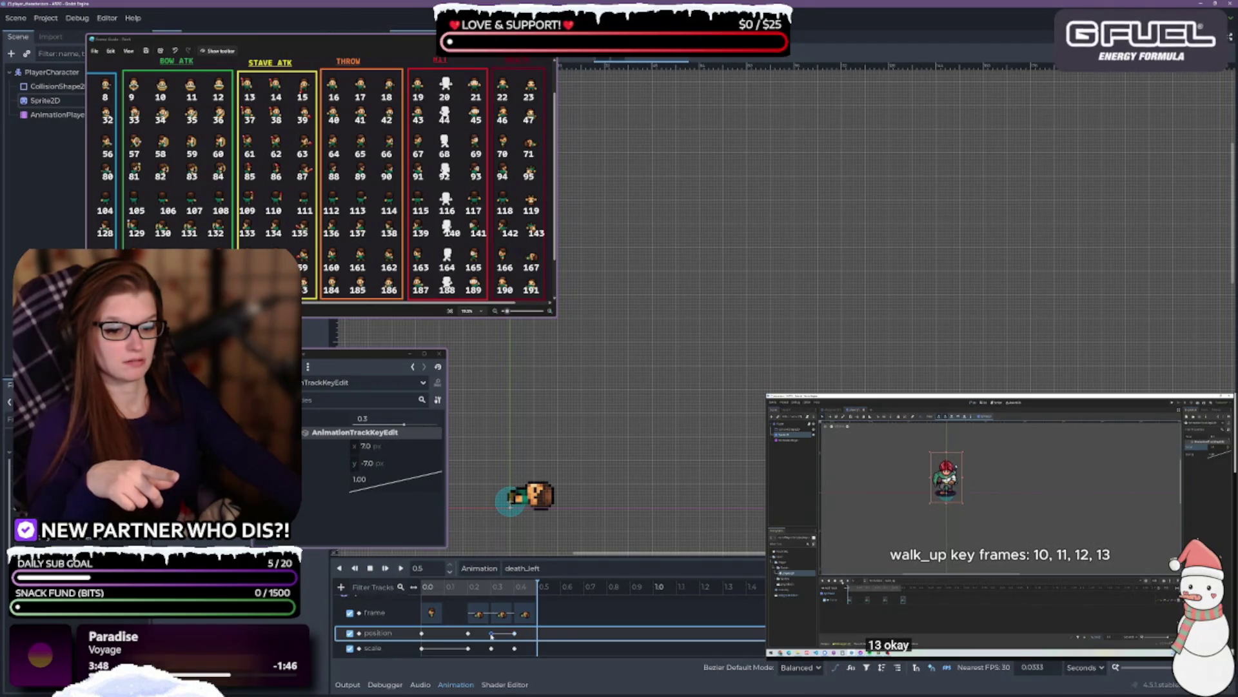
left_click(491, 632)
left_click(469, 633)
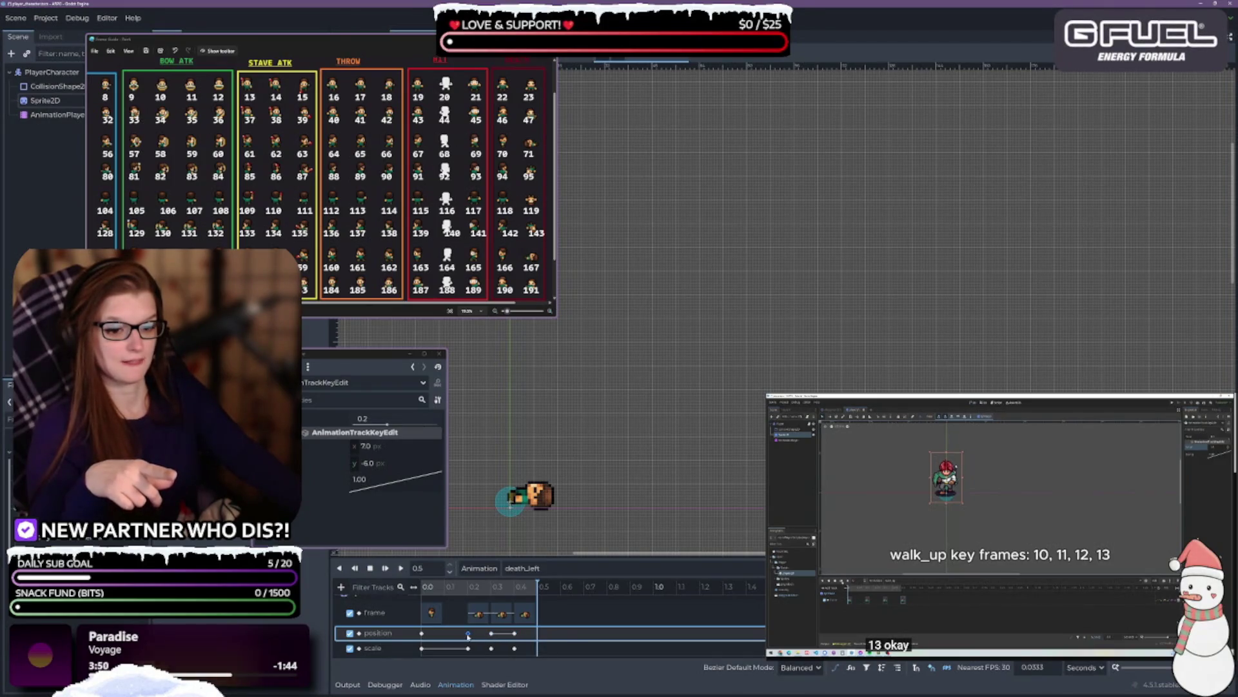
- Set the 0.4 s position key's y to -6.0 and replay death_left twice
left_click(514, 633)
left_click(394, 462)
type("-6")
key("Return")
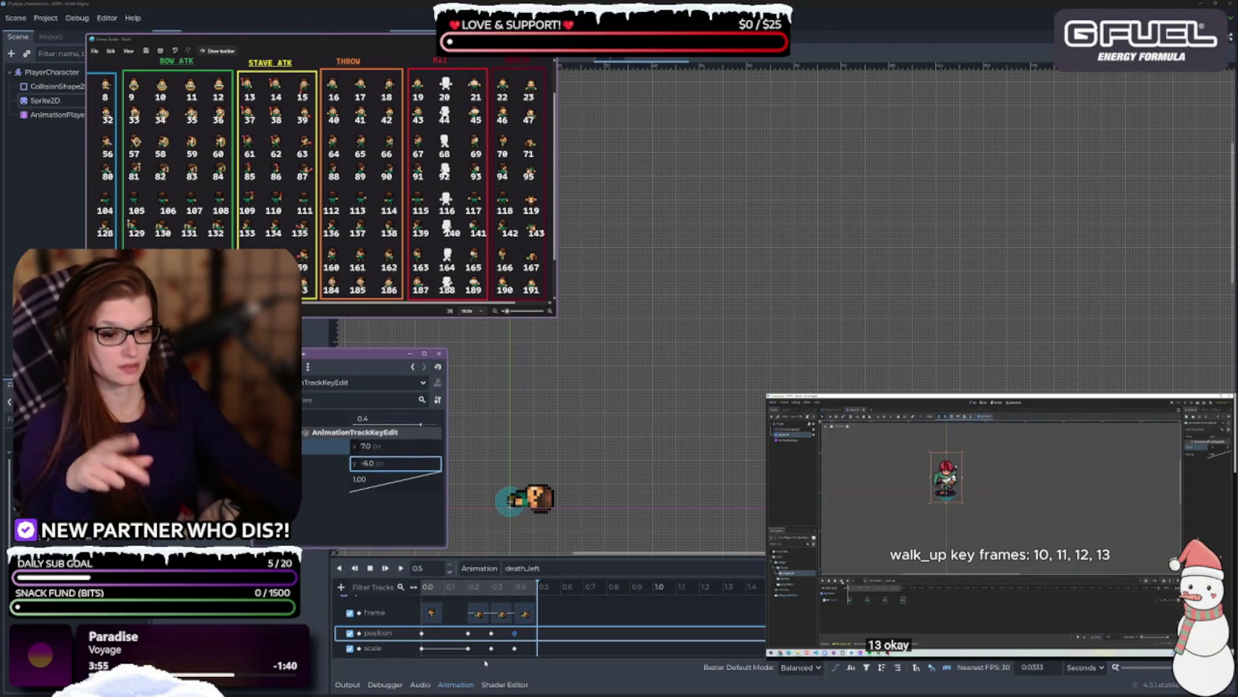
left_click(400, 567)
left_click(400, 567)
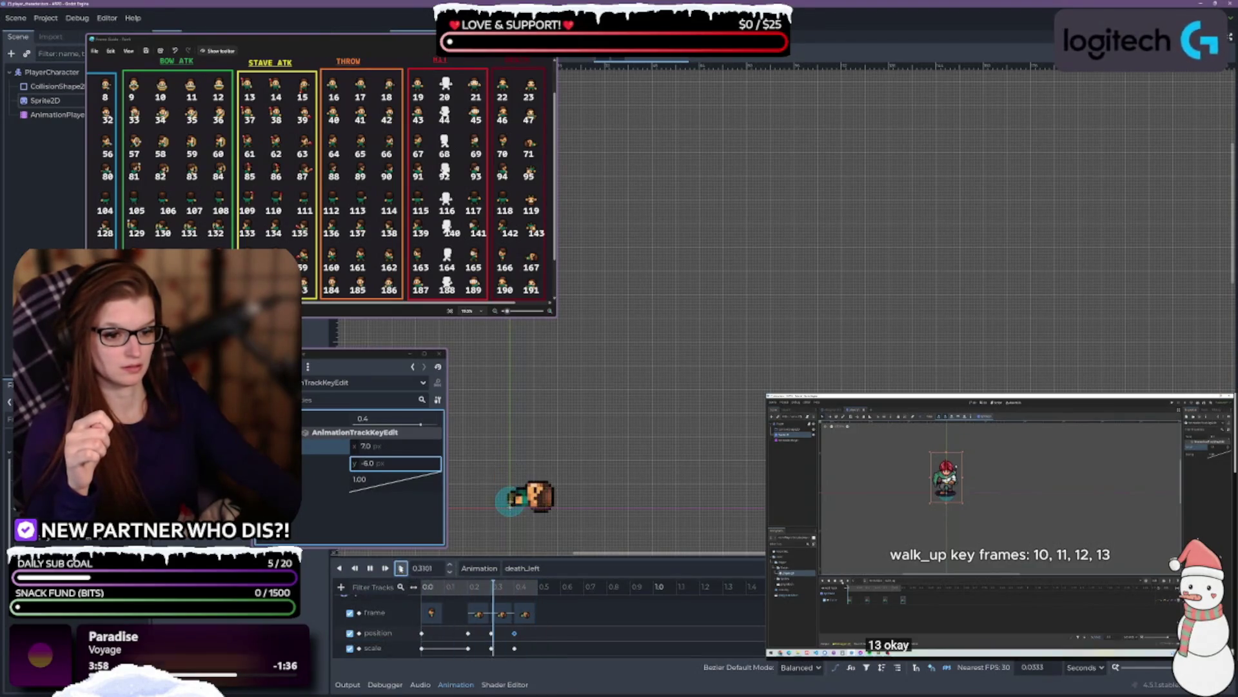
left_click(468, 648)
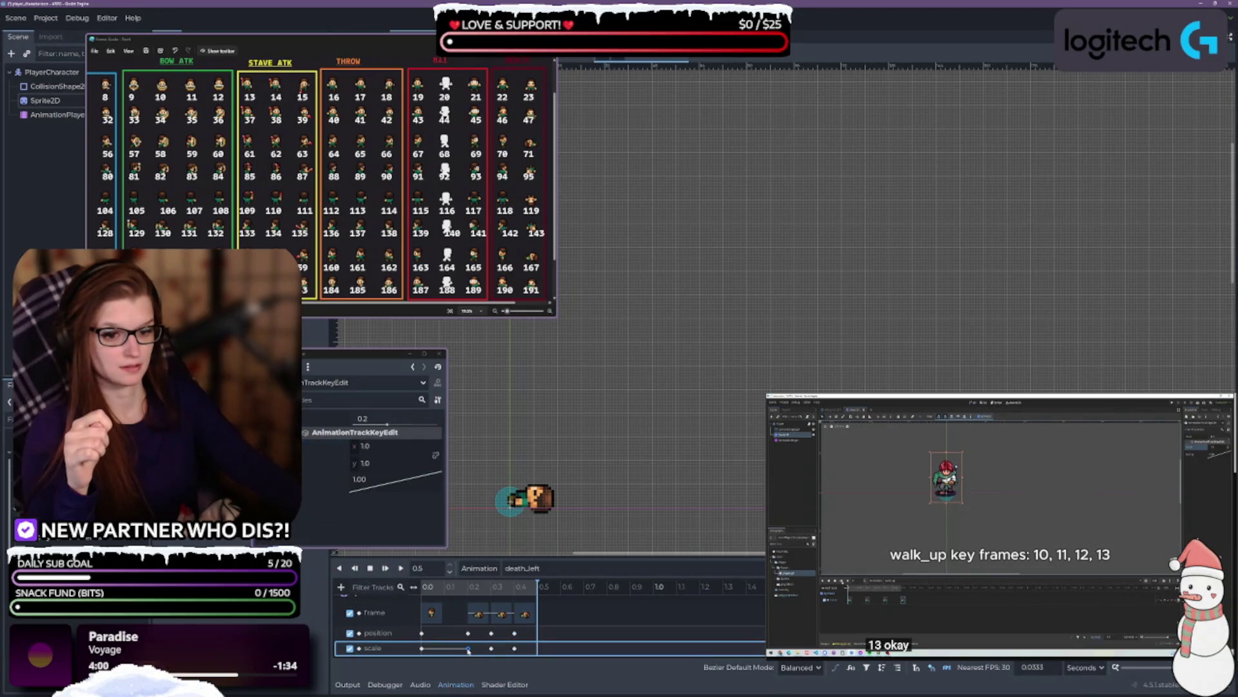
- Inspect the 0.4 s scale key (1.0 on x and y) and replay death_left several times
left_click(491, 648)
left_click(514, 649)
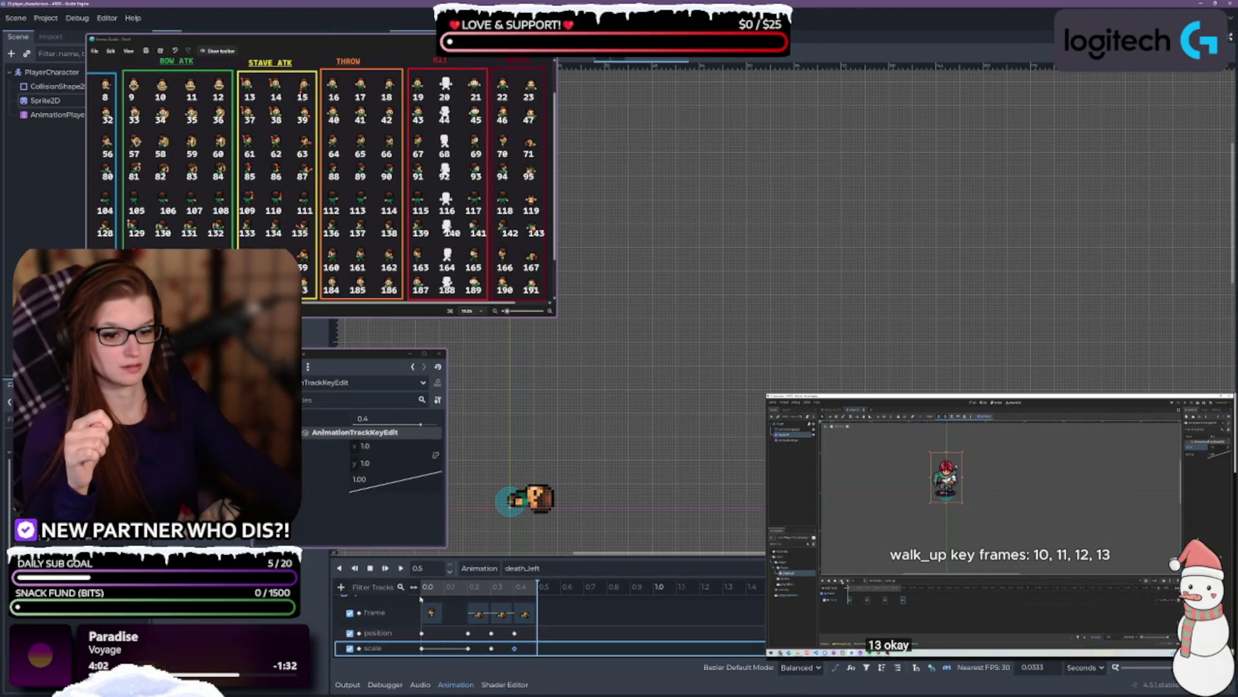
left_click(400, 569)
left_click(400, 569)
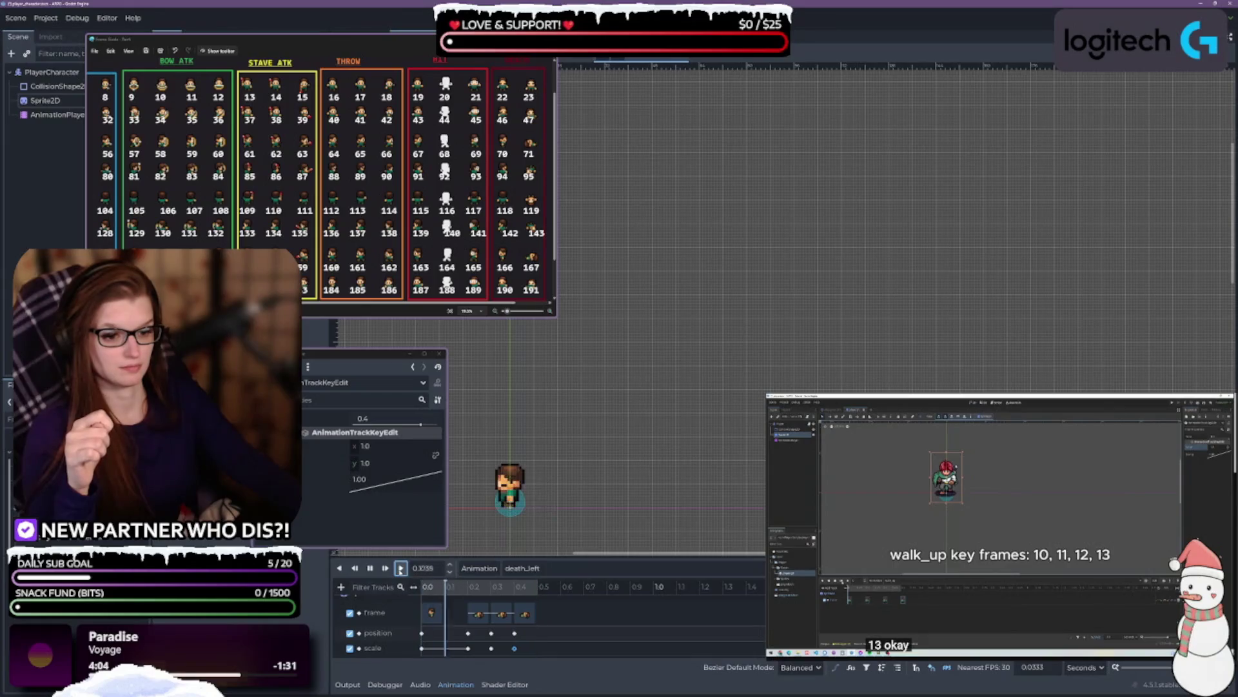
left_click(401, 568)
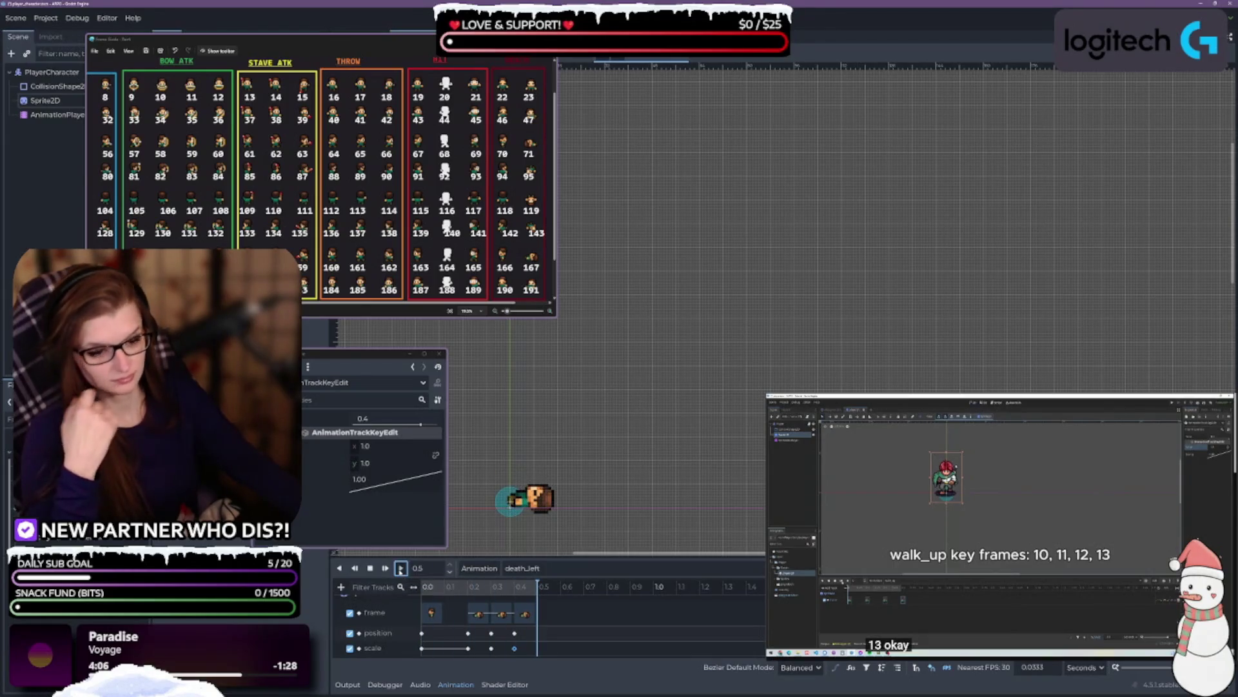
left_click(400, 569)
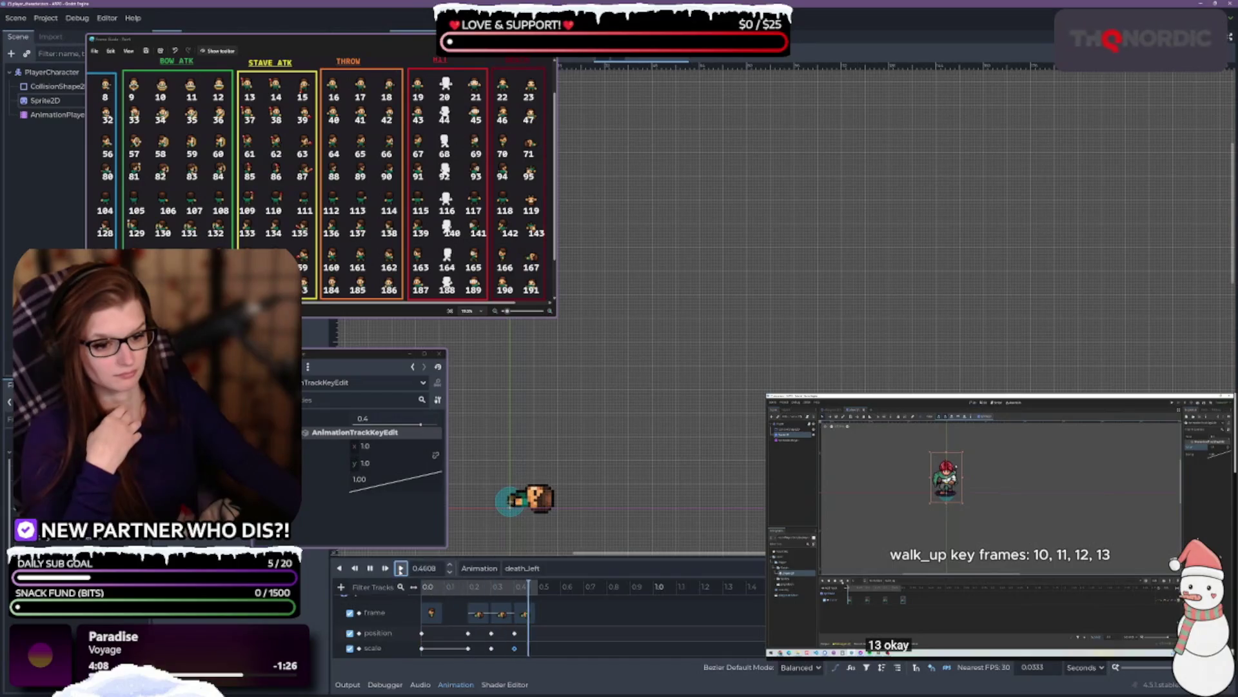
- Give death_left a final replay, save the scene, and open the animation list
left_click(401, 568)
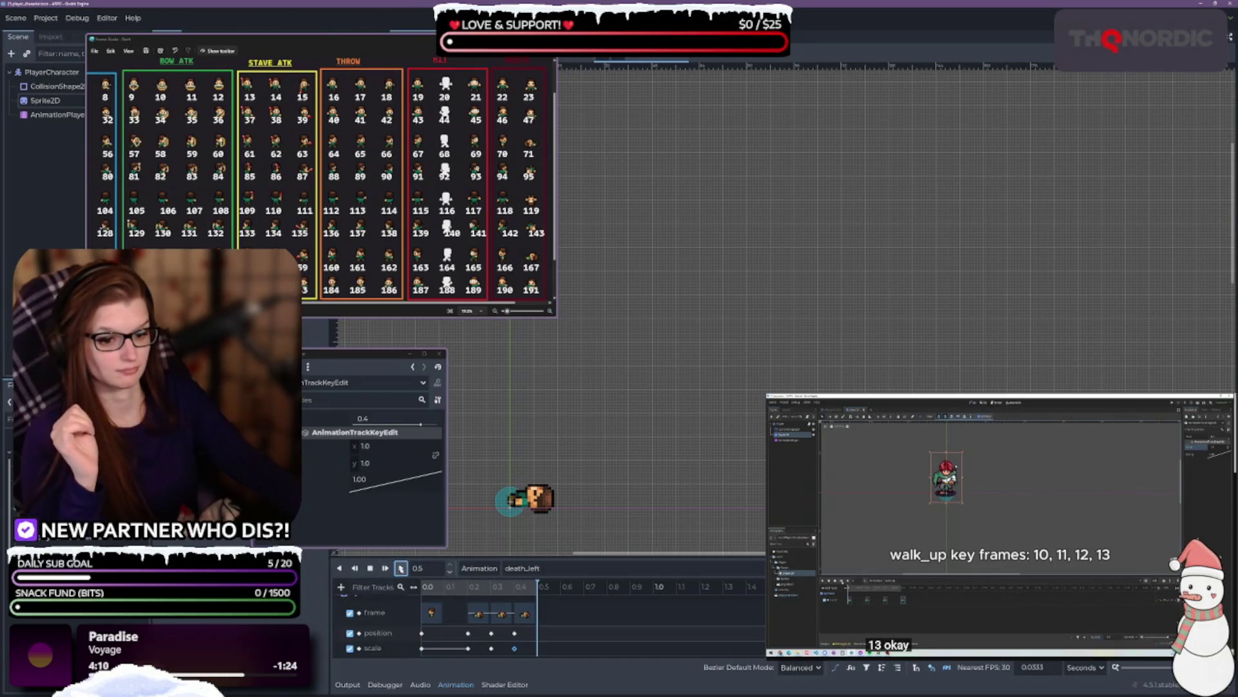
key("ctrl+s")
left_click(523, 569)
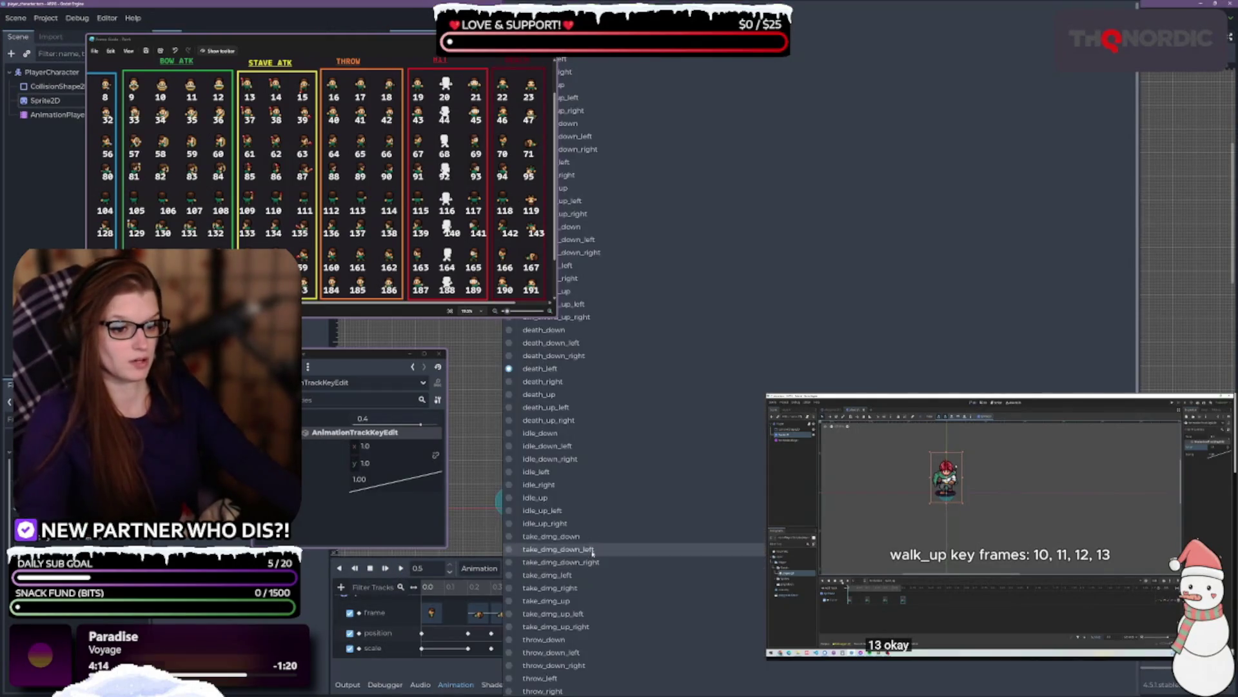
- On death_right, set the 0.2–0.4s position keys' x to -6.0 and preview it
left_click(573, 389)
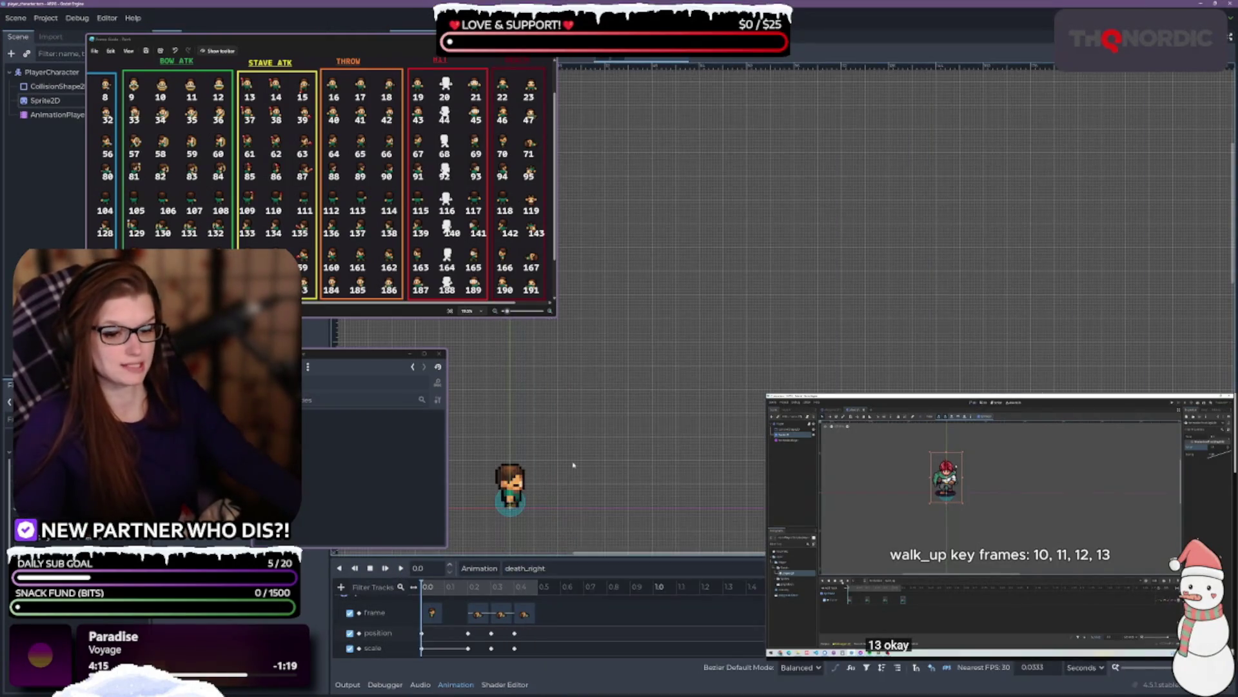
left_click(469, 634)
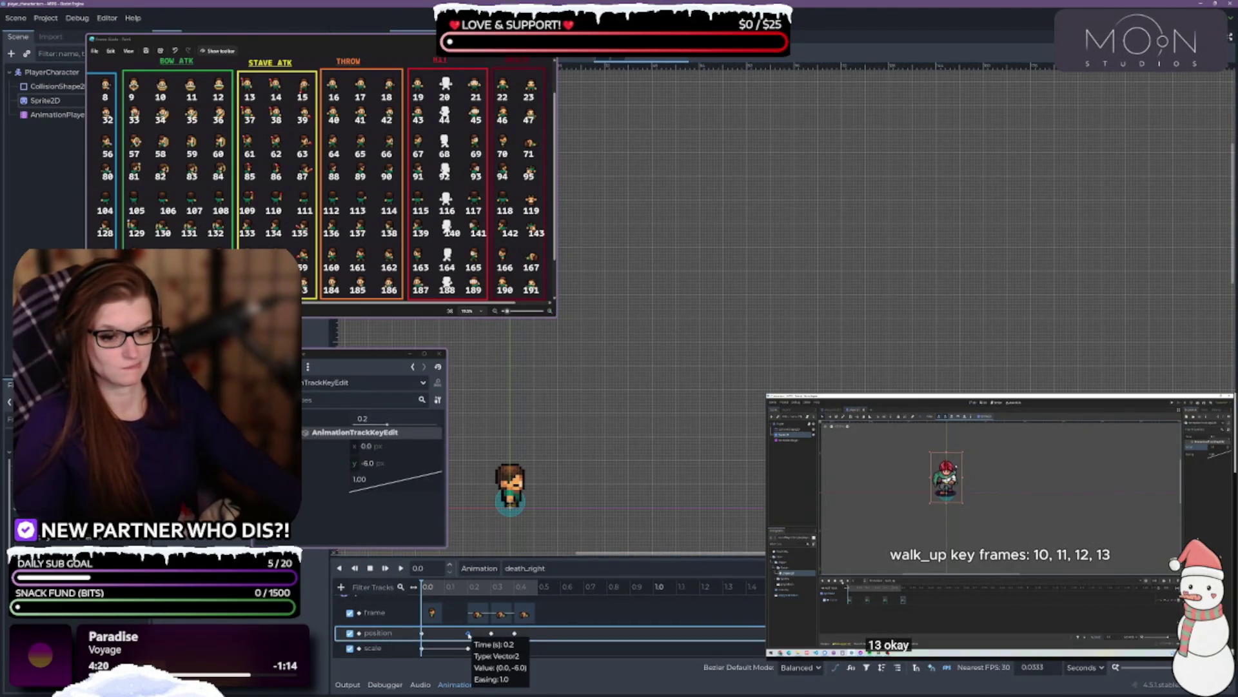
left_click_drag(453, 631, 547, 640)
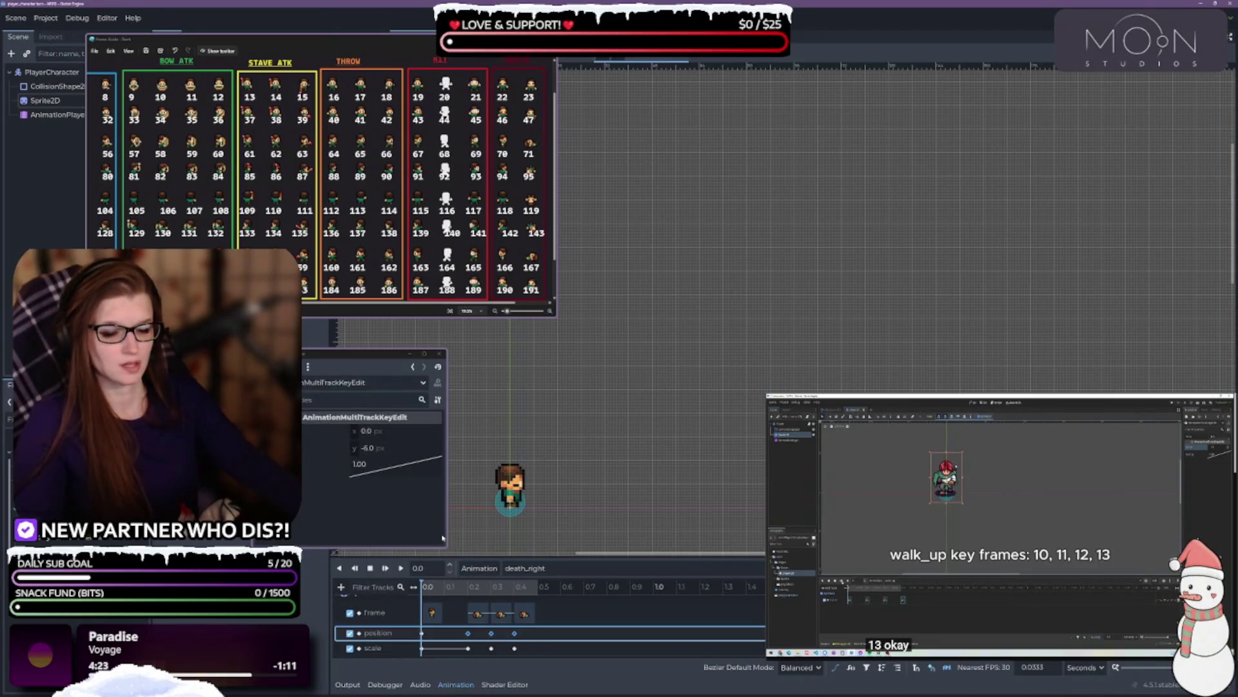
left_click(392, 435)
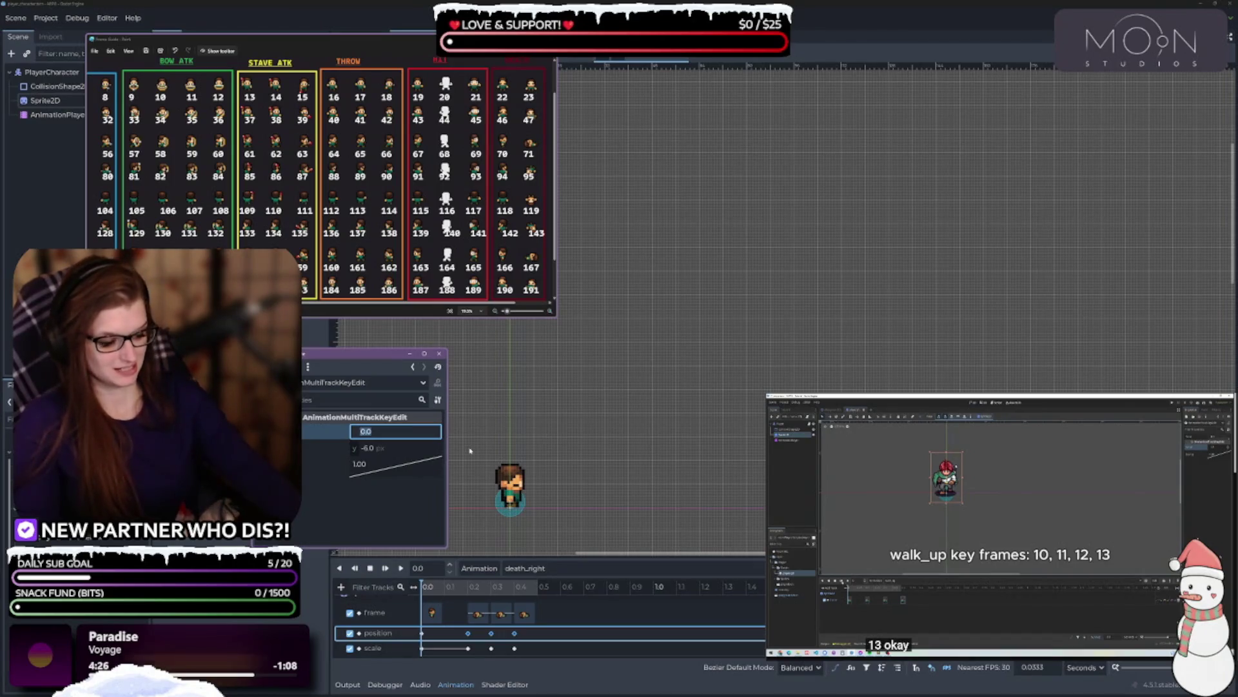
type("-6")
key("Return")
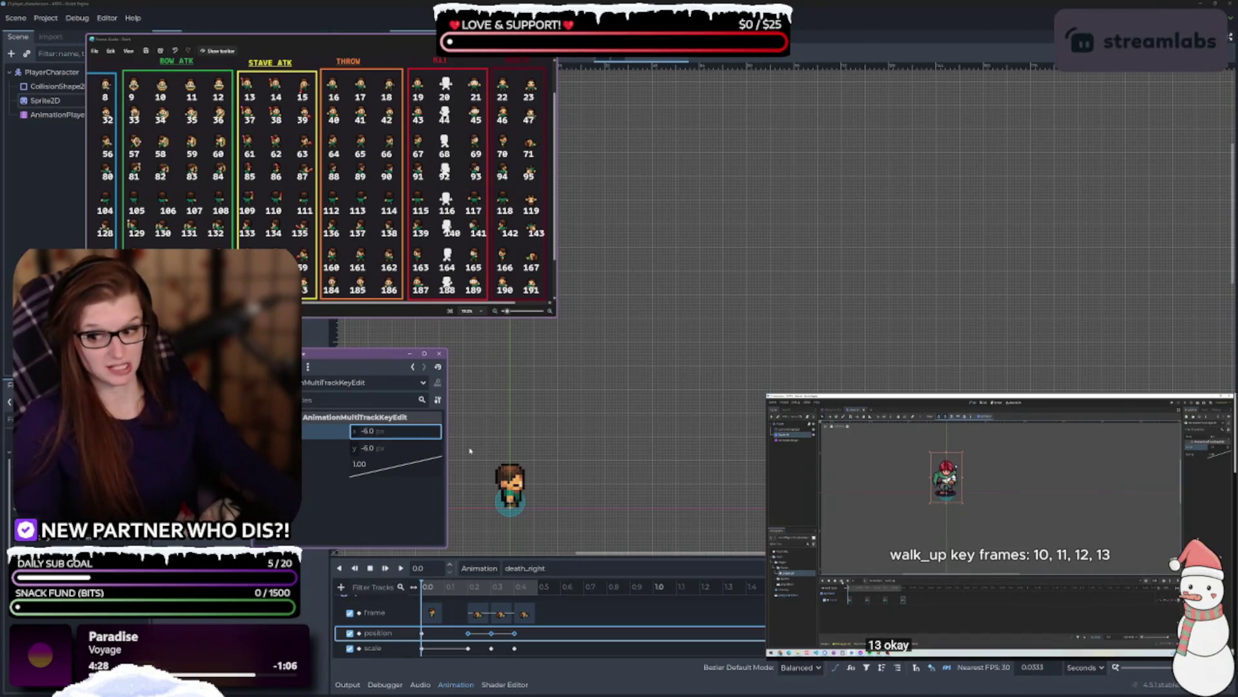
left_click(476, 605)
left_click(401, 568)
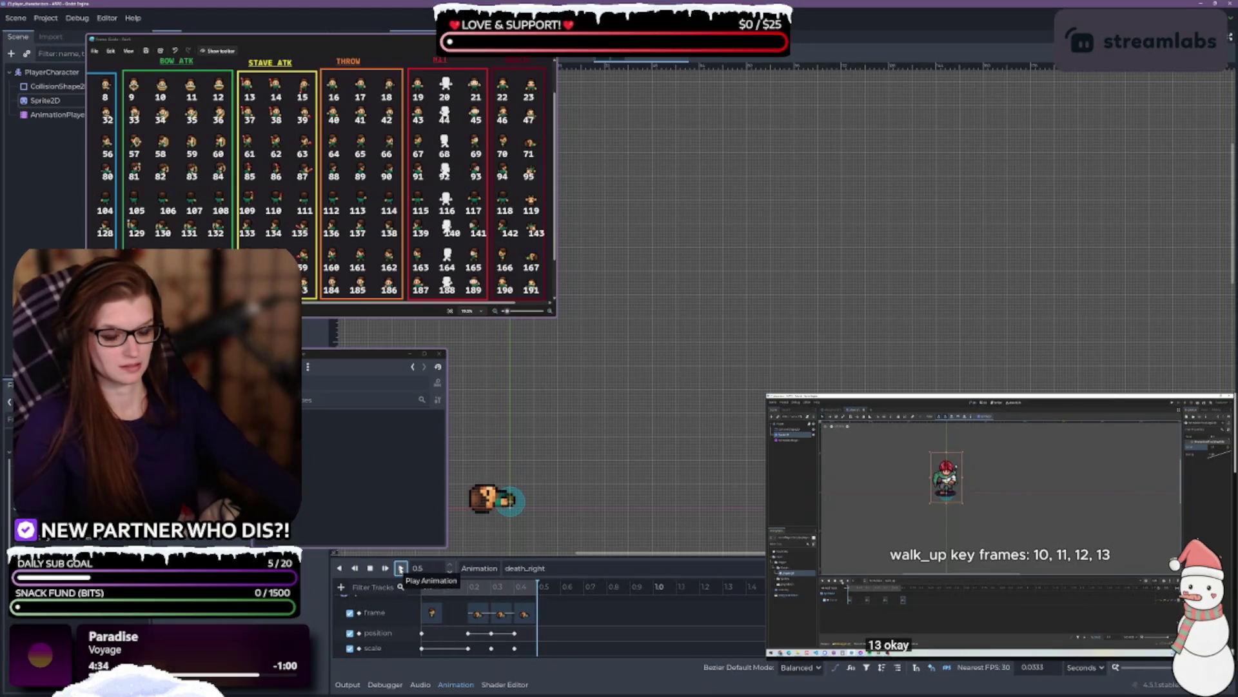
- Change those three position keys' x to -7.0 and replay death_right
left_click_drag(534, 632, 455, 637)
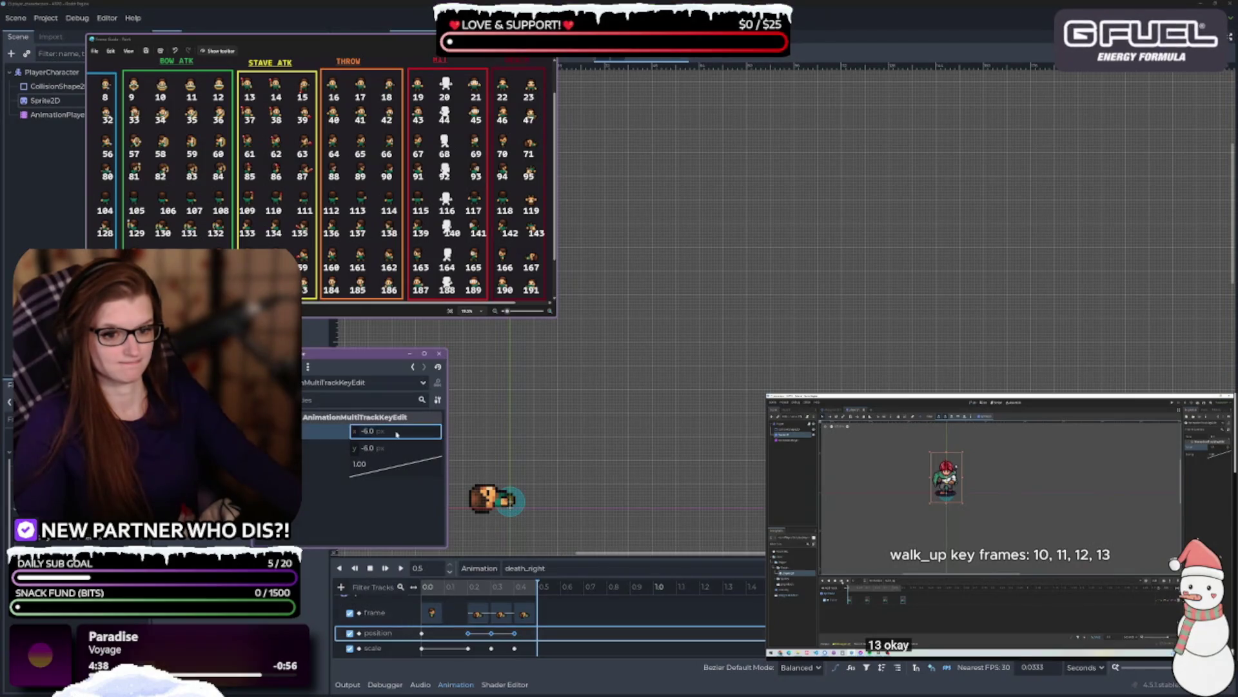
type("-7")
key("Return")
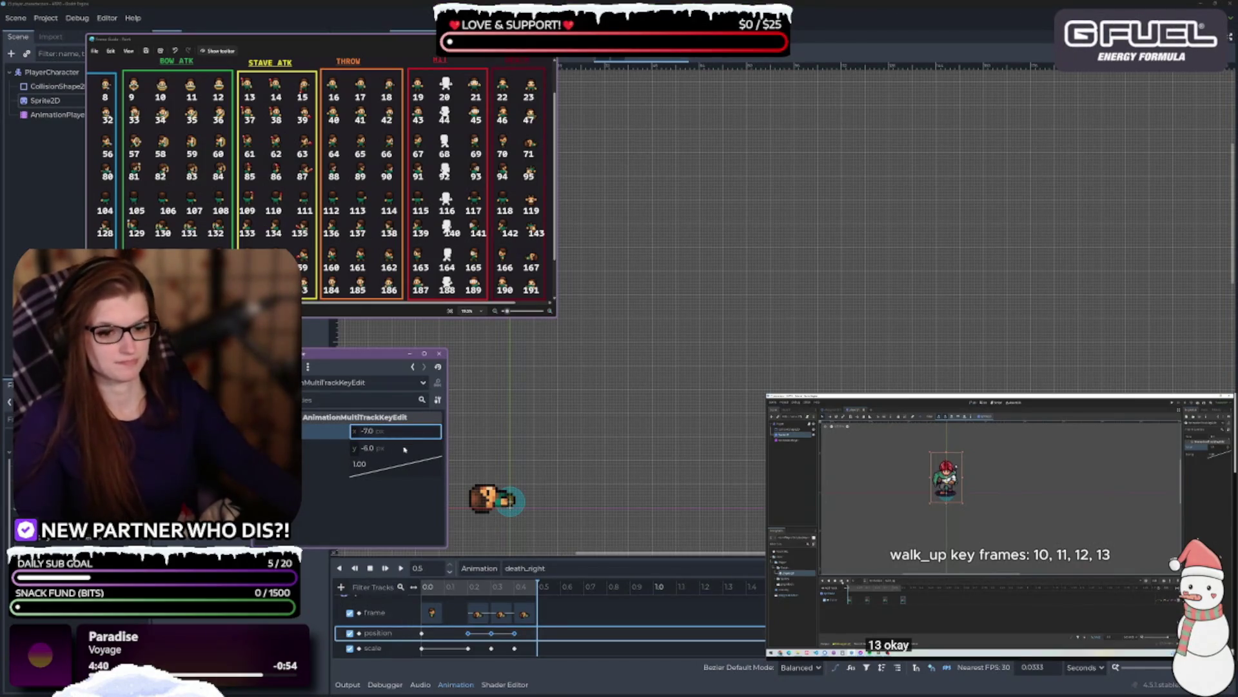
left_click(400, 569)
left_click(401, 569)
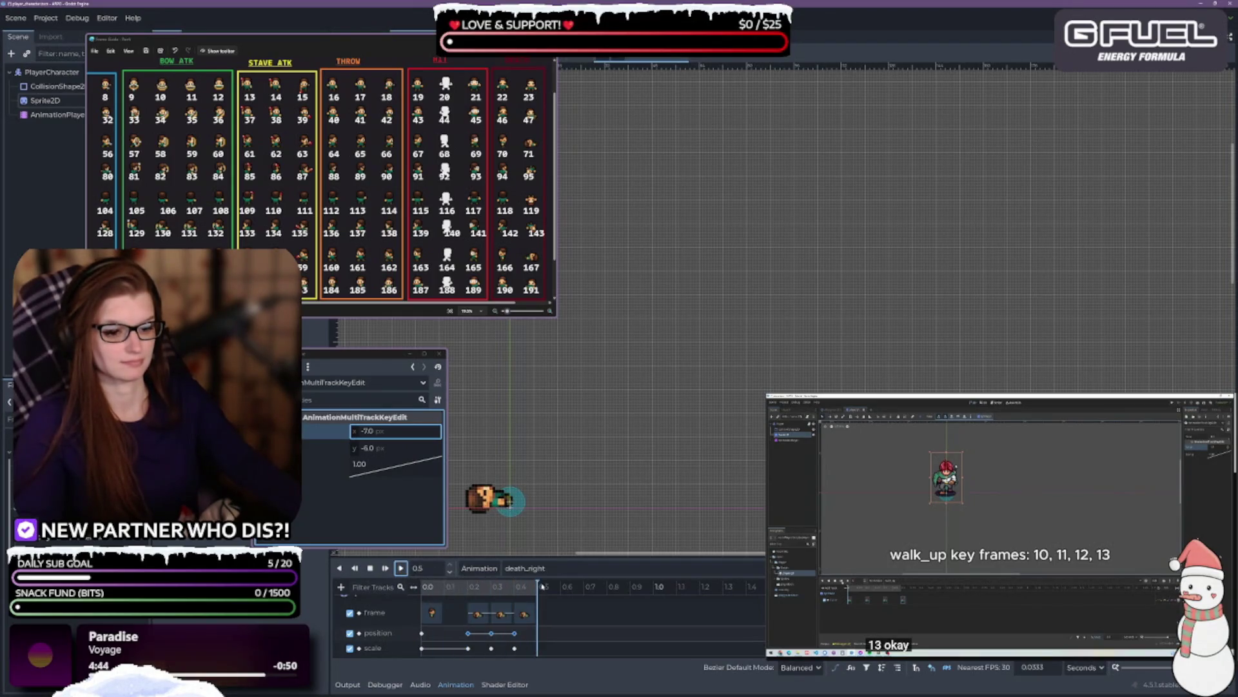
- Compare with a death_left position key, then return to death_right
left_click(522, 569)
left_click(553, 538)
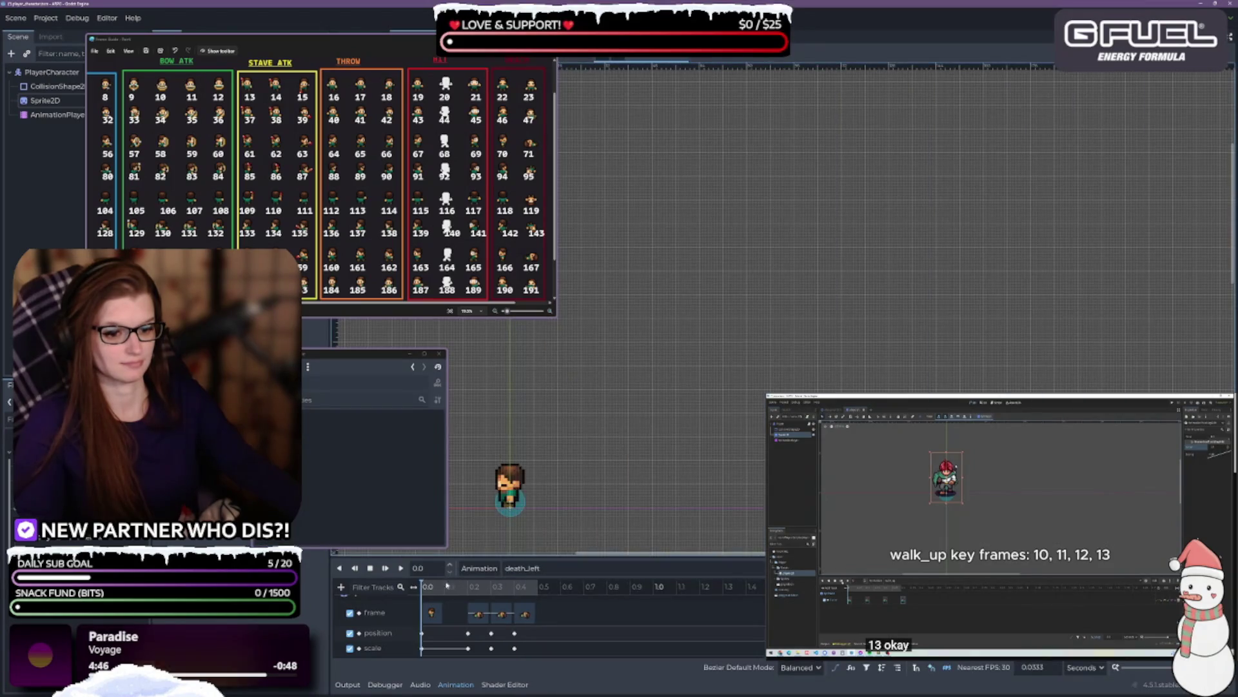
left_click(468, 633)
left_click(556, 569)
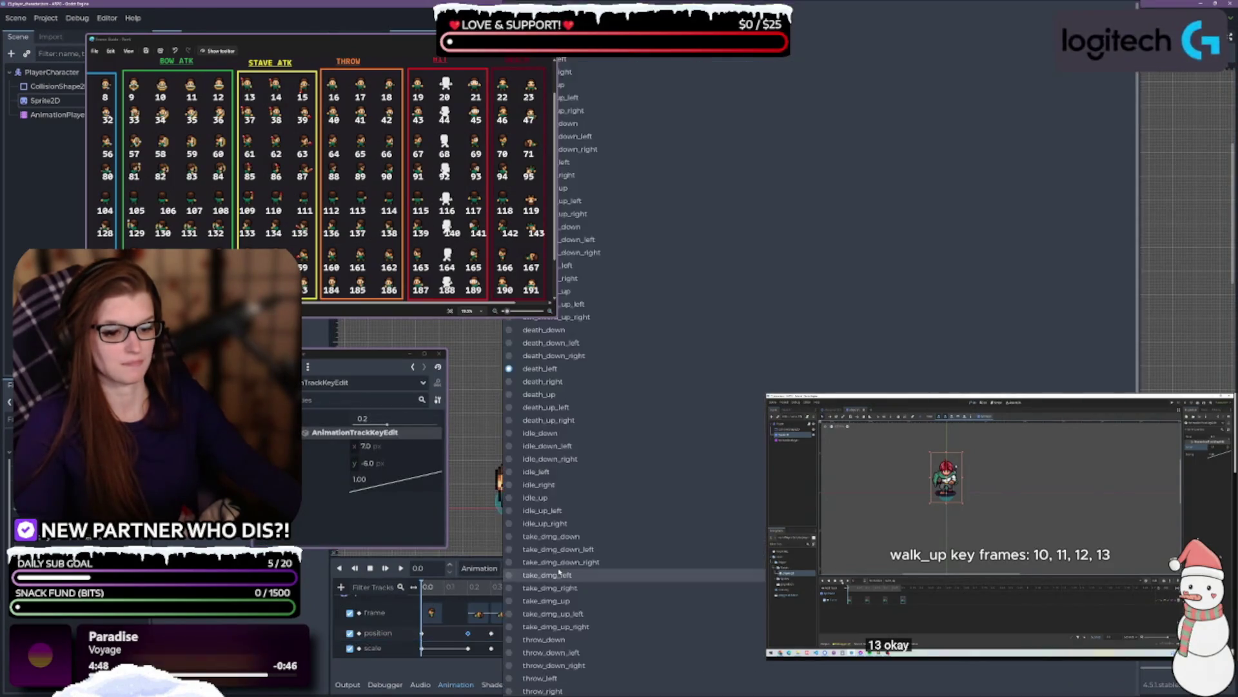
left_click(572, 383)
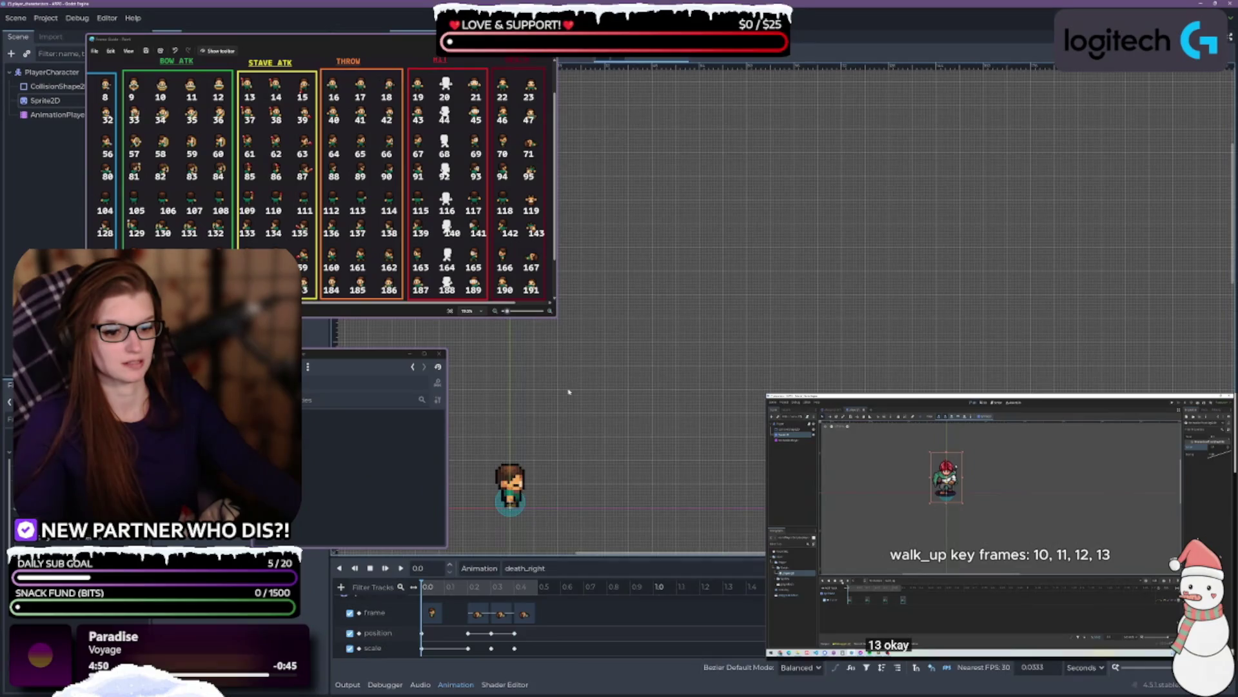
- Set the 0.3s position key's y to -5.0 and preview death_right
left_click(491, 649)
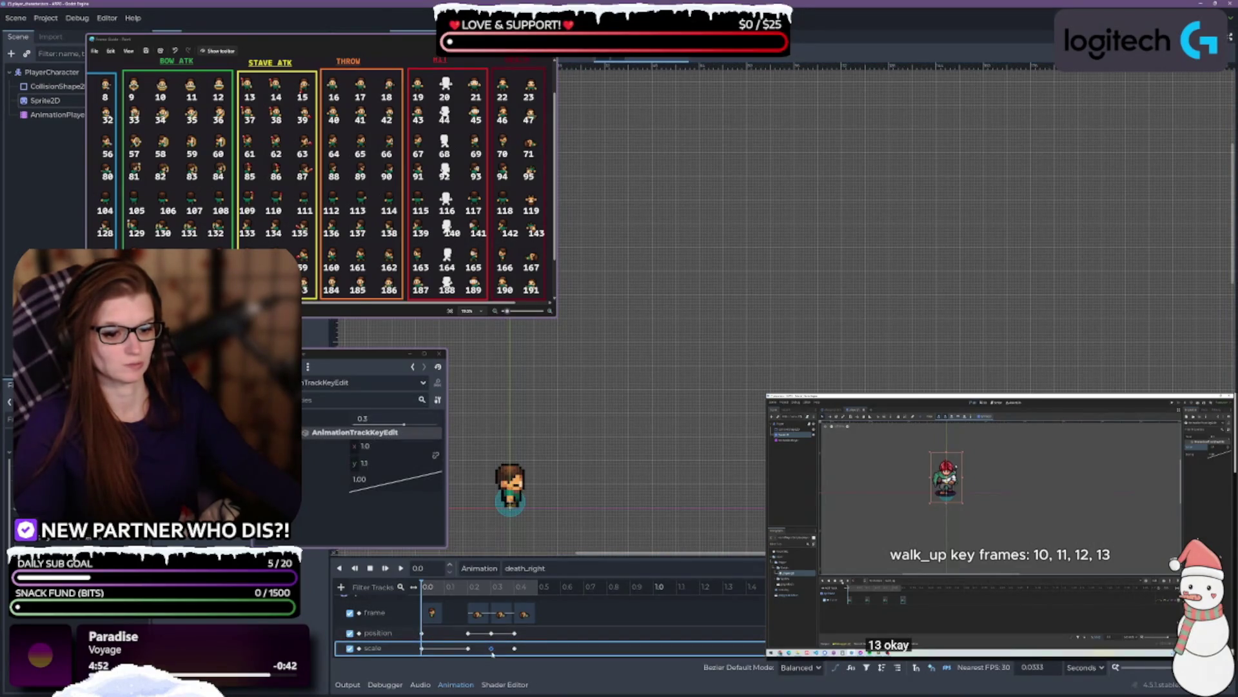
left_click(469, 633)
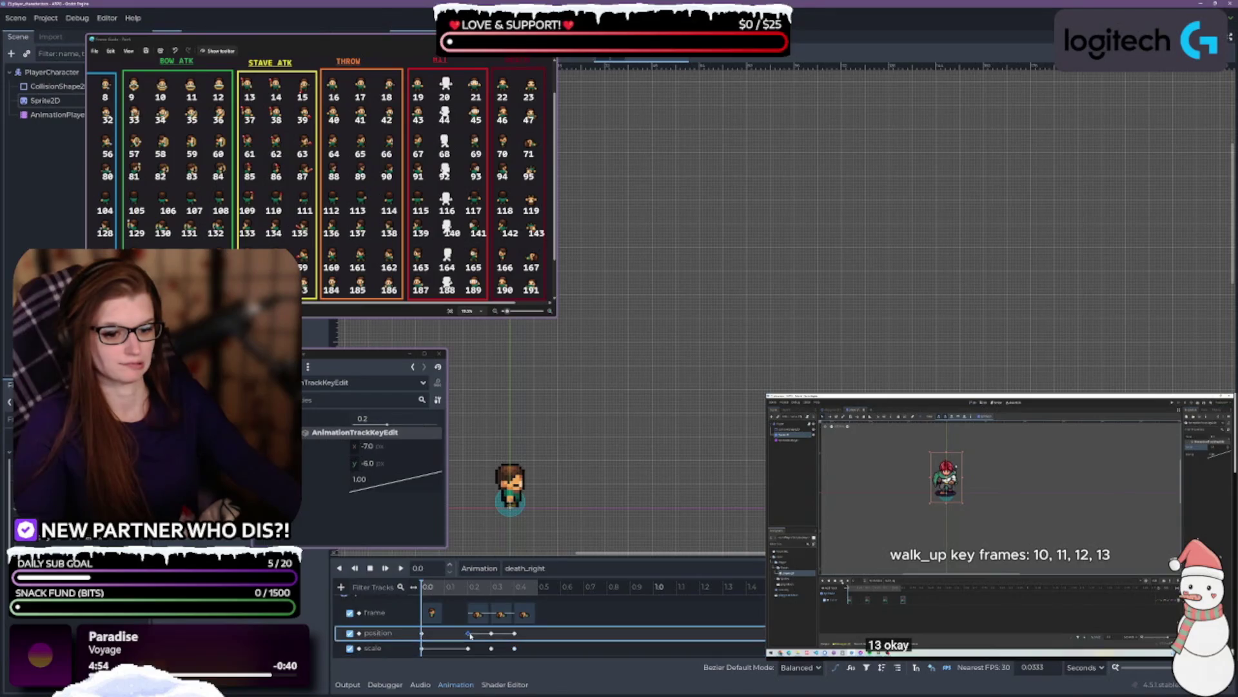
left_click(492, 634)
left_click(514, 633)
left_click(492, 633)
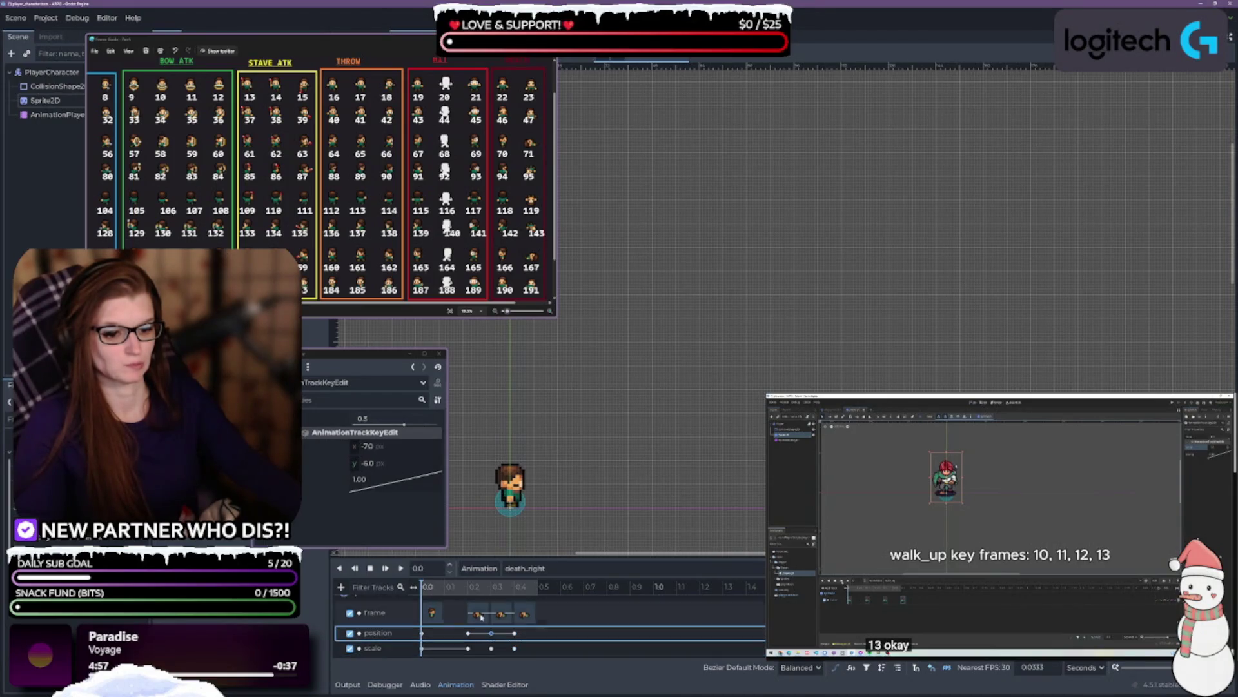
left_click(389, 466)
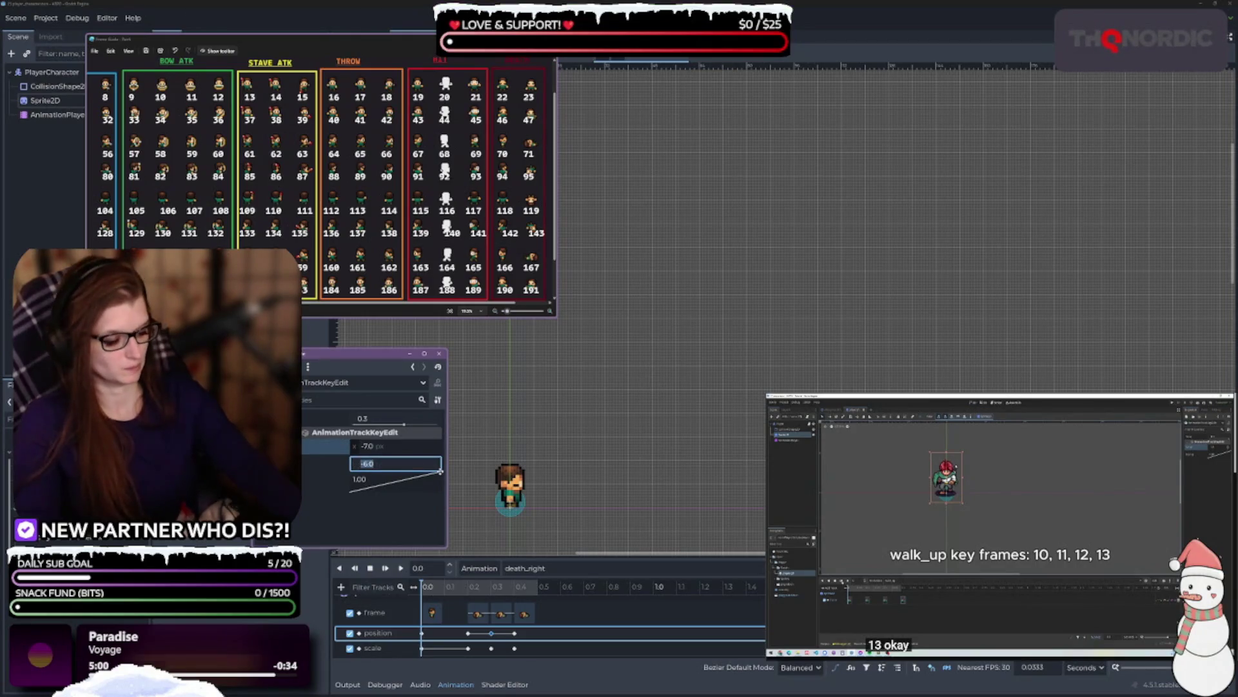
type("-5")
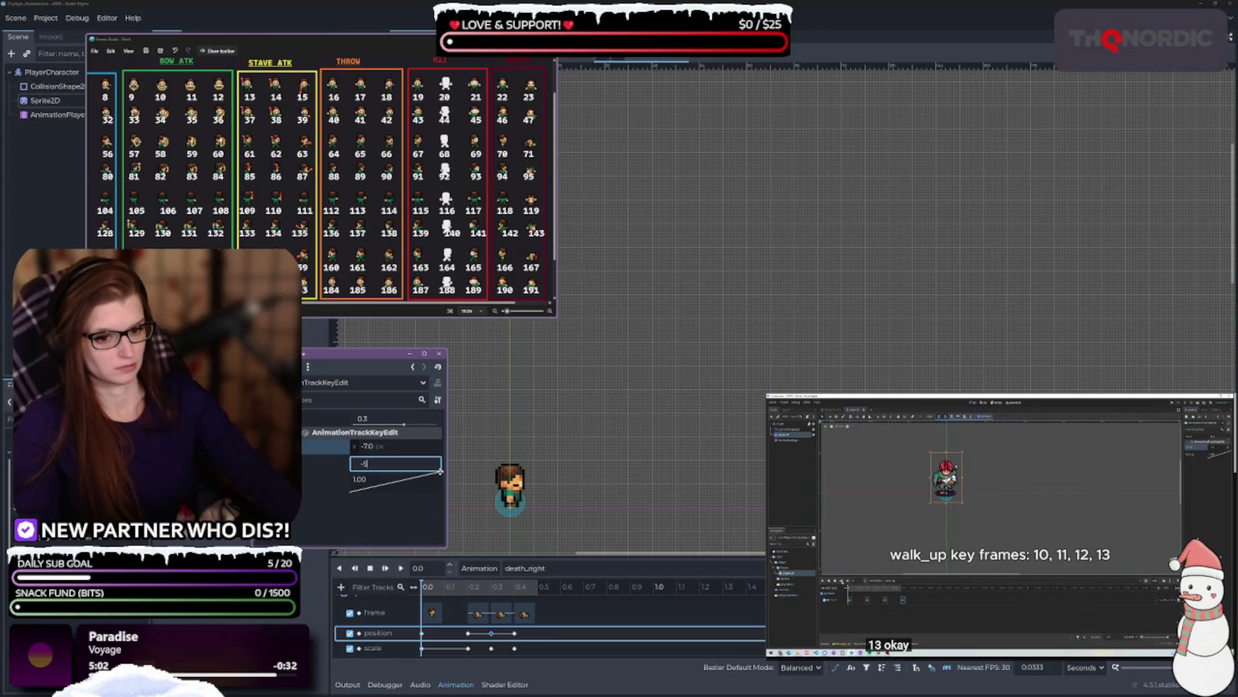
key("Return")
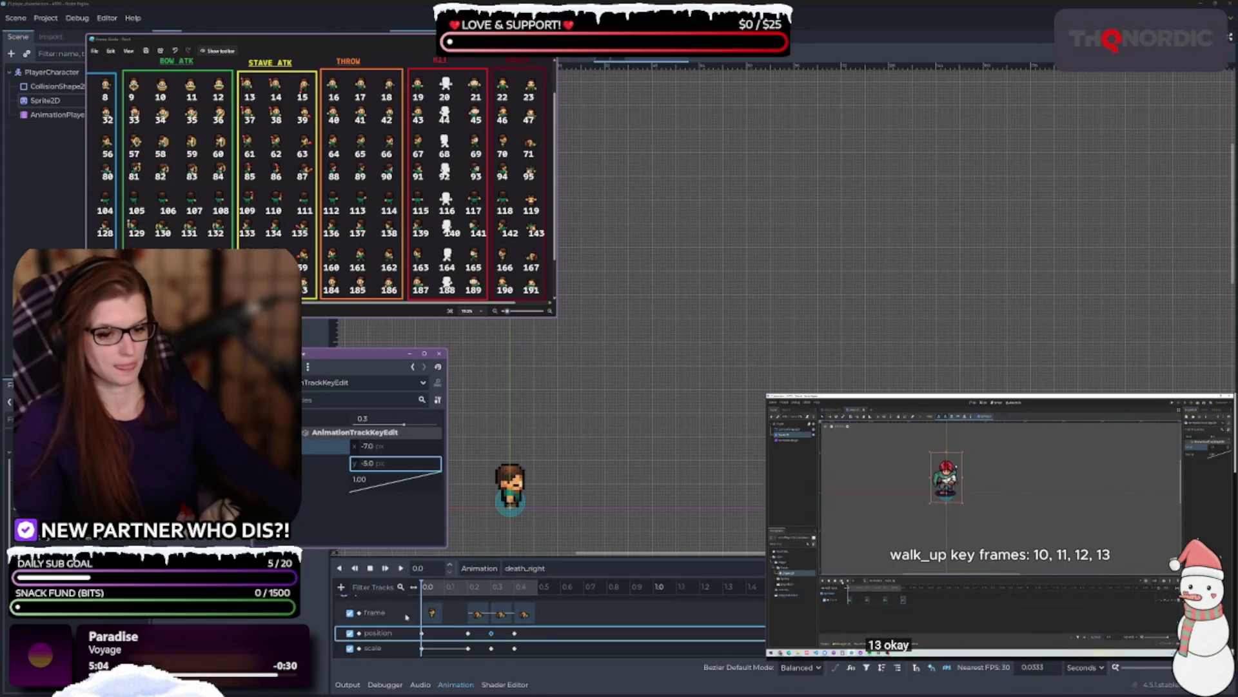
left_click(402, 571)
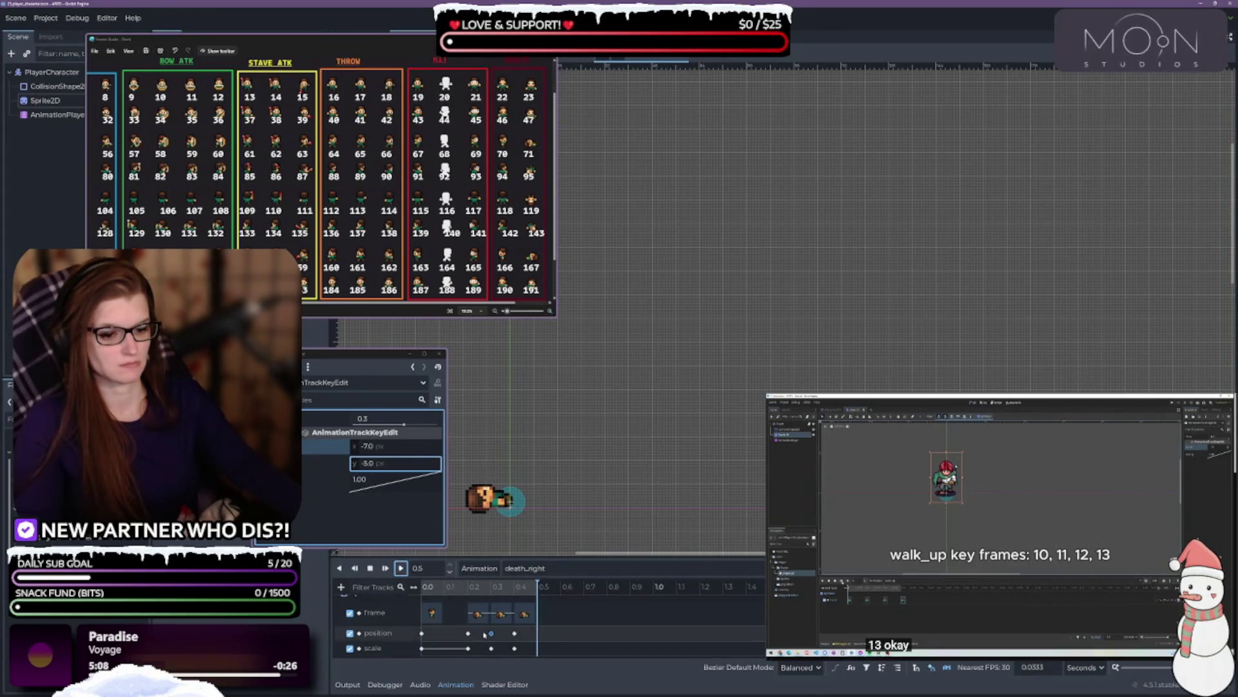
- Change the 0.3s position key's y to -7.0, reload death_right and play it
left_click(389, 467)
type("-7")
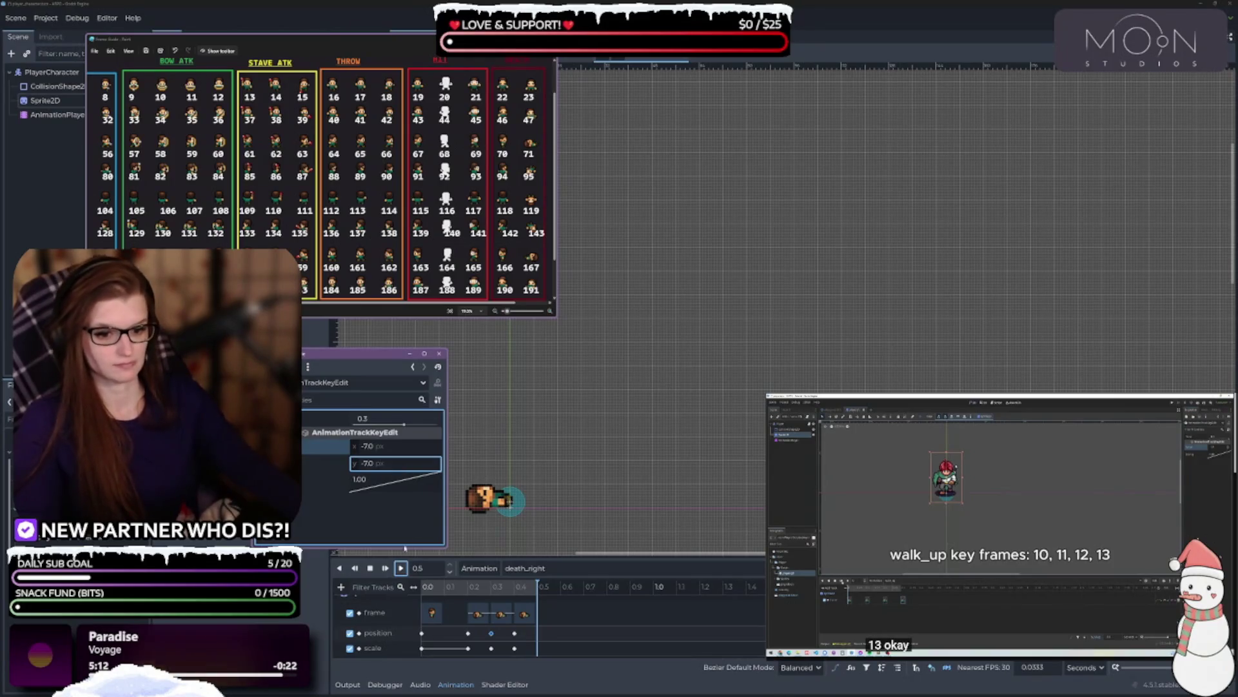
left_click(401, 568)
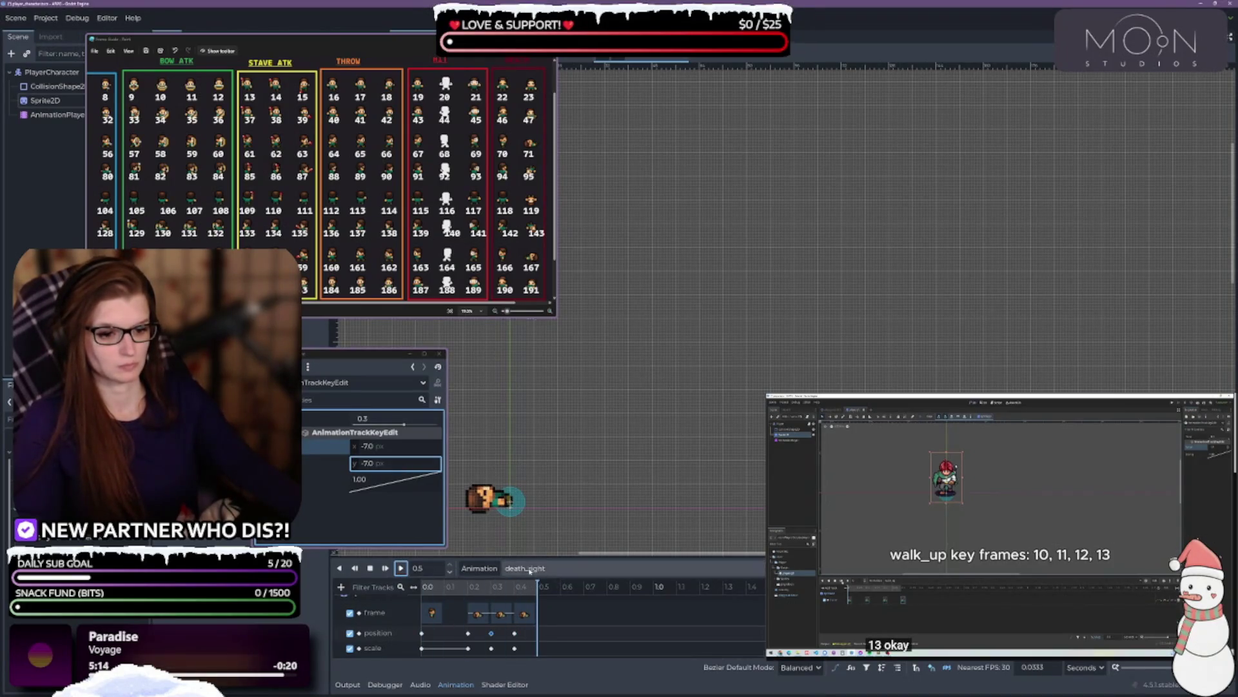
left_click(525, 568)
left_click(576, 374)
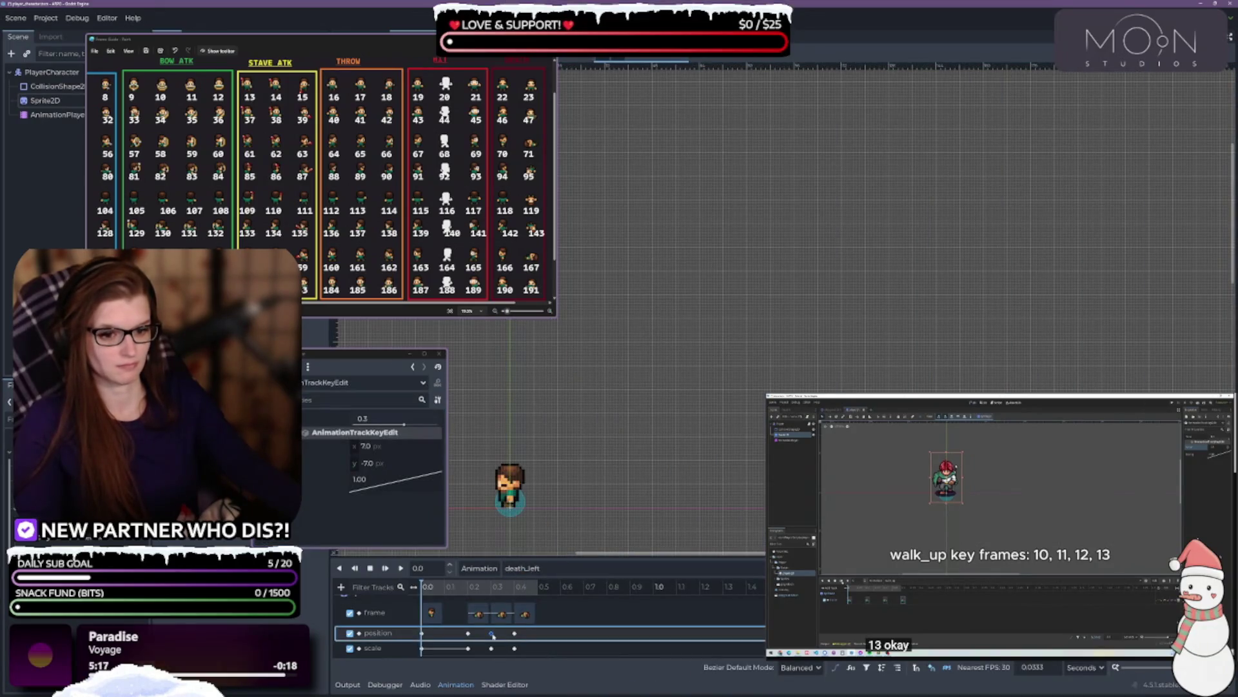
left_click(546, 567)
left_click(542, 381)
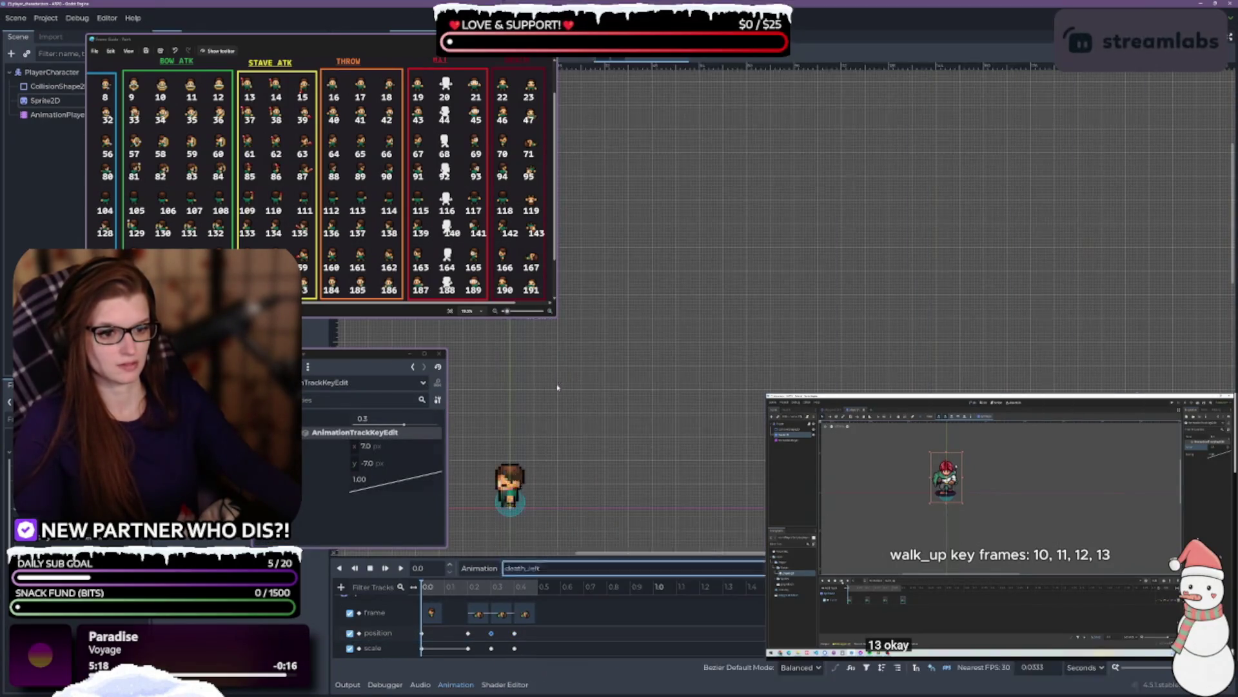
type("righ")
left_click(401, 568)
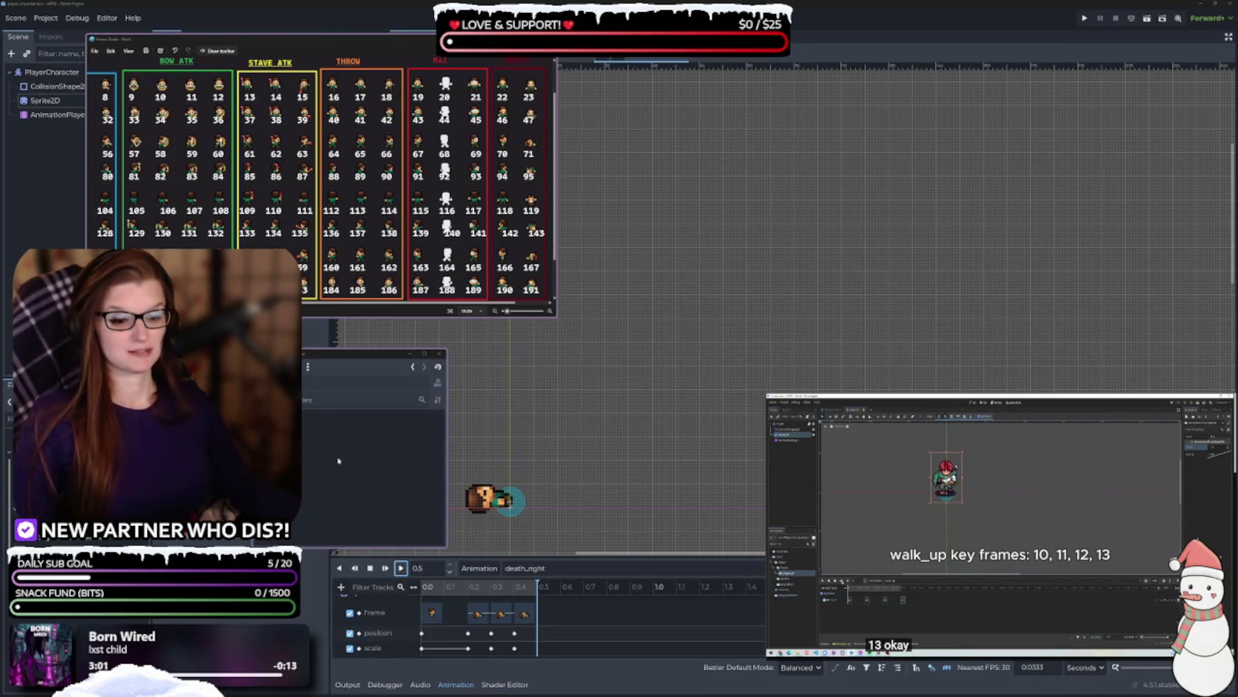
- Focus the floating dock and play death_right from the start
left_click(335, 459)
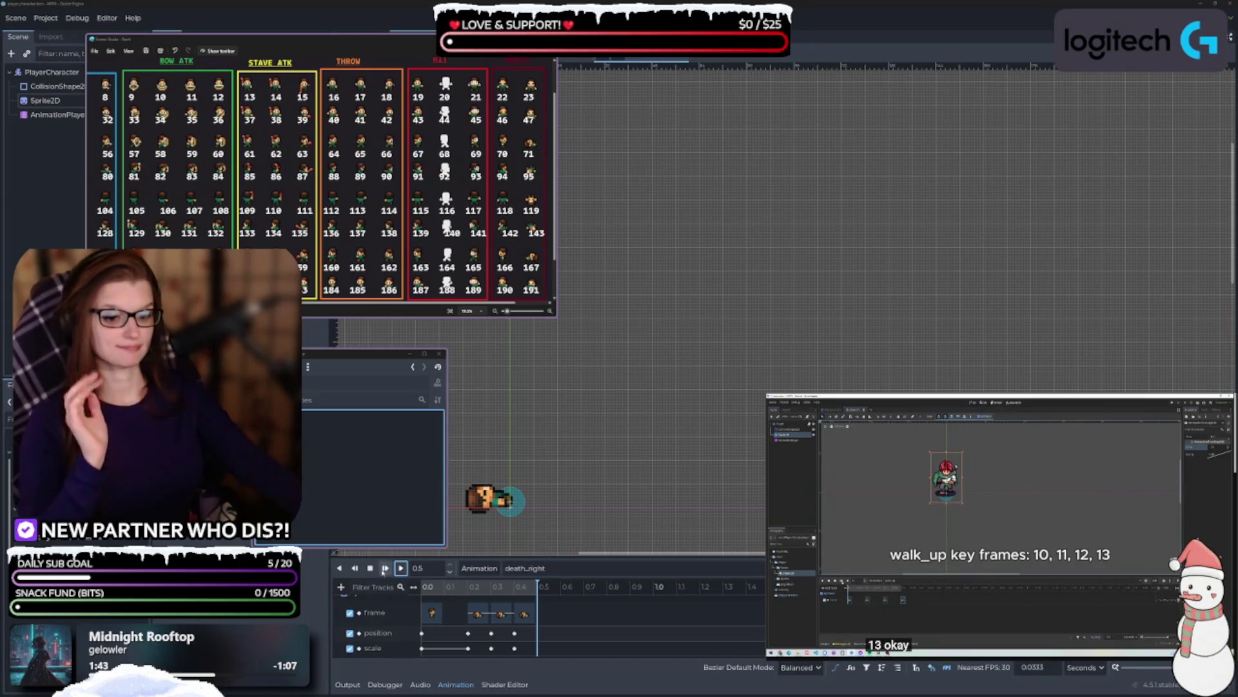
left_click(401, 568)
- Replay death_right, then switch to death_up and play it twice
left_click(401, 569)
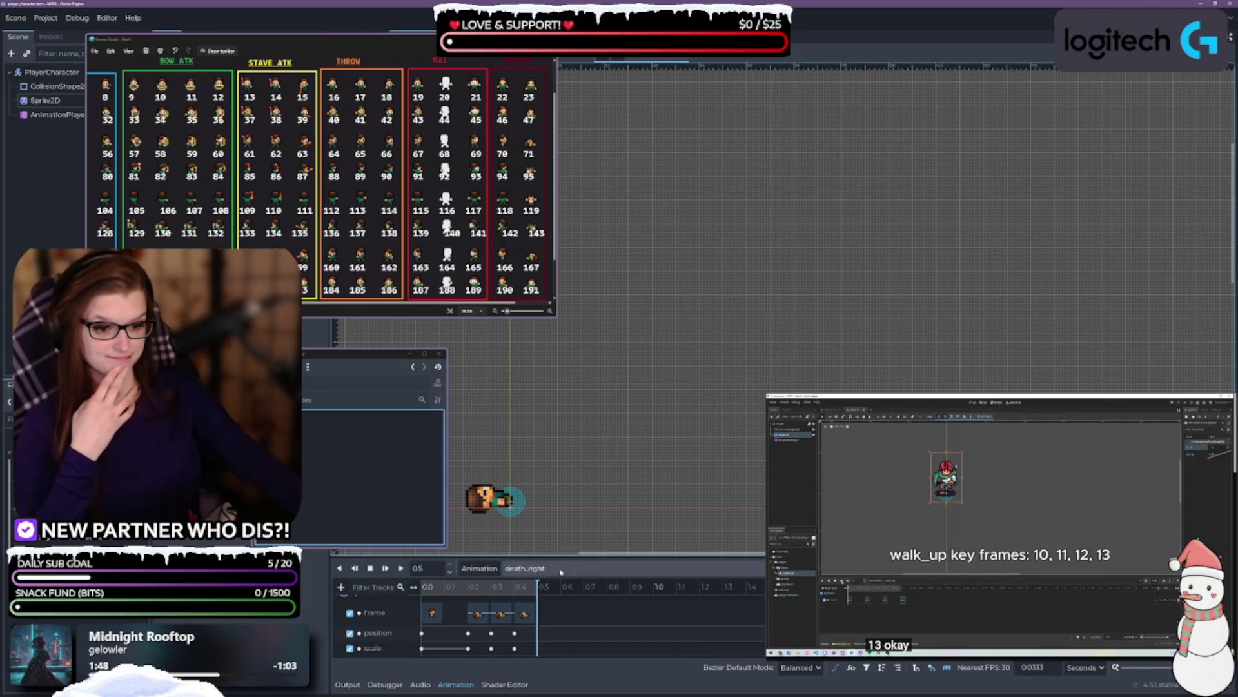
left_click(525, 568)
left_click(576, 394)
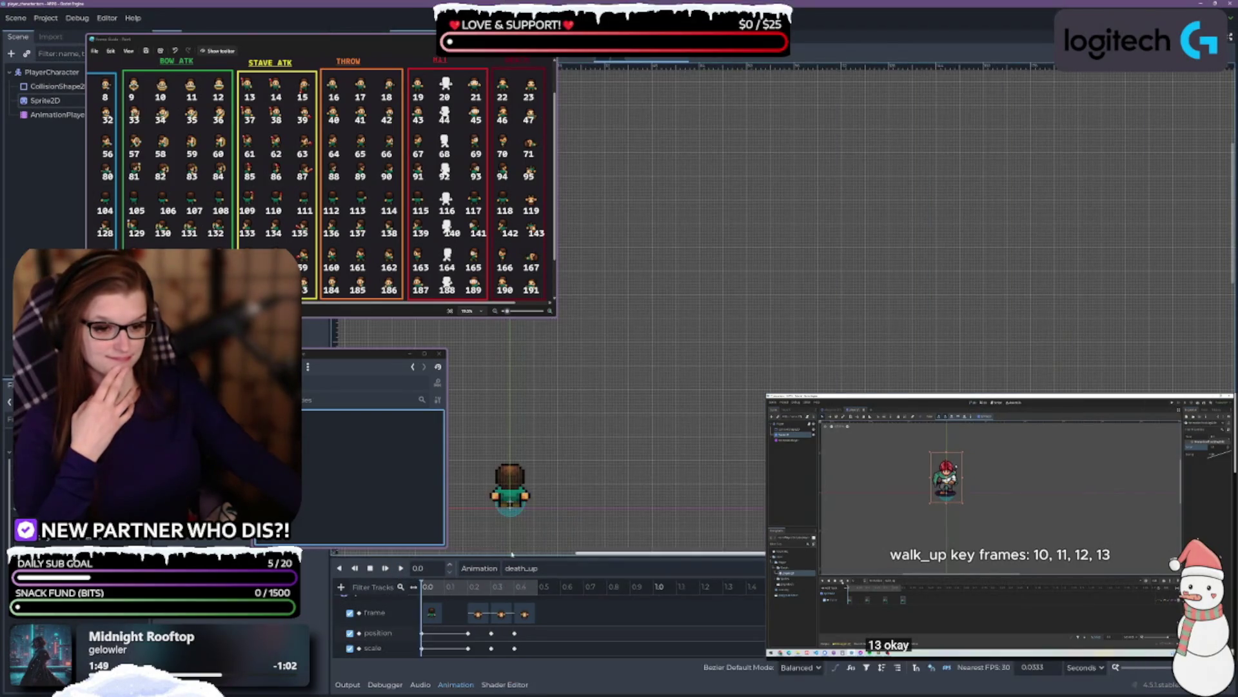
left_click(400, 568)
left_click(401, 568)
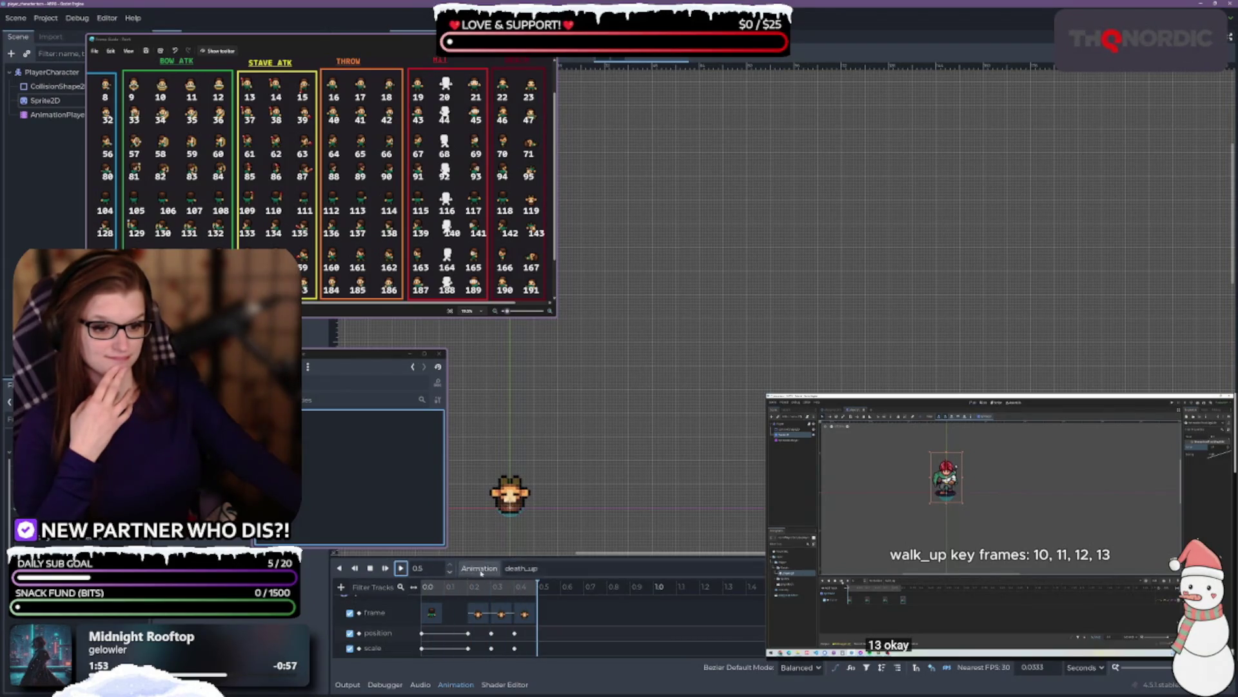
- Switch to death_up_left, play it, and clear the playhead time field
left_click(536, 570)
left_click(585, 410)
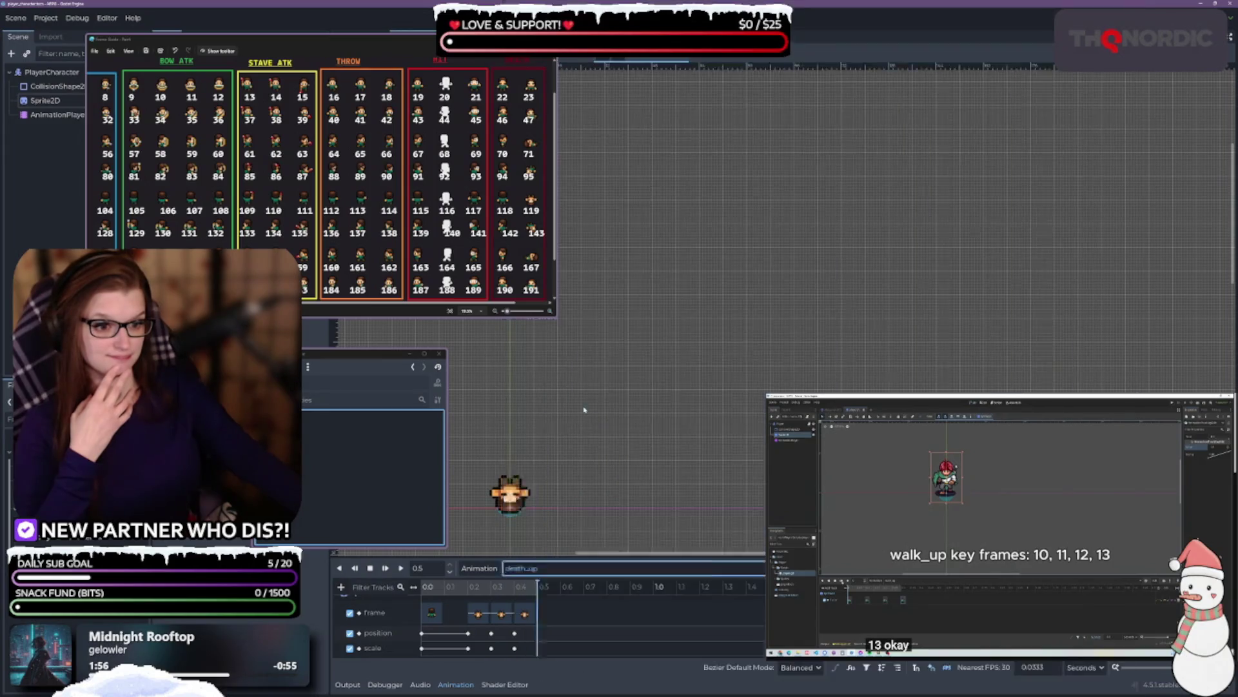
left_click(400, 568)
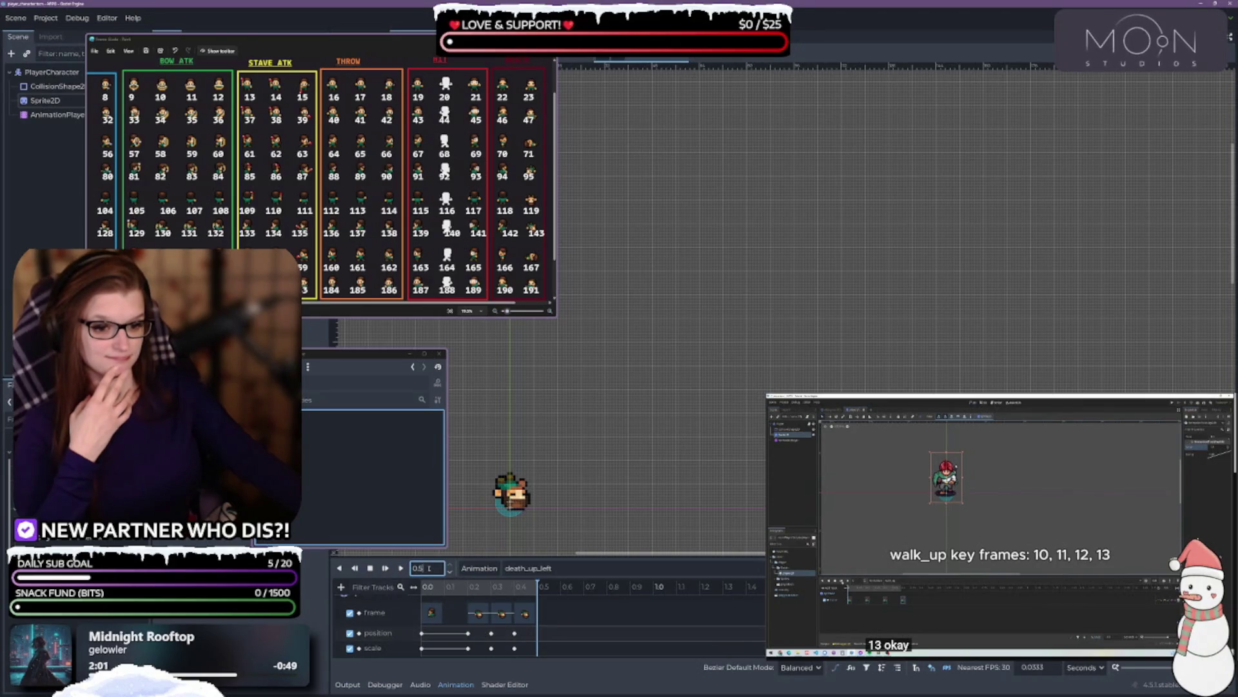
key("BackSpace")
- Move the playhead to 0.2 s, select the position keys, and drag the sprite lower
type("2")
key("Return")
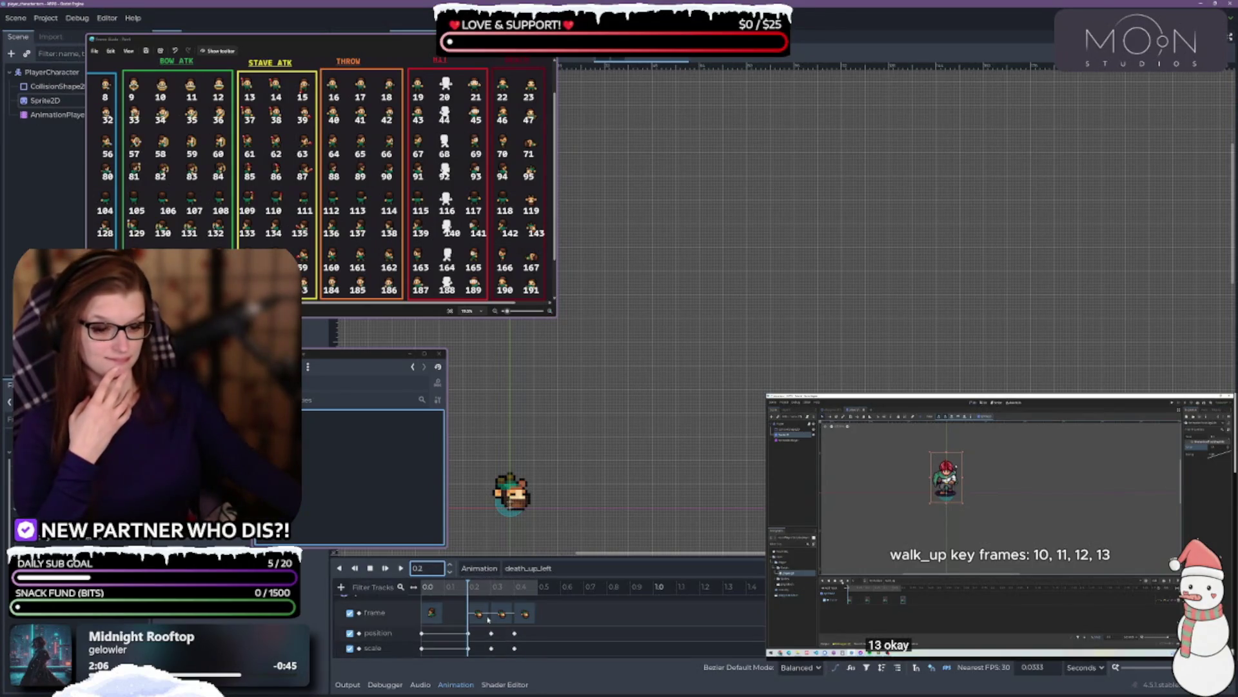
left_click(469, 634)
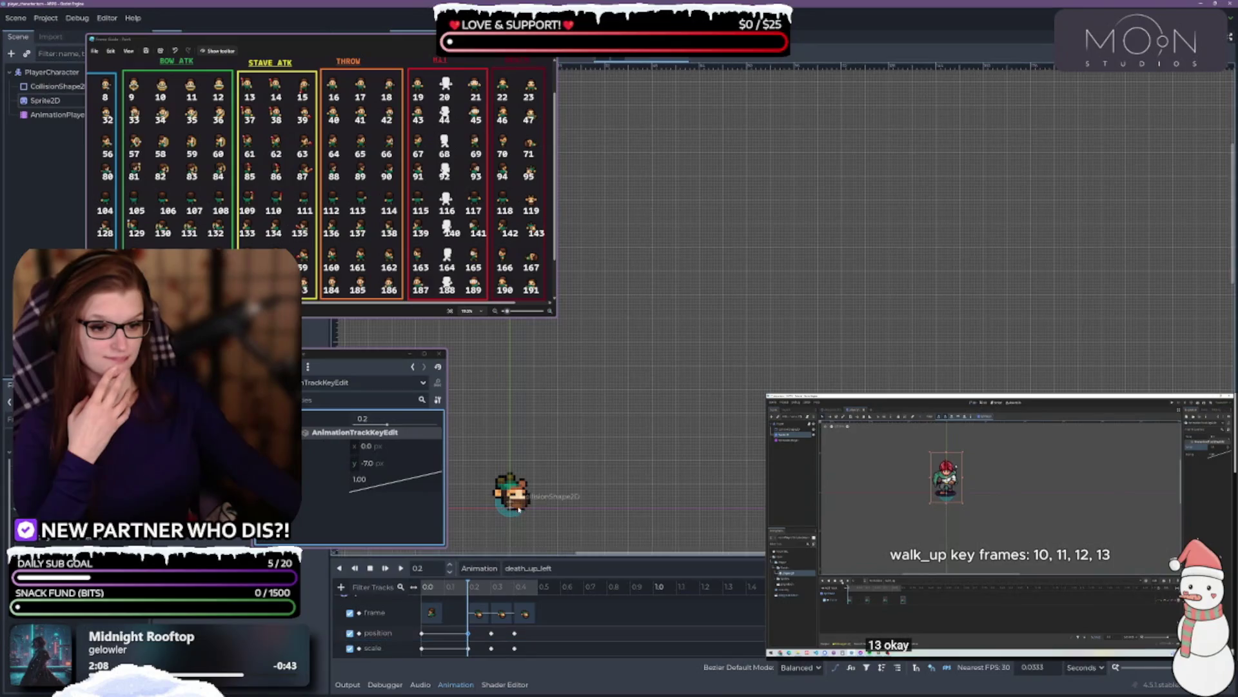
left_click_drag(532, 635, 450, 642)
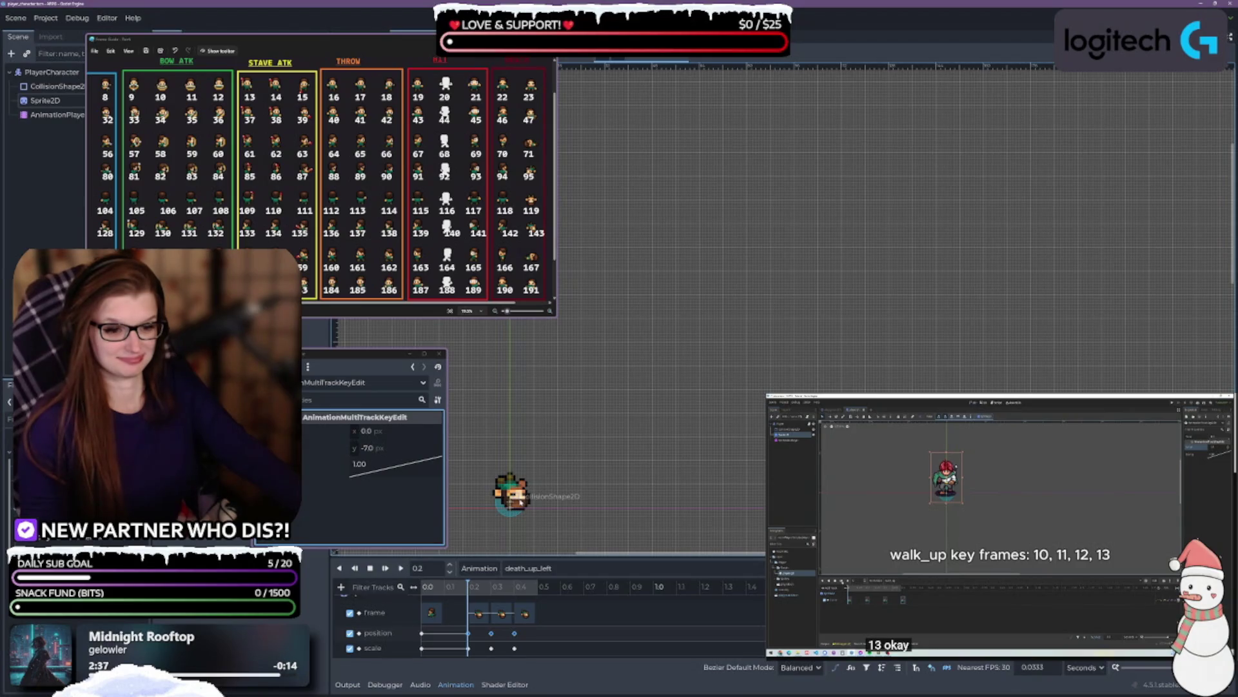
left_click_drag(521, 502, 520, 527)
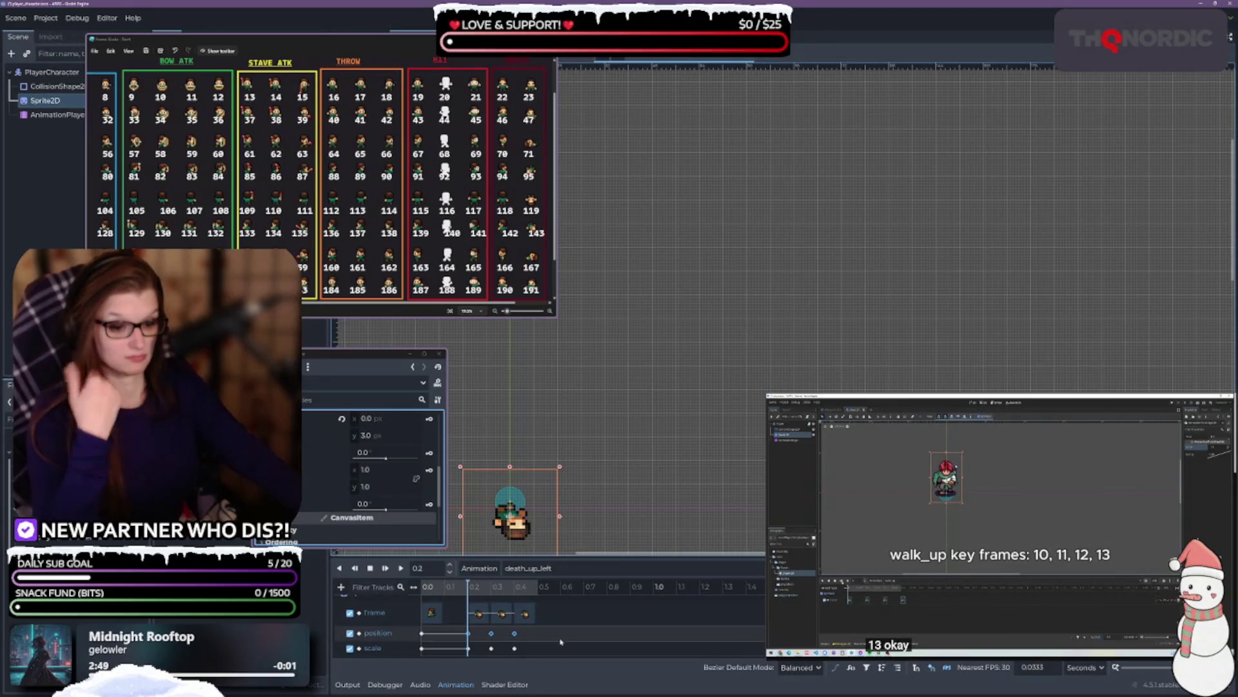
- Set the position keys' y at 0.2, 0.3 and 0.4 s to 3, 2 and 3
mouse_move(471, 632)
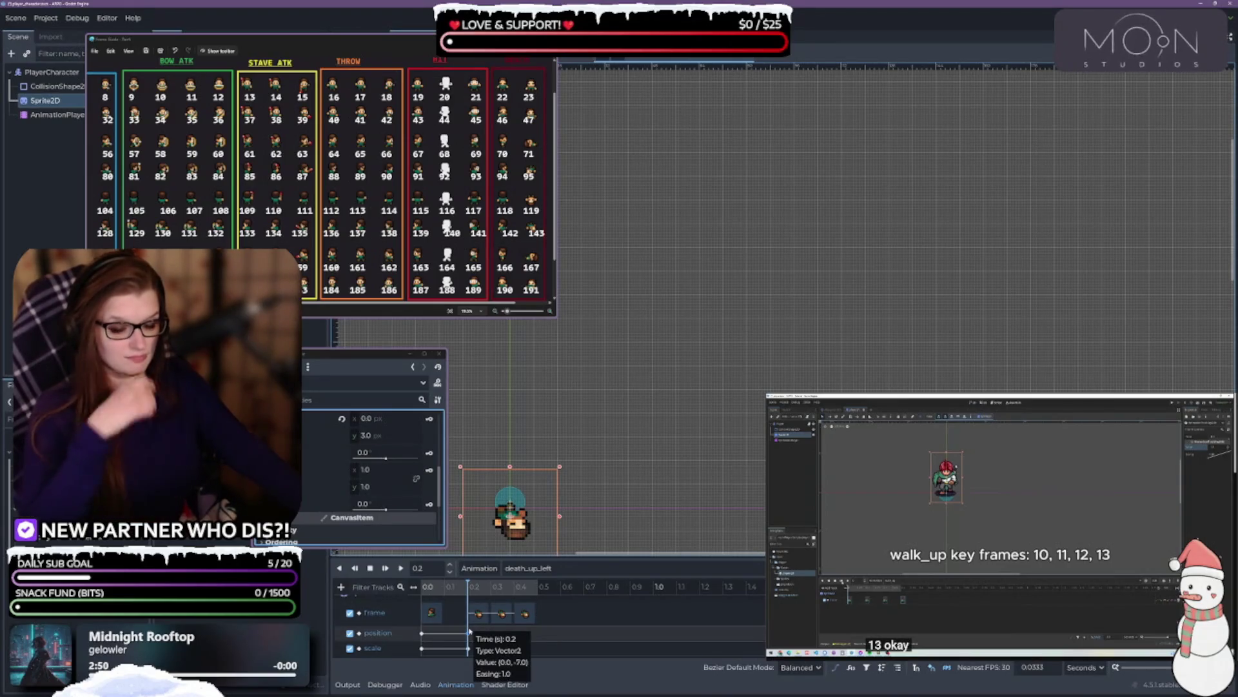
left_click(470, 633)
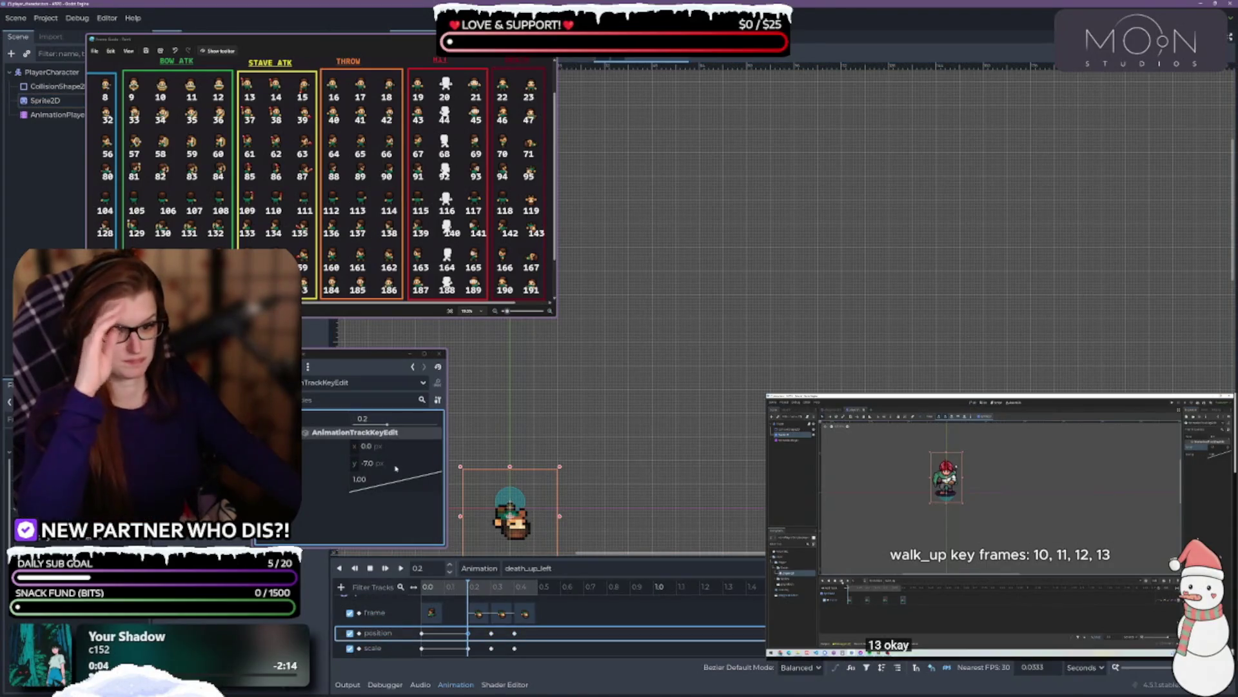
left_click(392, 464)
type("3")
key("Return")
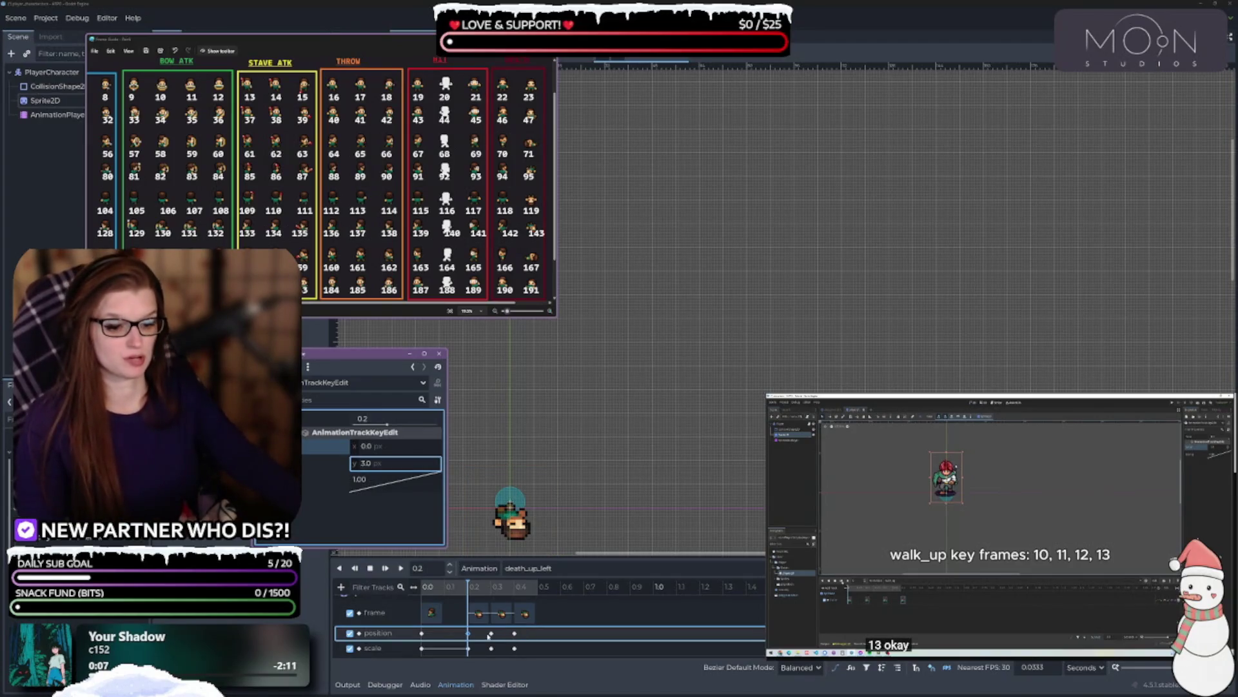
left_click(491, 632)
left_click(391, 464)
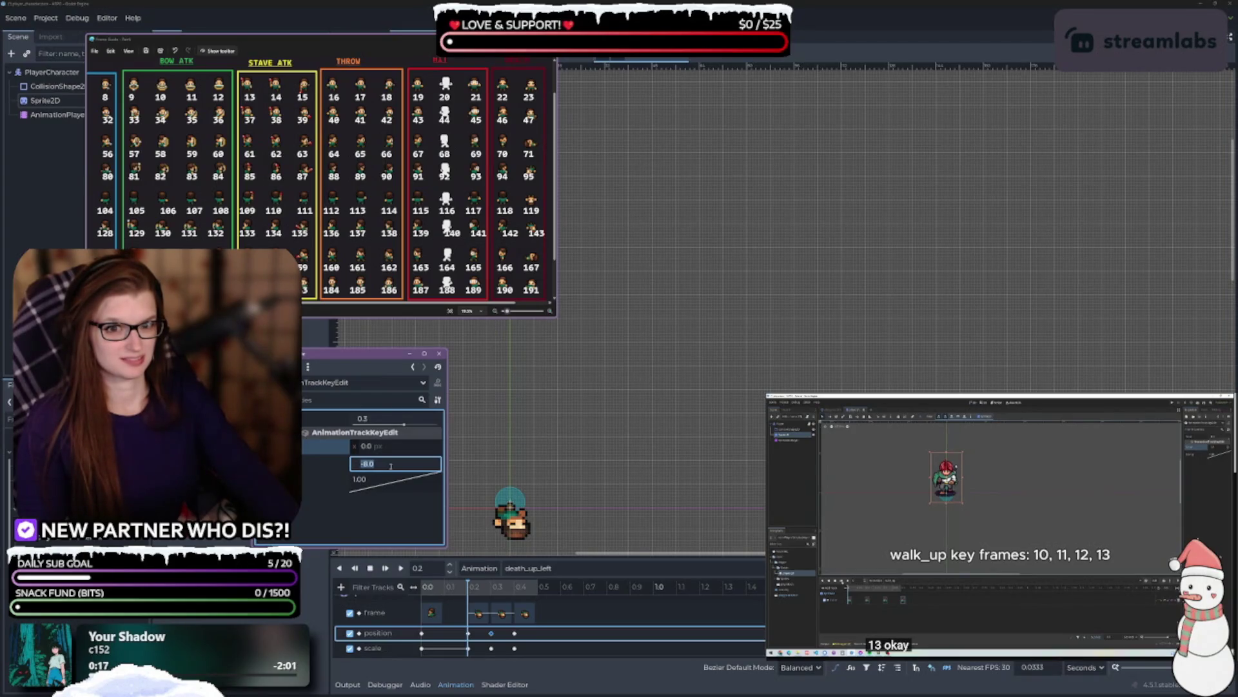
type("2")
key("Return")
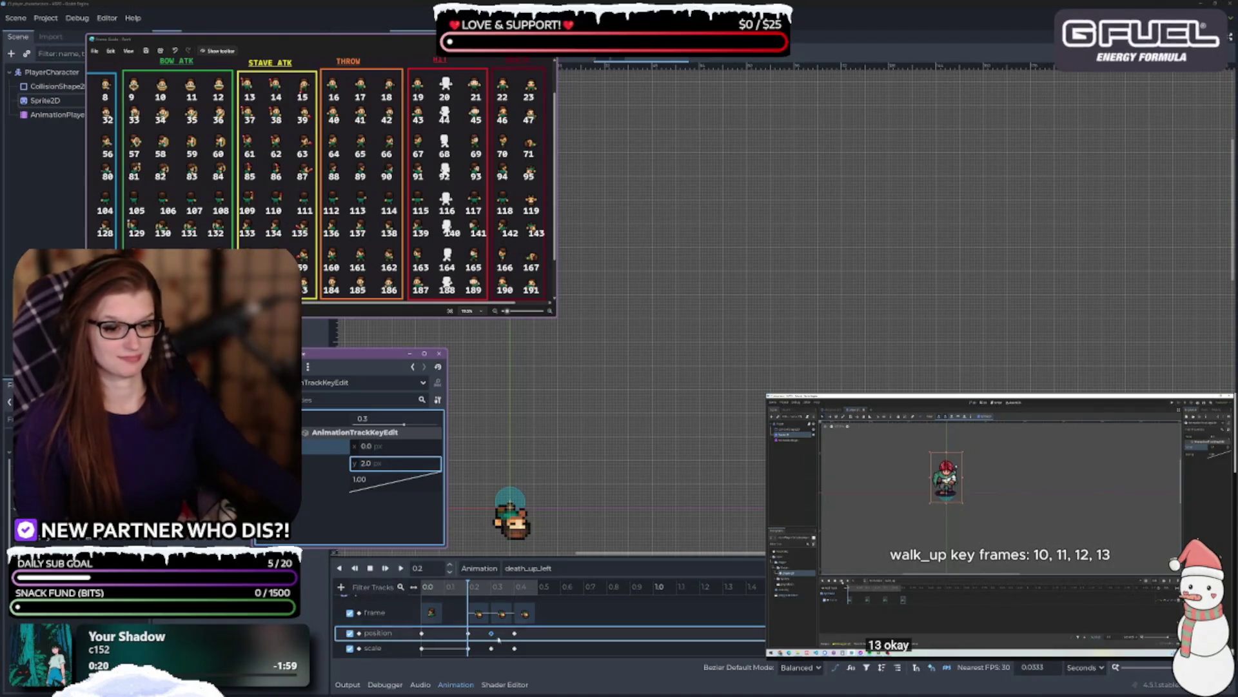
left_click(514, 633)
left_click(382, 464)
type("3")
key("Return")
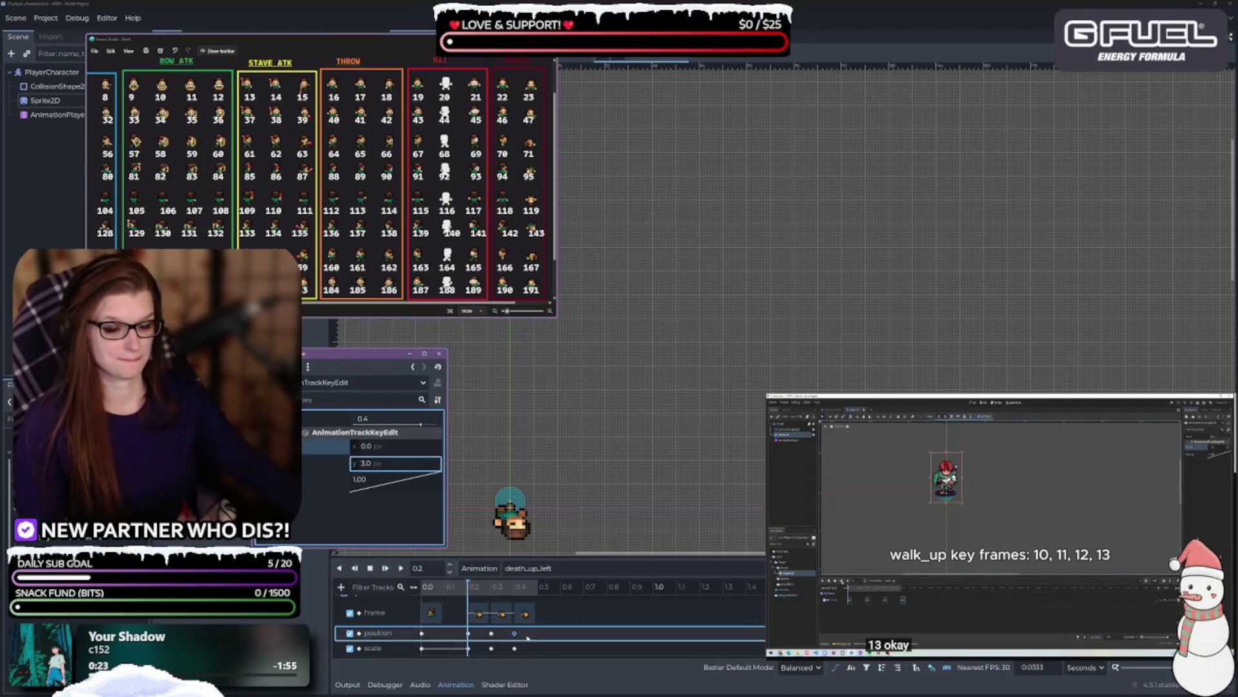
- Play death_up_left repeatedly to check the lowered motion
left_click(400, 568)
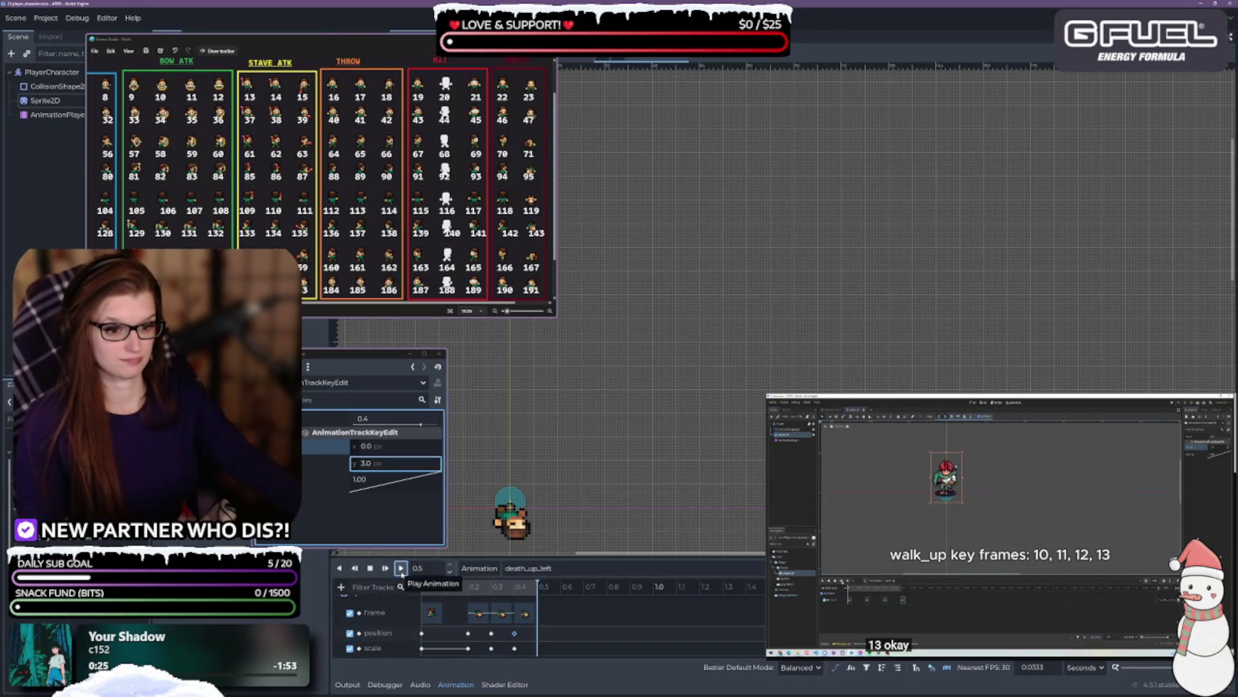
left_click(401, 569)
left_click(401, 568)
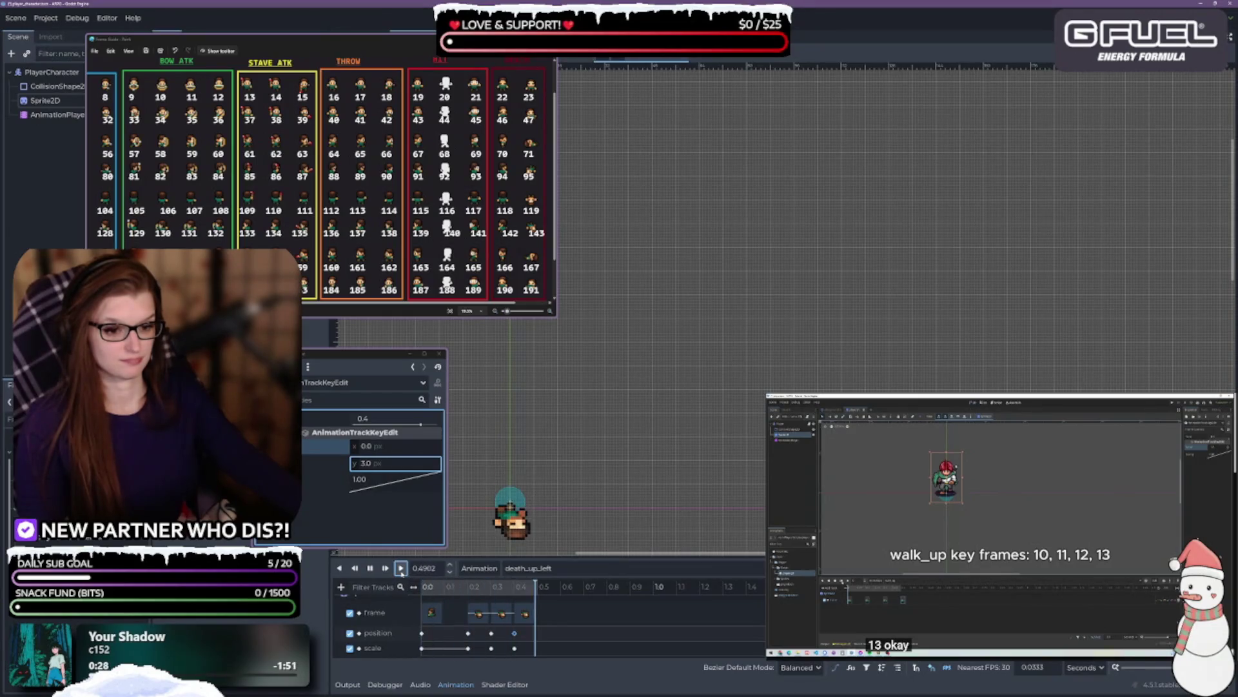
left_click(400, 568)
left_click(401, 568)
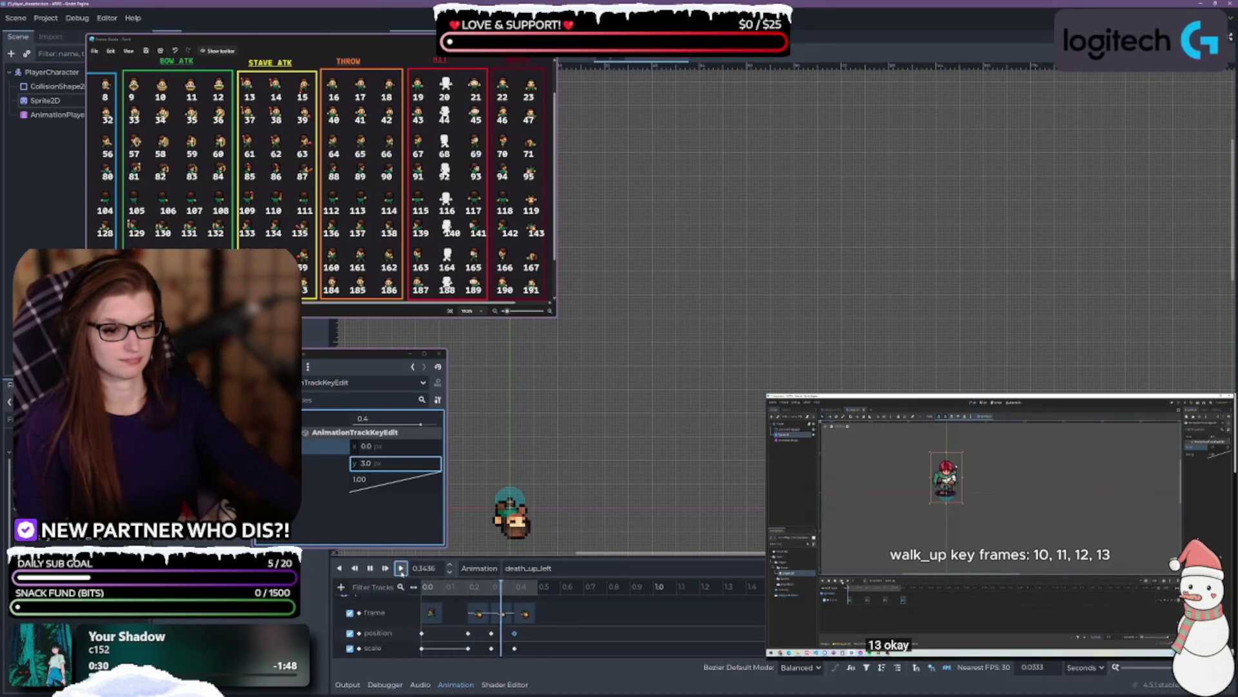
left_click(401, 568)
left_click(401, 568)
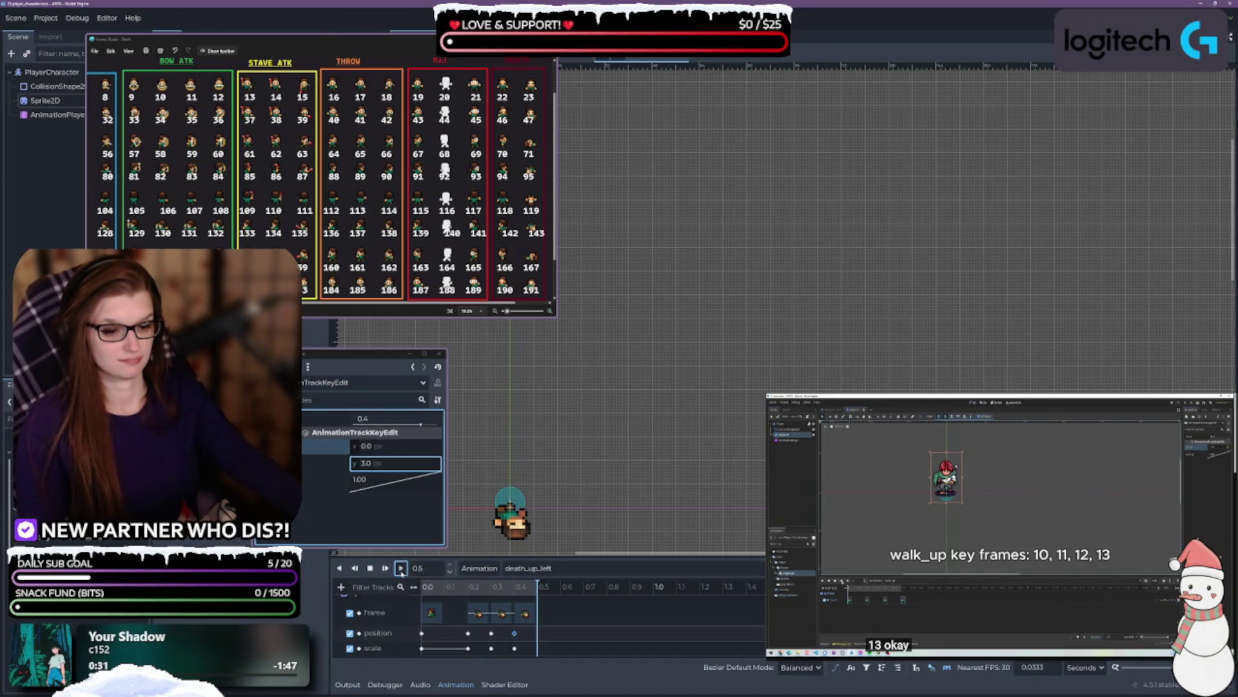
left_click(401, 569)
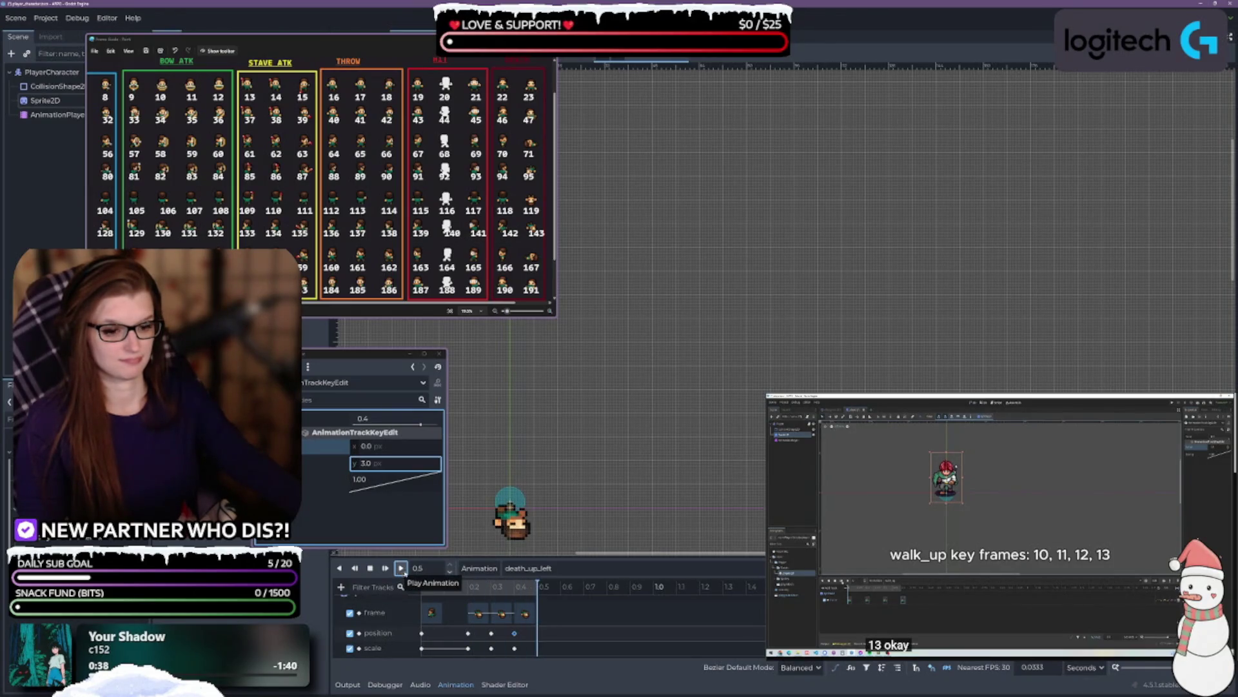
left_click(548, 569)
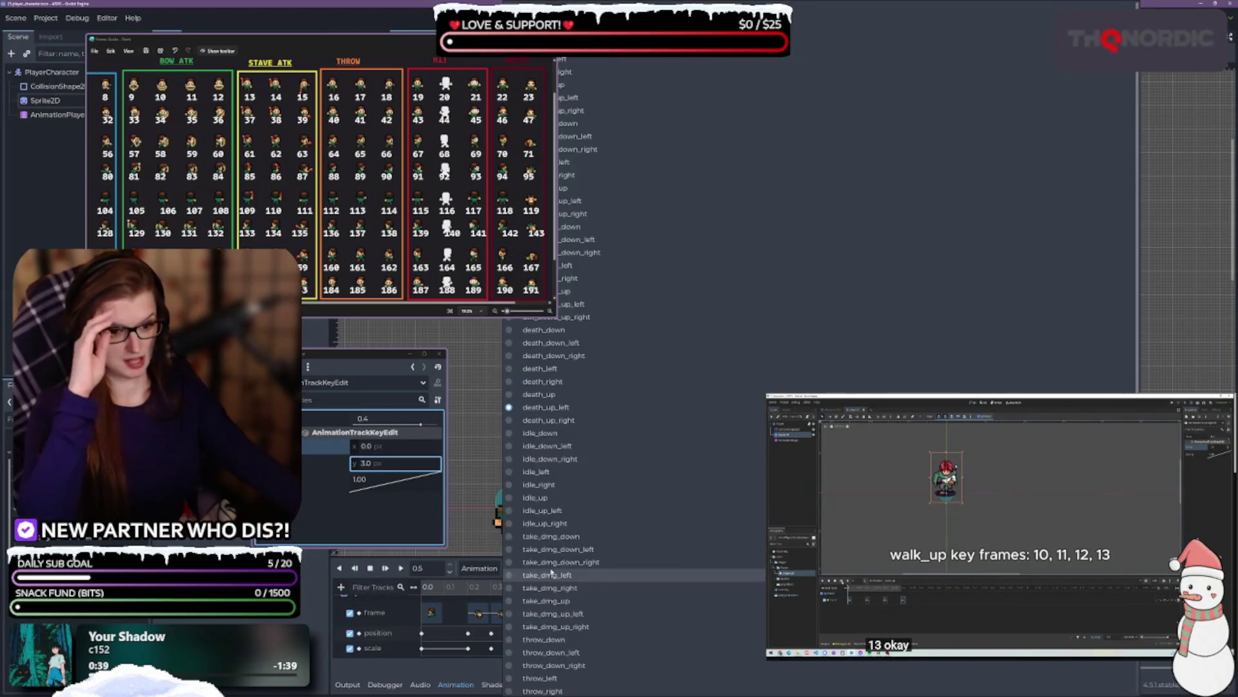
- Switch to death_up_right and set all its position keys' y to 3
left_click(548, 420)
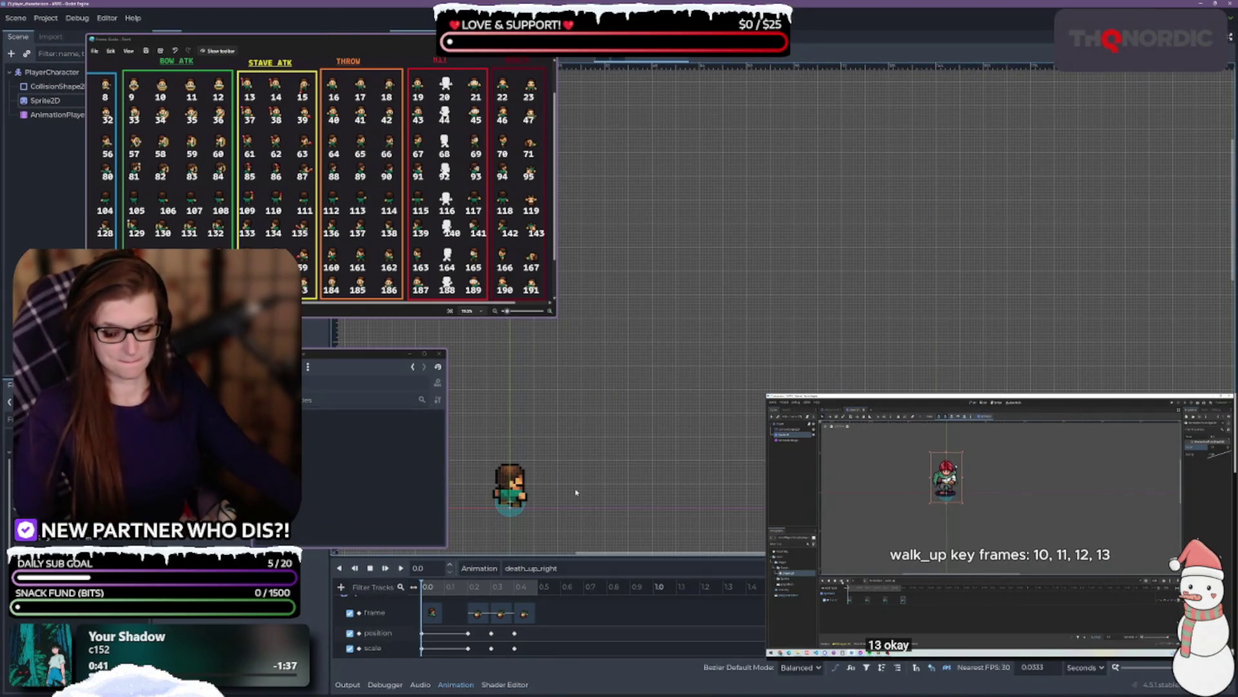
left_click(468, 634)
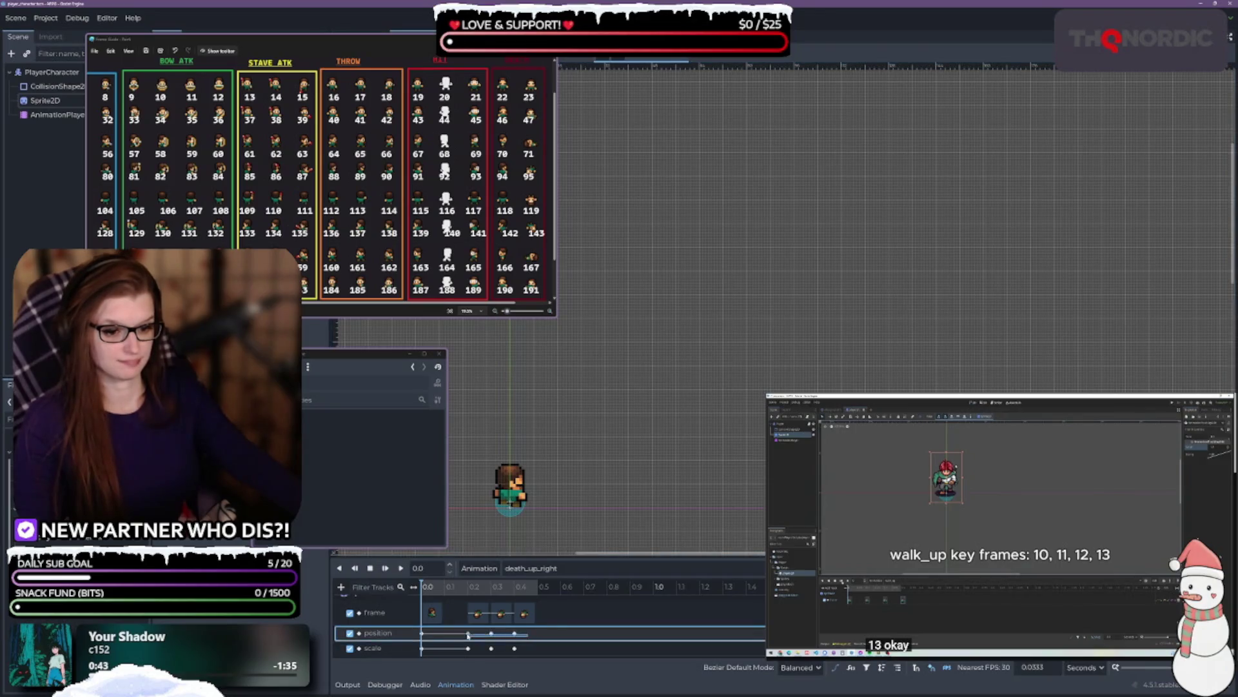
left_click_drag(467, 634, 459, 639)
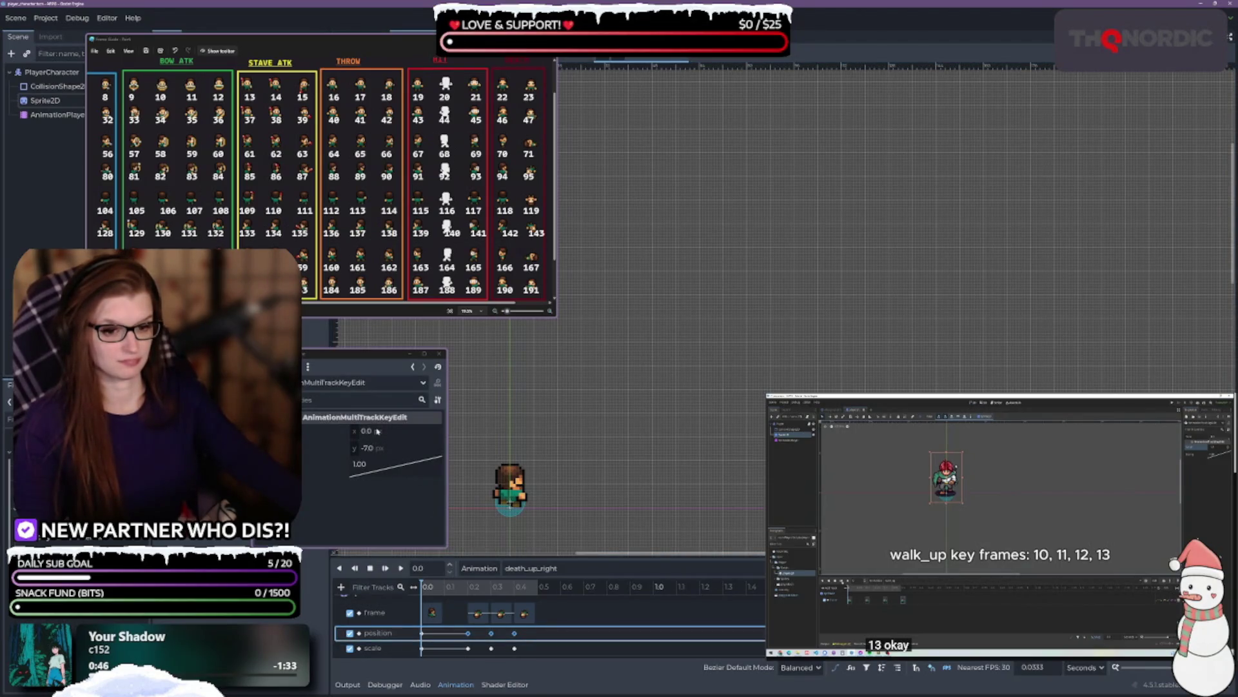
left_click(401, 454)
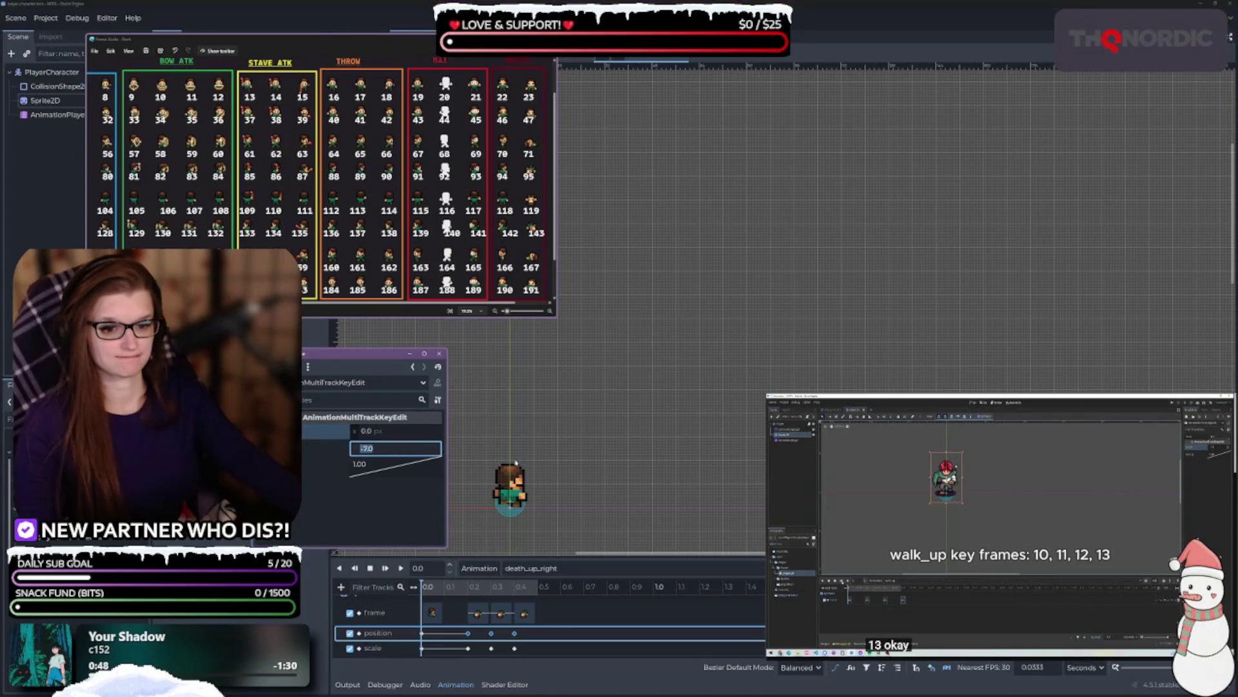
type("3")
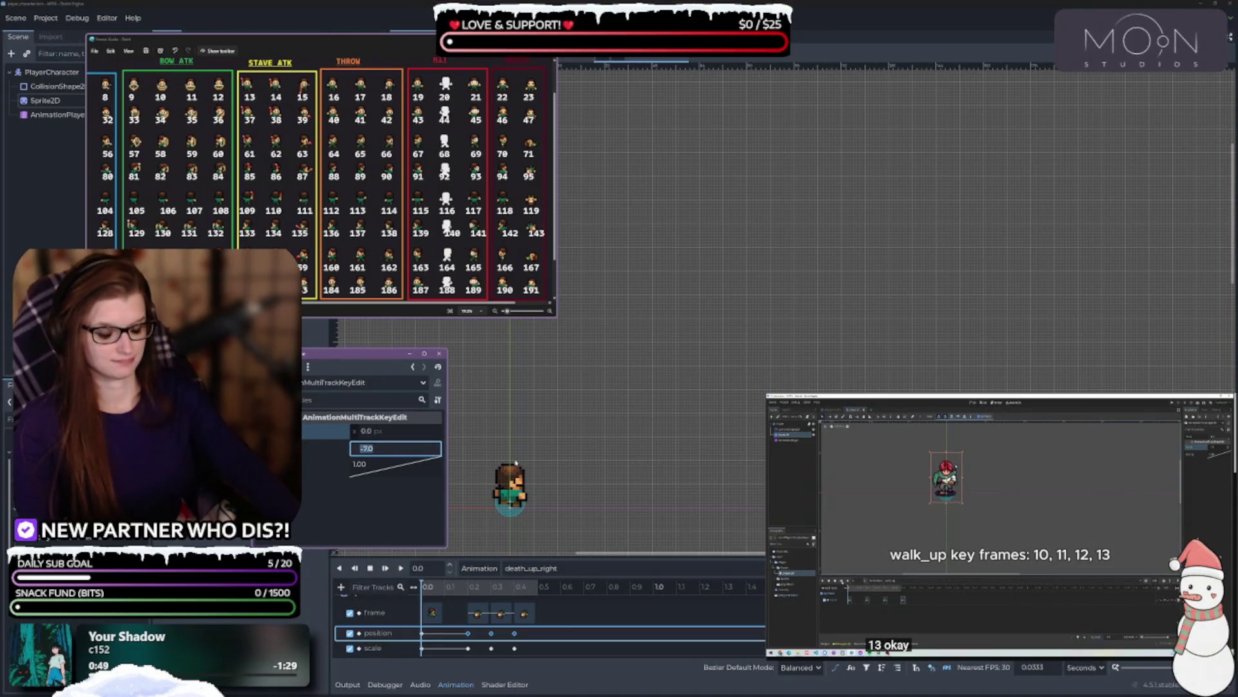
key("Return")
- Set the 0.3 s position key's y to 2 and preview death_up_right
left_click(493, 634)
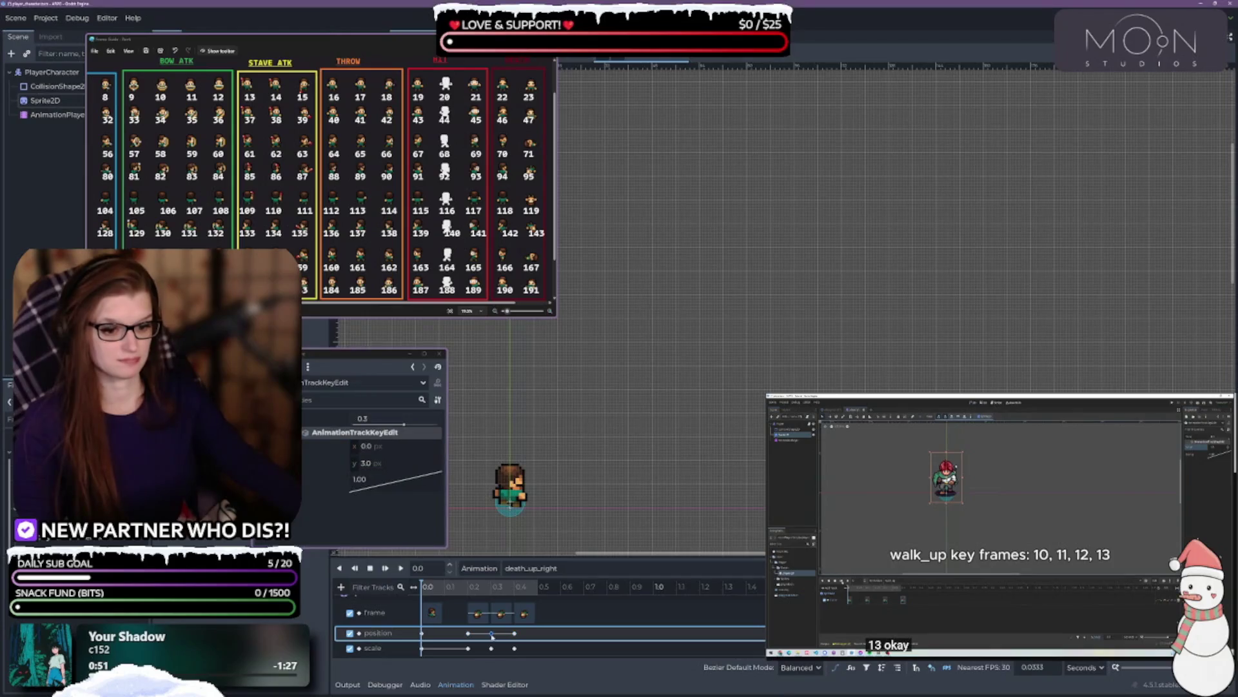
left_click(389, 462)
type("2")
key("Return")
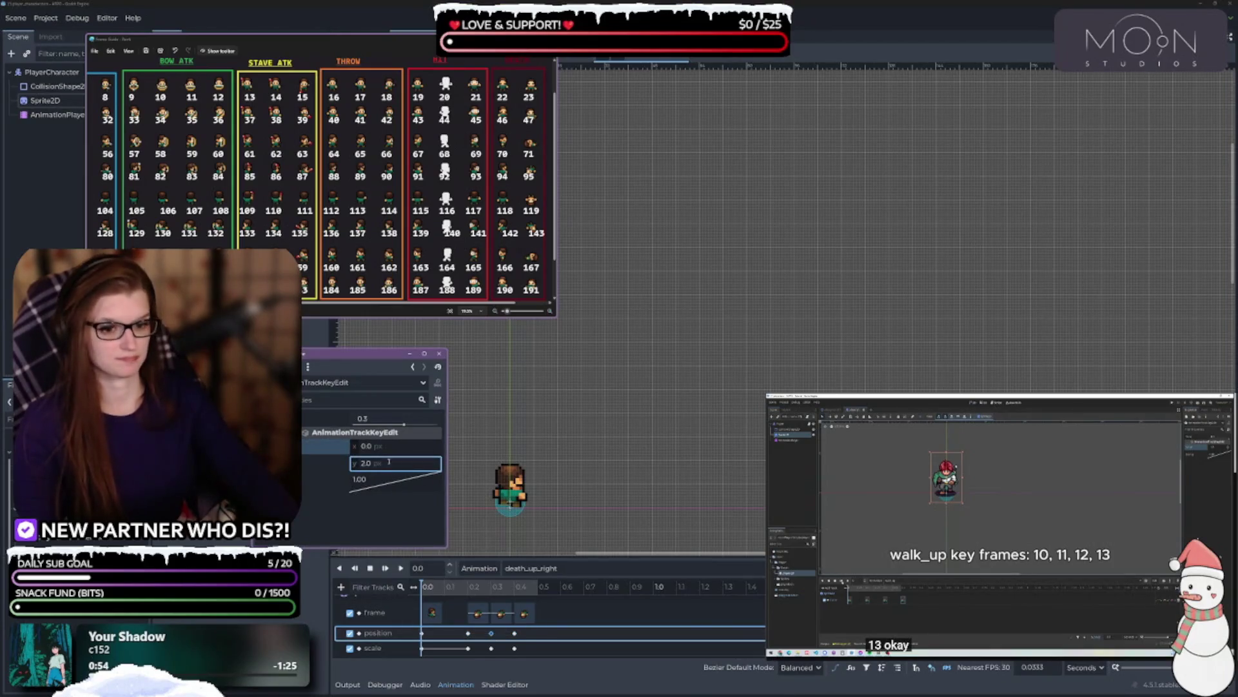
left_click(401, 569)
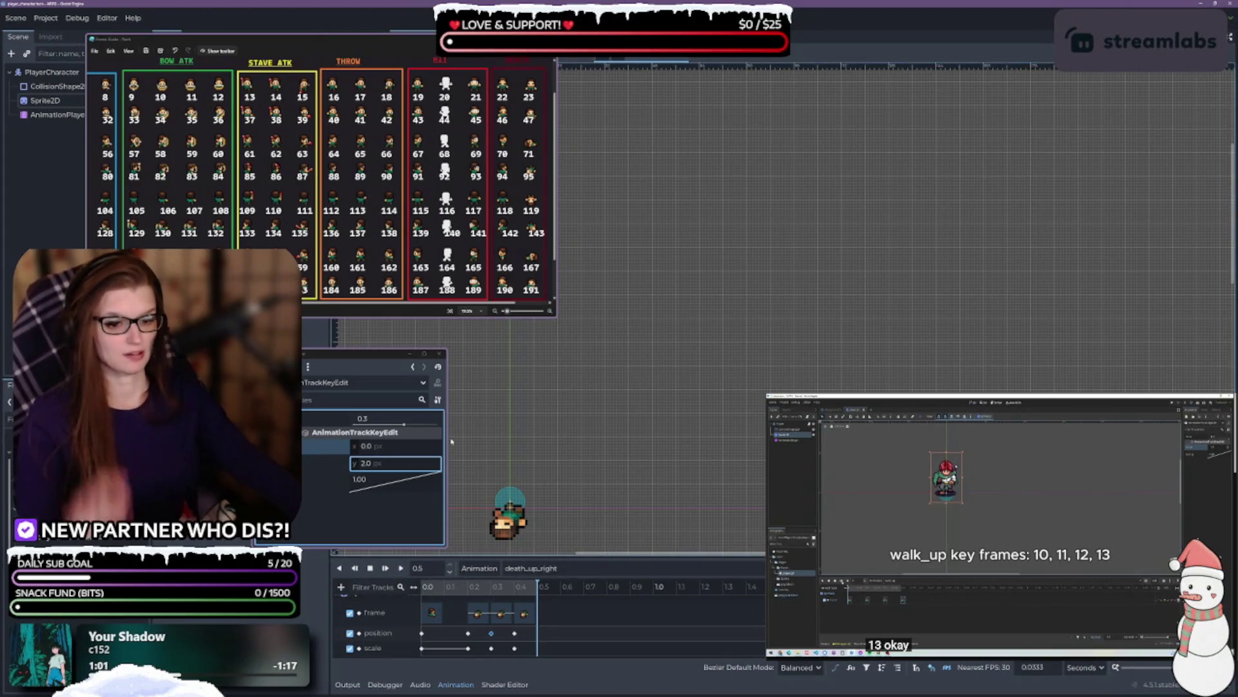
- Move the sprite-sheet reference window behind the editor
left_click(452, 311)
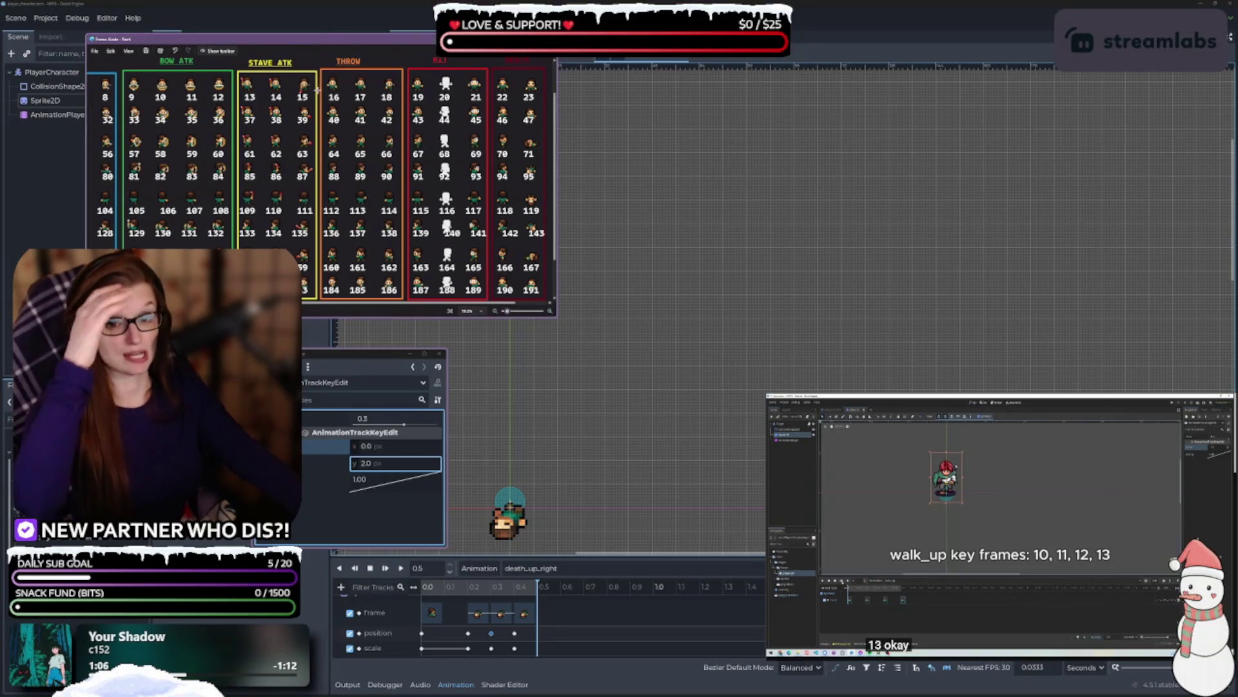
left_click(355, 45)
key("alt+Tab")
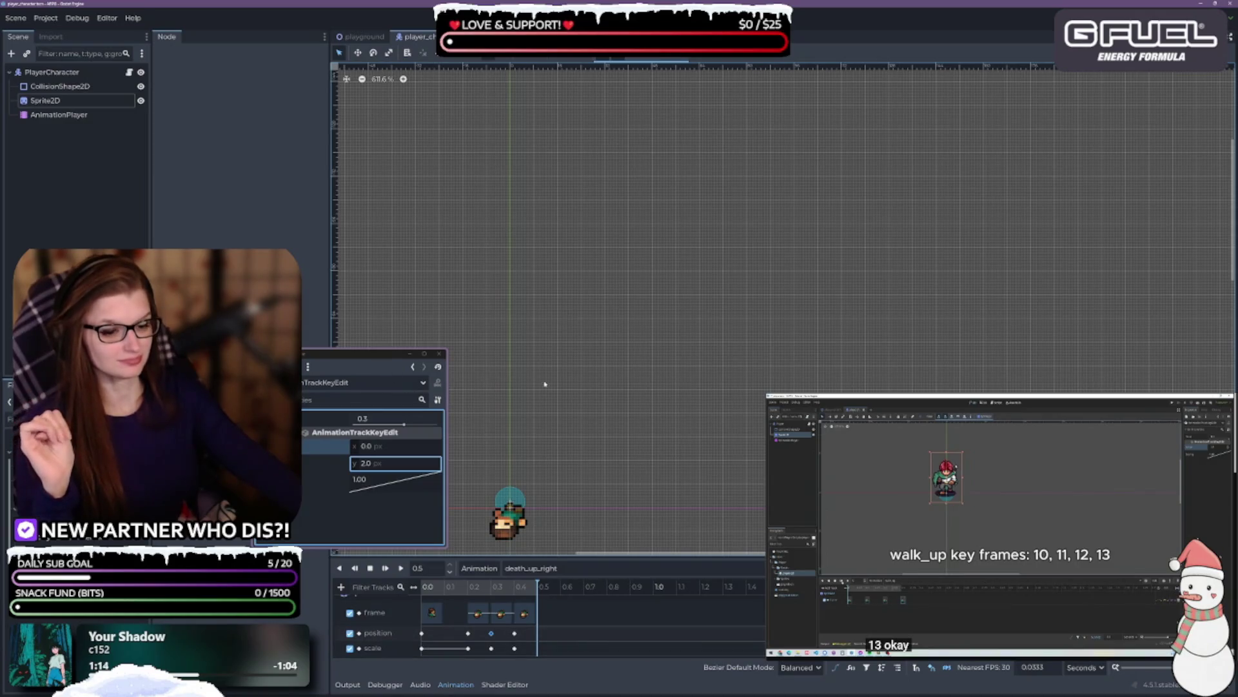
- Move the floating Inspector beside the Scene tree and check its option menus
left_click_drag(370, 357, 368, 309)
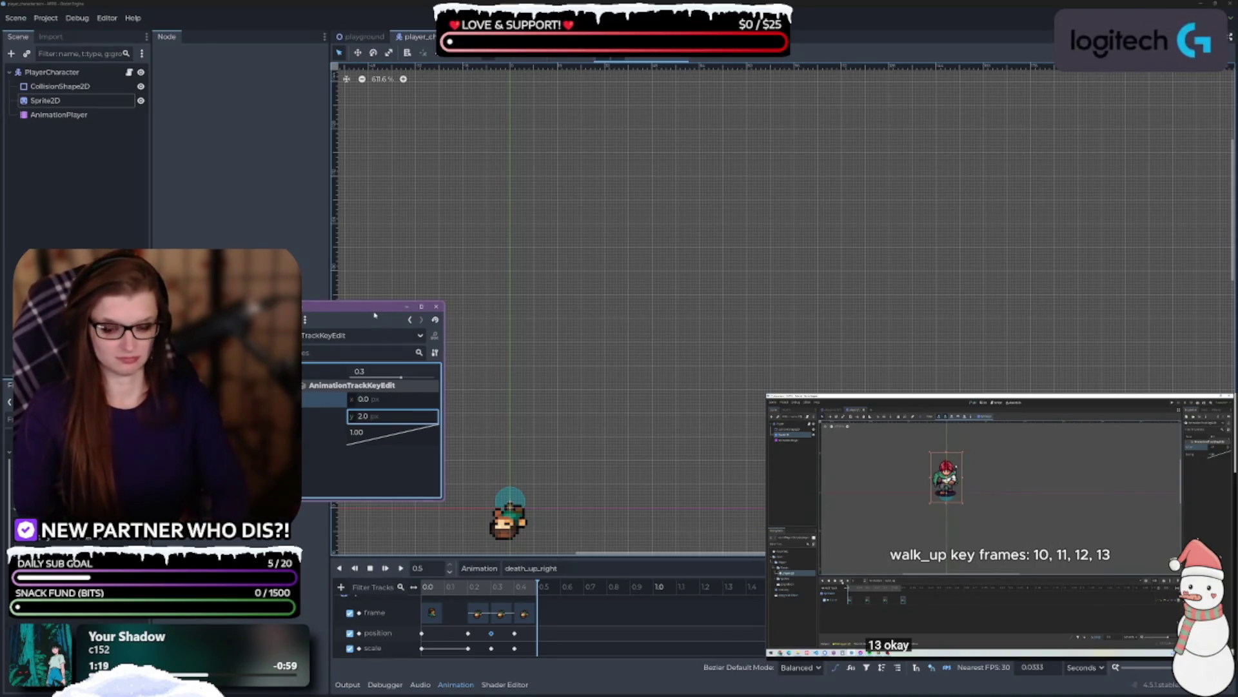
mouse_move(347, 308)
left_mouse_down()
mouse_move(202, 169)
mouse_move(232, 34)
mouse_move(230, 74)
left_mouse_up()
left_click(204, 86)
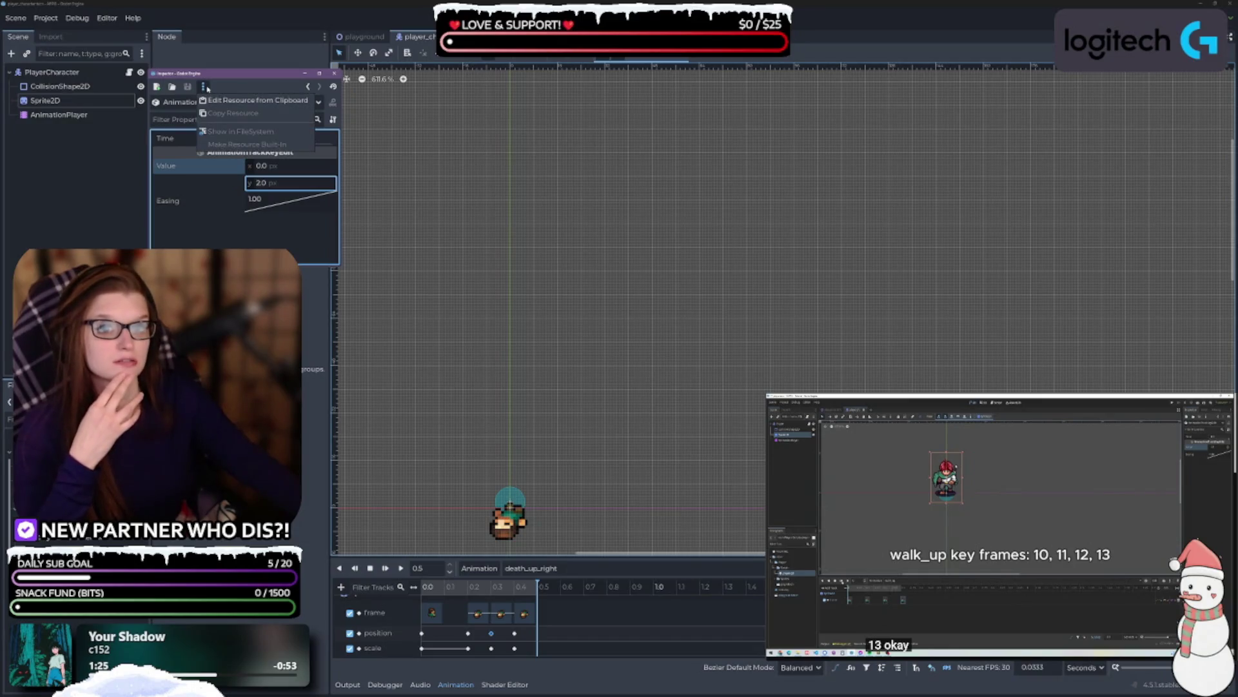
left_click(207, 88)
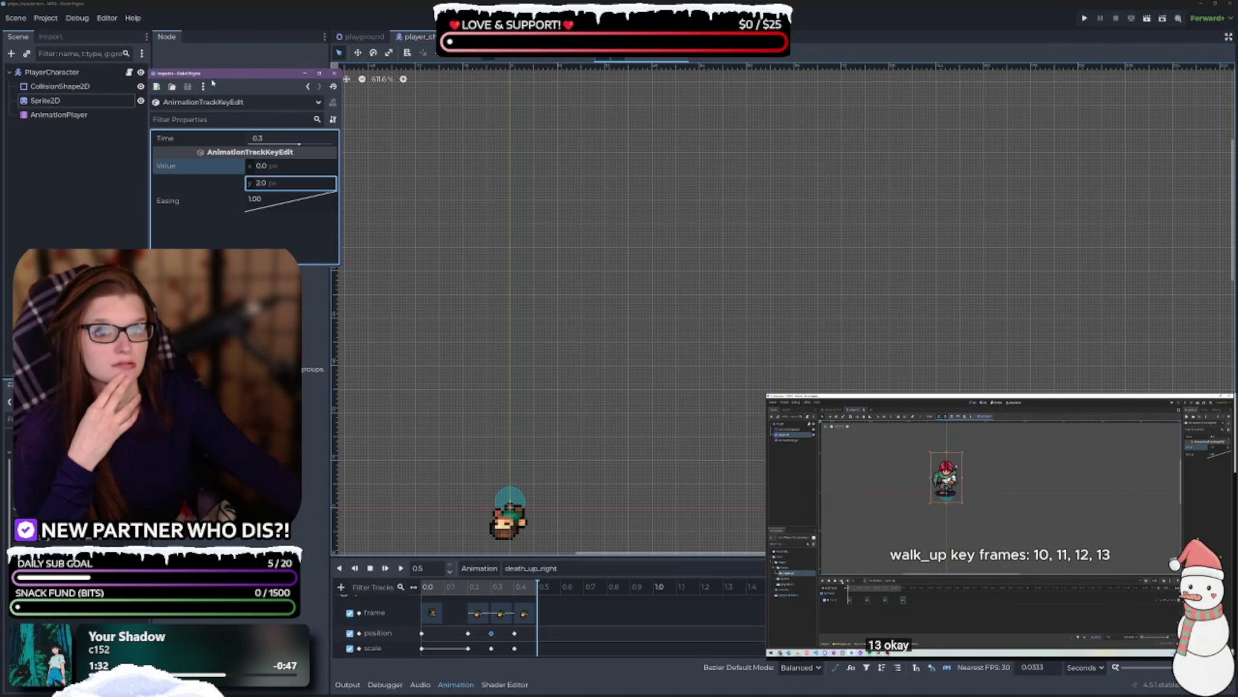
left_click(324, 37)
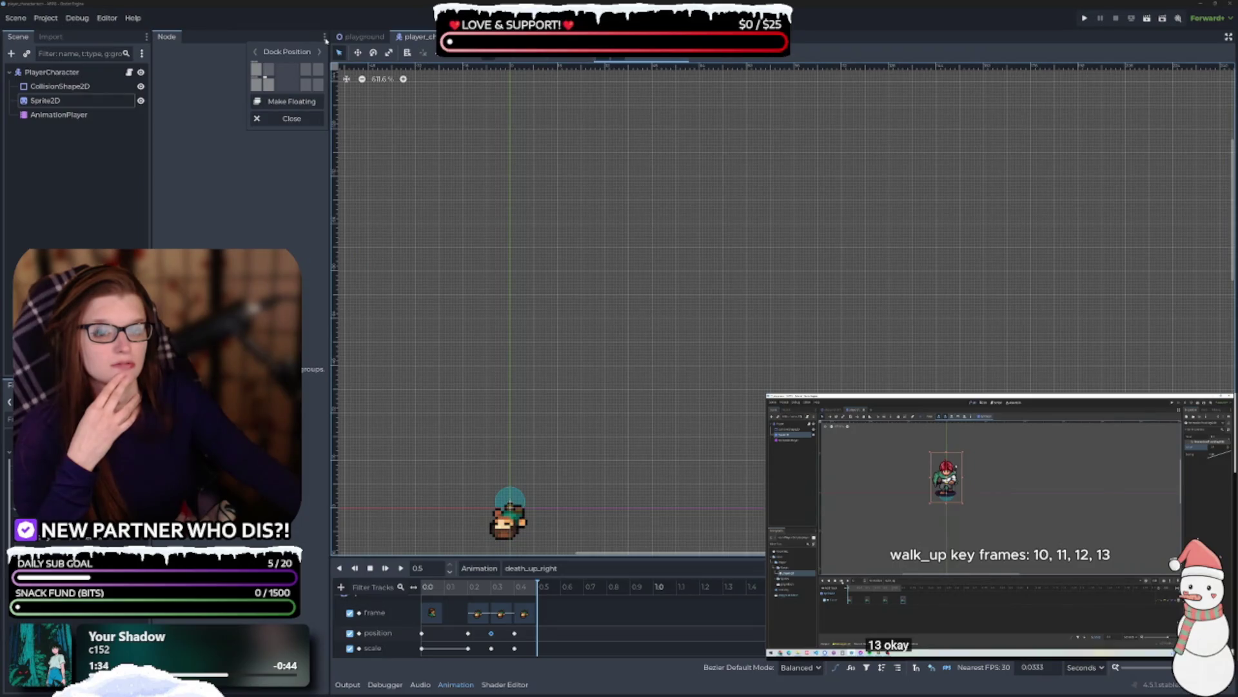
left_click(326, 40)
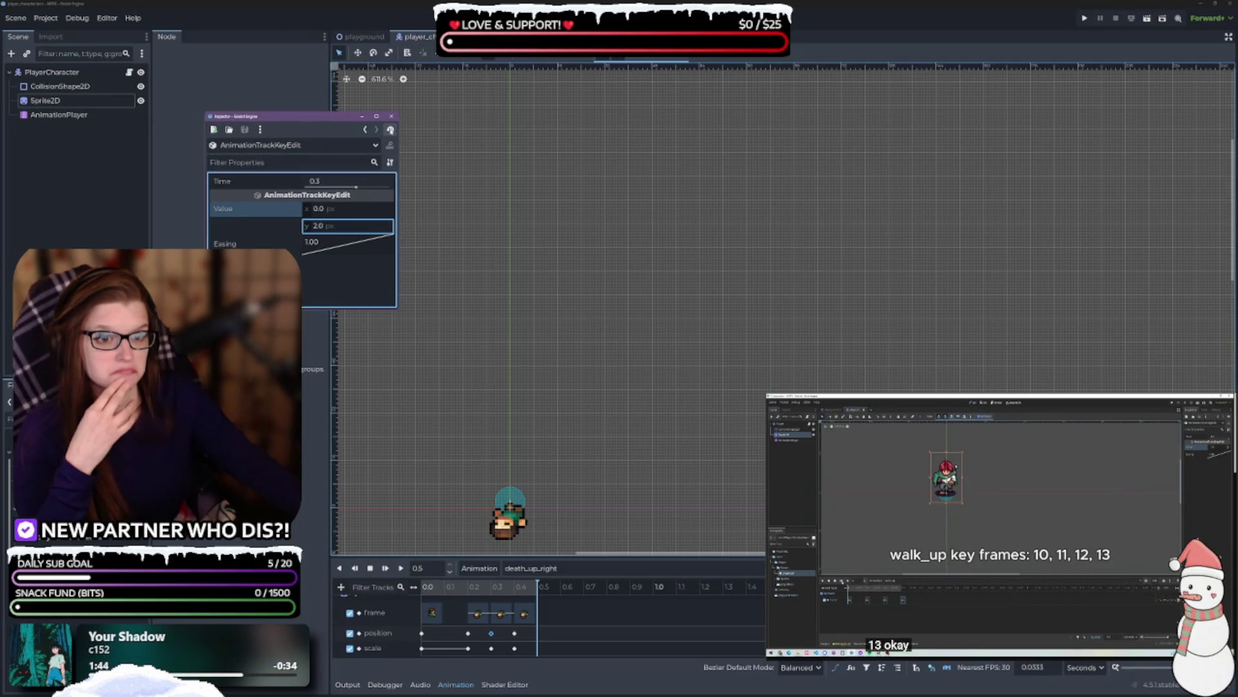
left_click(209, 117)
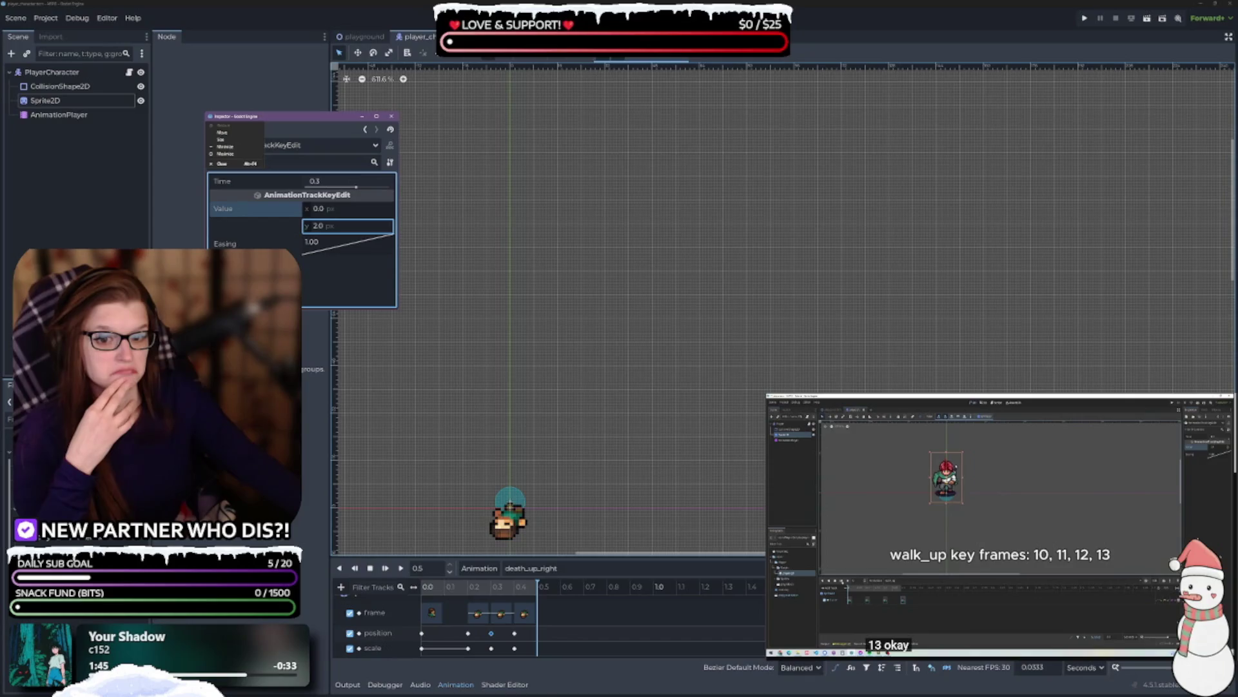
left_click(227, 118)
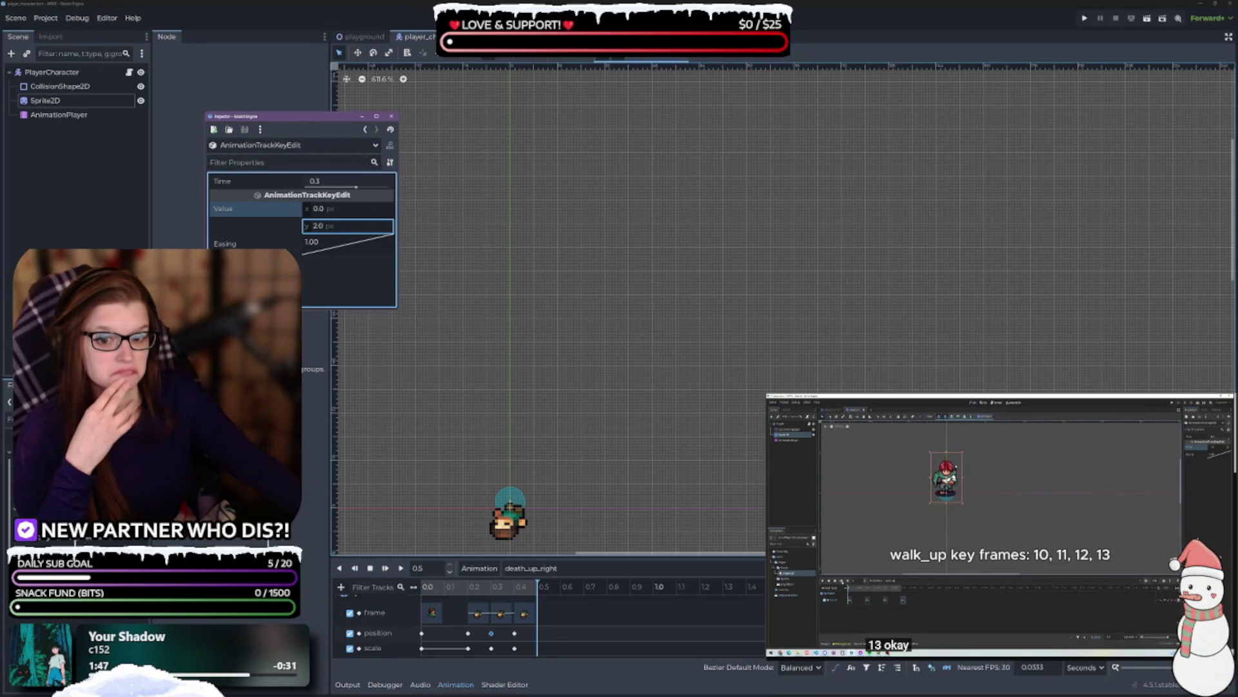
- Drag the floating Inspector down and dock it into the left panel
left_click_drag(462, 628, 269, 696)
mouse_move(290, 632)
left_mouse_down()
mouse_move(200, 576)
mouse_move(224, 373)
mouse_move(195, 298)
left_mouse_up()
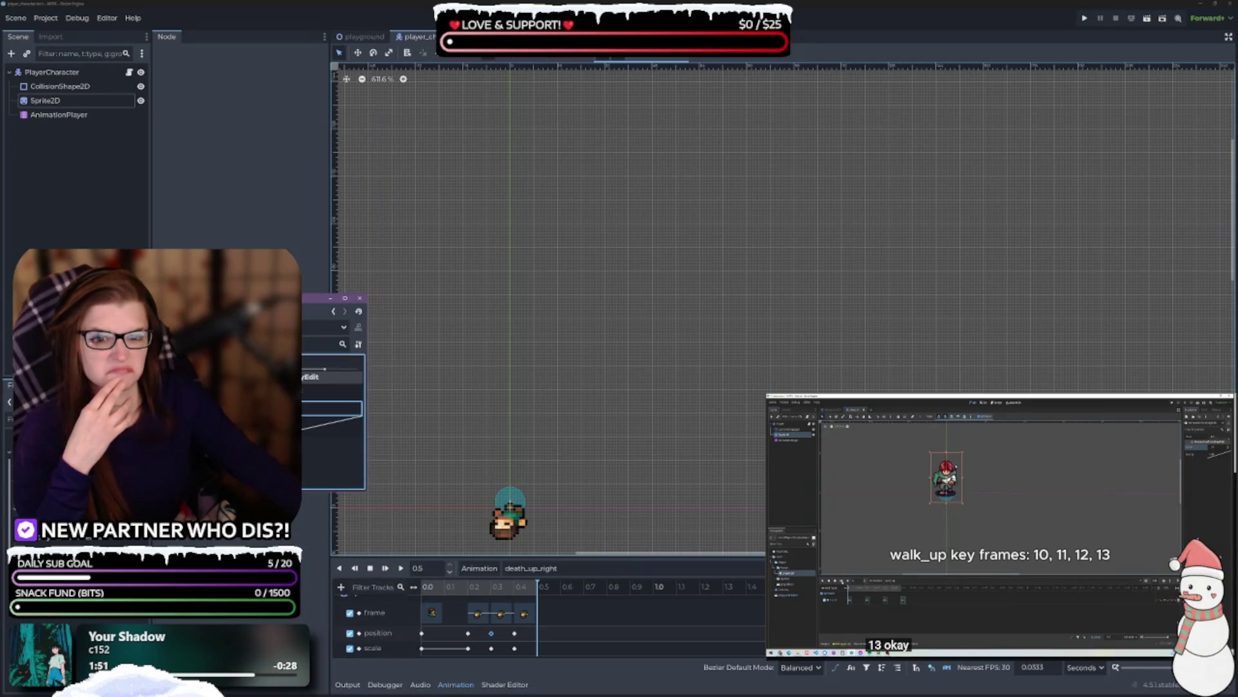
left_click(360, 298)
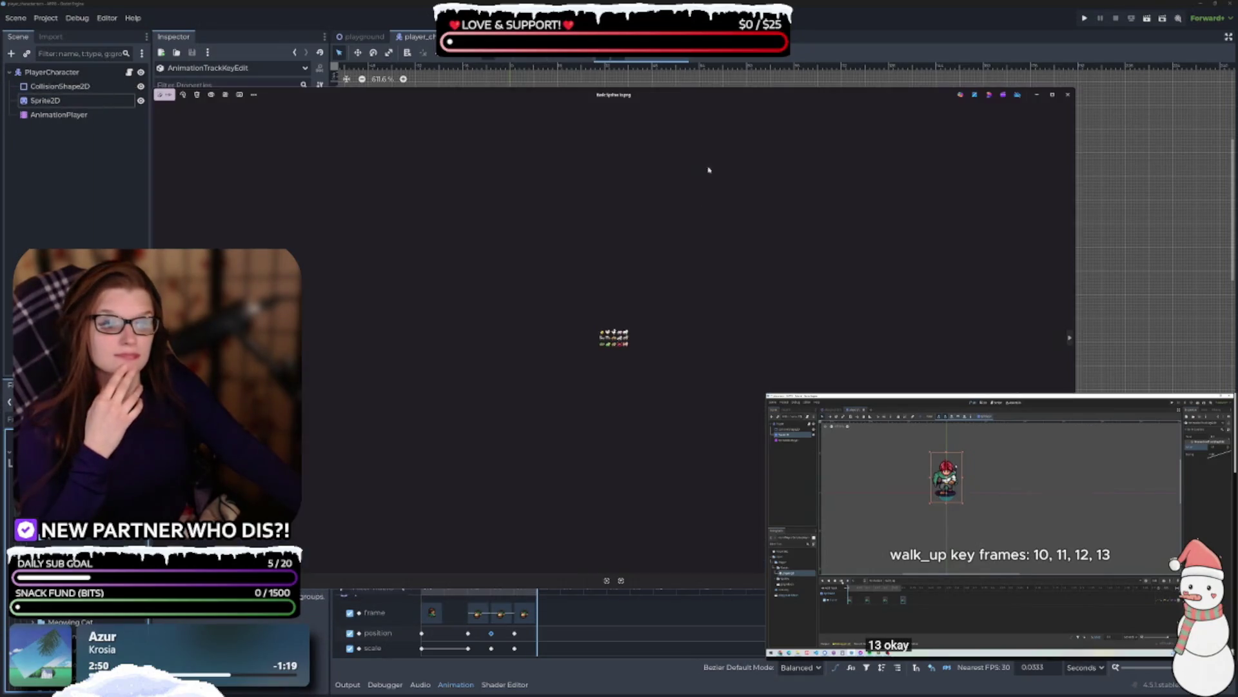
- Zoom in on the animal sprite sheet to view the critters
scroll(668, 401, "up", 2)
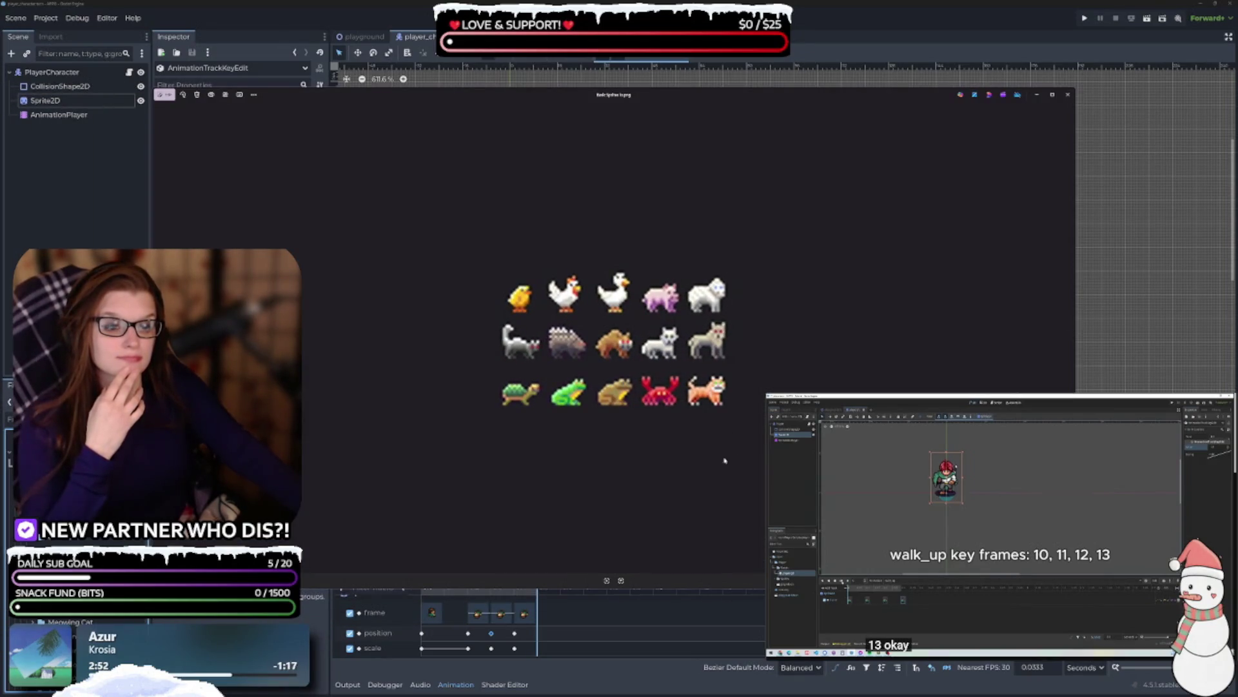
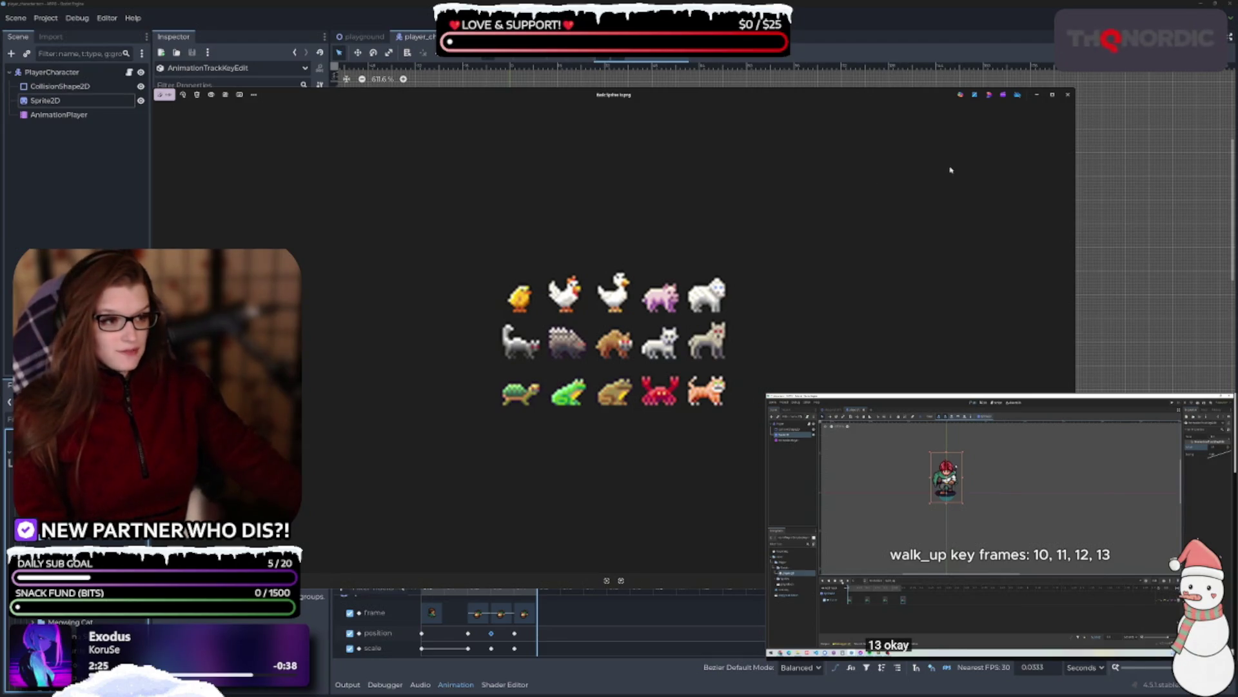
- Close the animal sprite sheet preview window to return to the player_character scene in Godot
left_click(1068, 94)
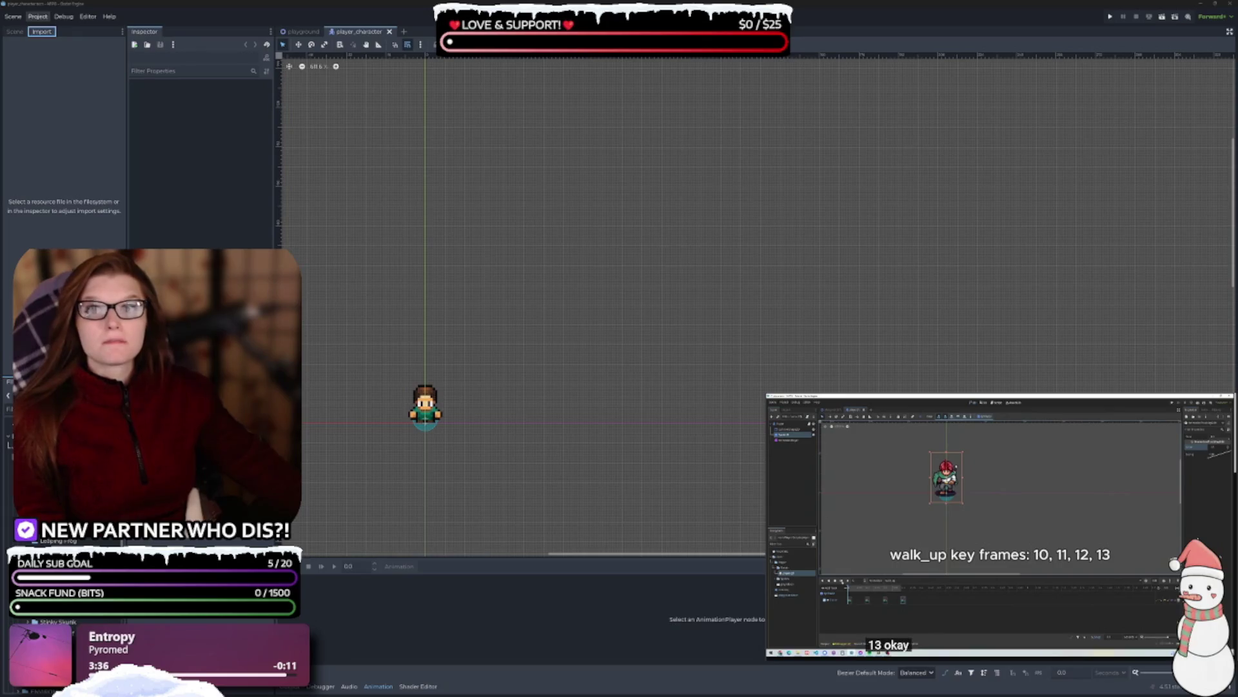
- Bring up the ezgif-split and ANIMS folder windows and delete the stray goal file
key("alt+Tab")
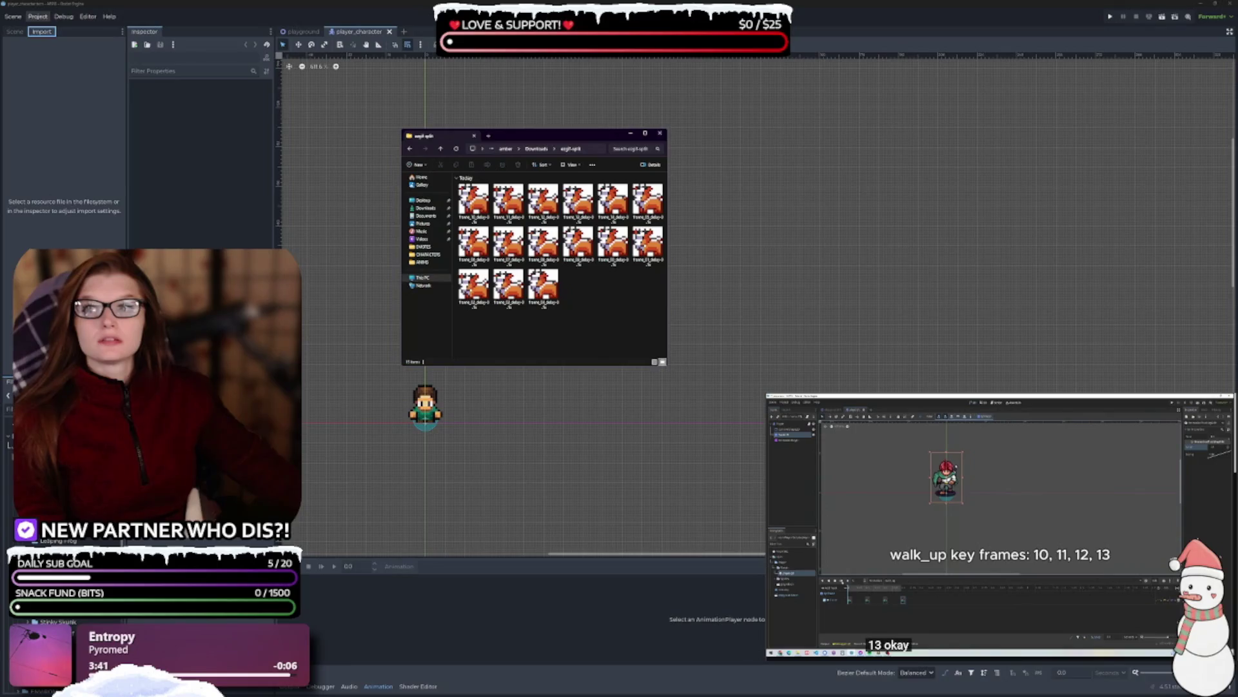
key("alt+Tab")
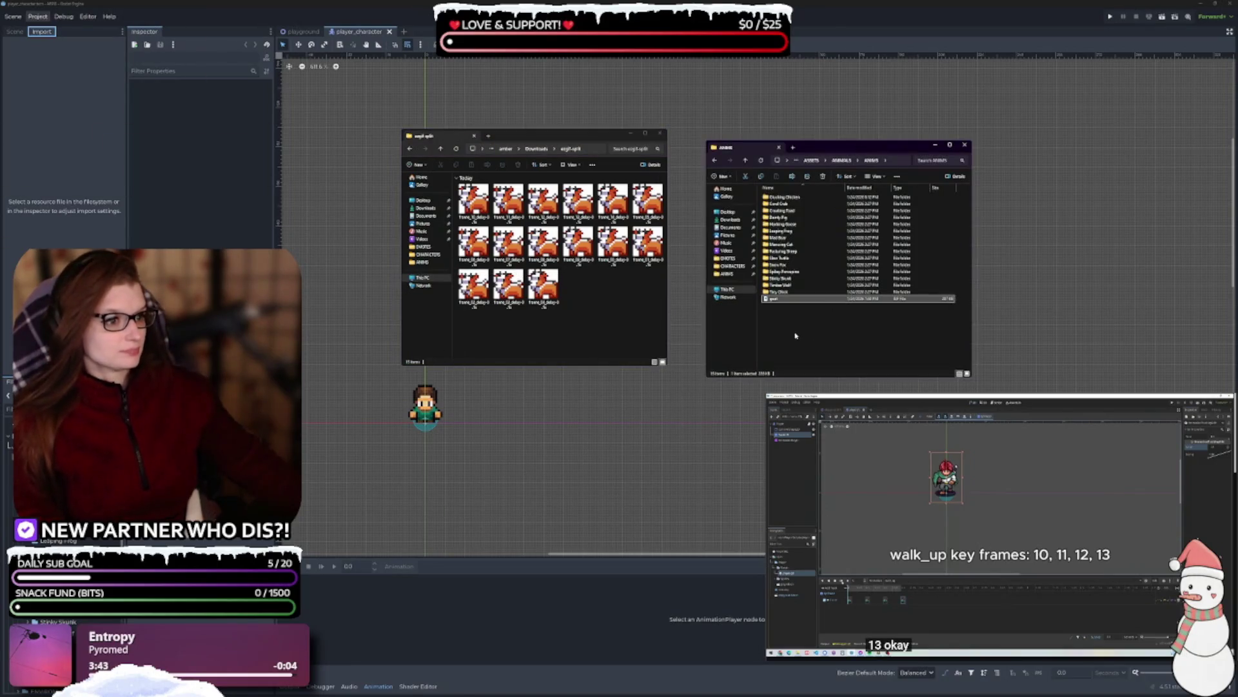
key("Up")
key("Delete")
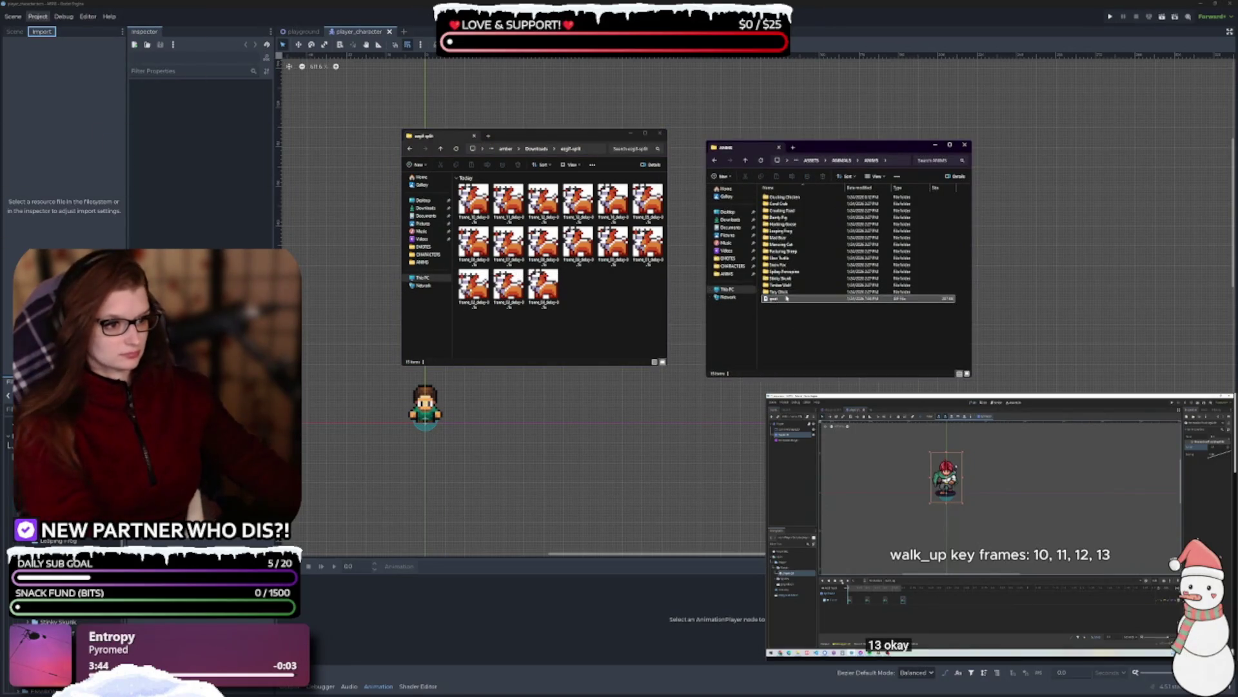
- Create and open a Goat folder in ANIMS, then select all 15 split frame images
left_click(721, 176)
left_click(729, 187)
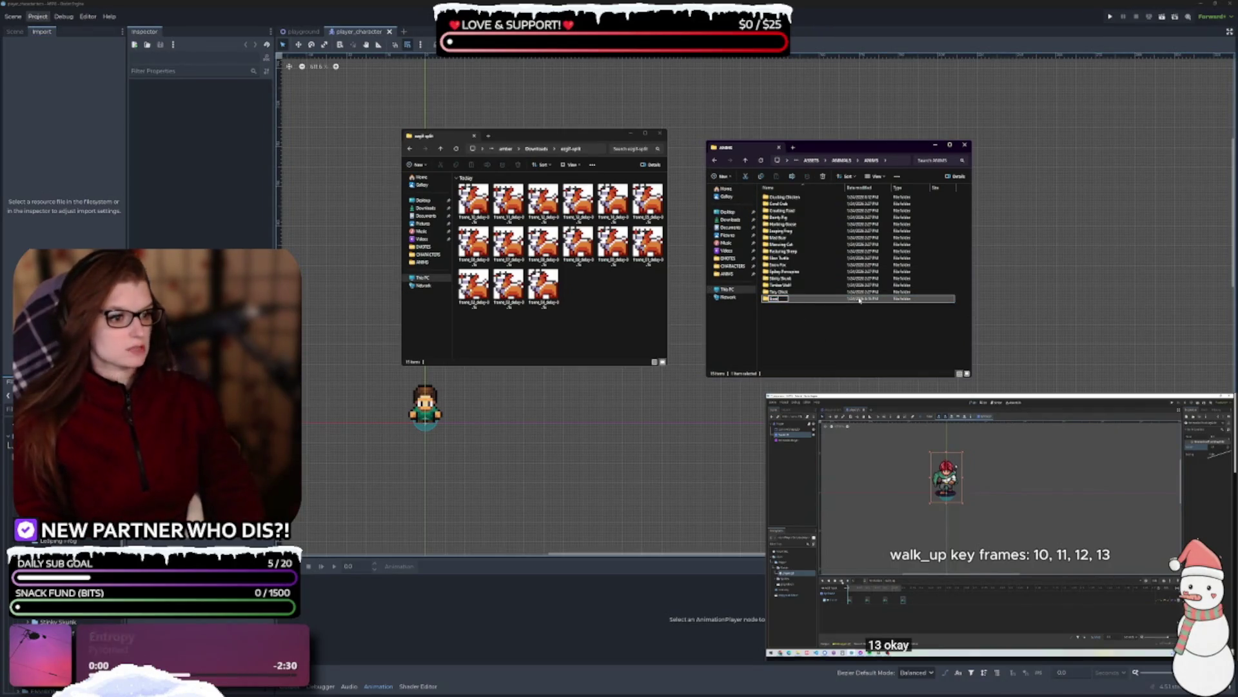
double_click(859, 301)
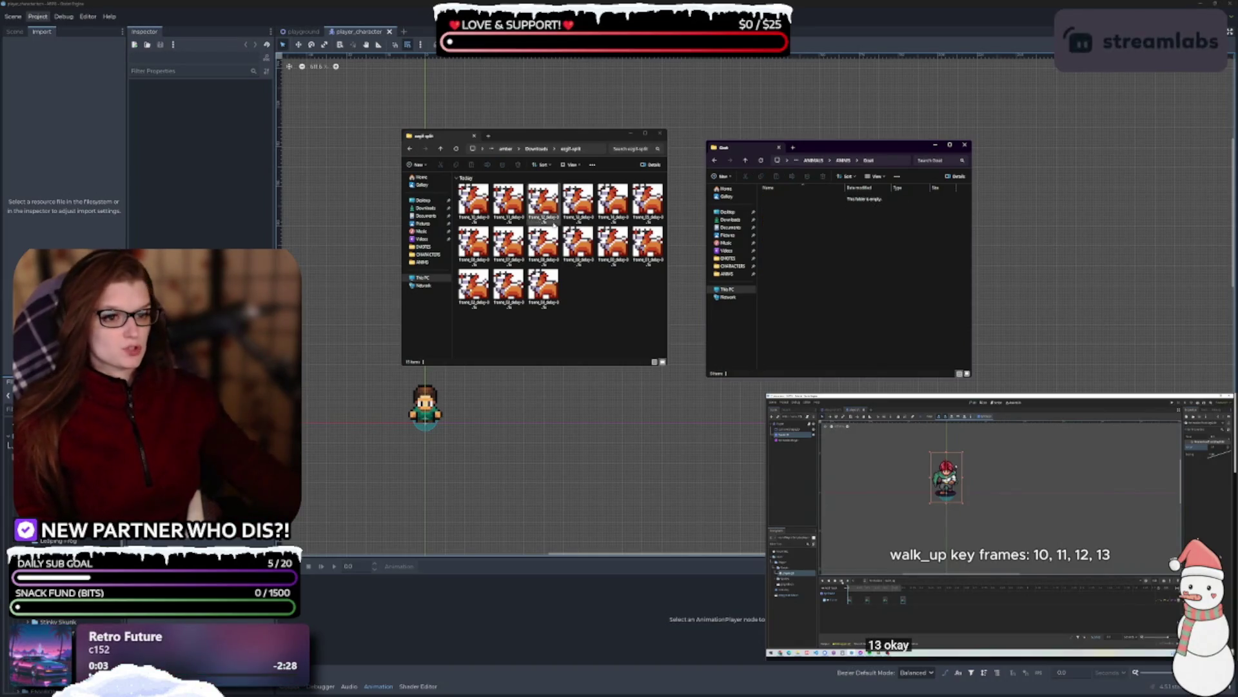
left_click(475, 201)
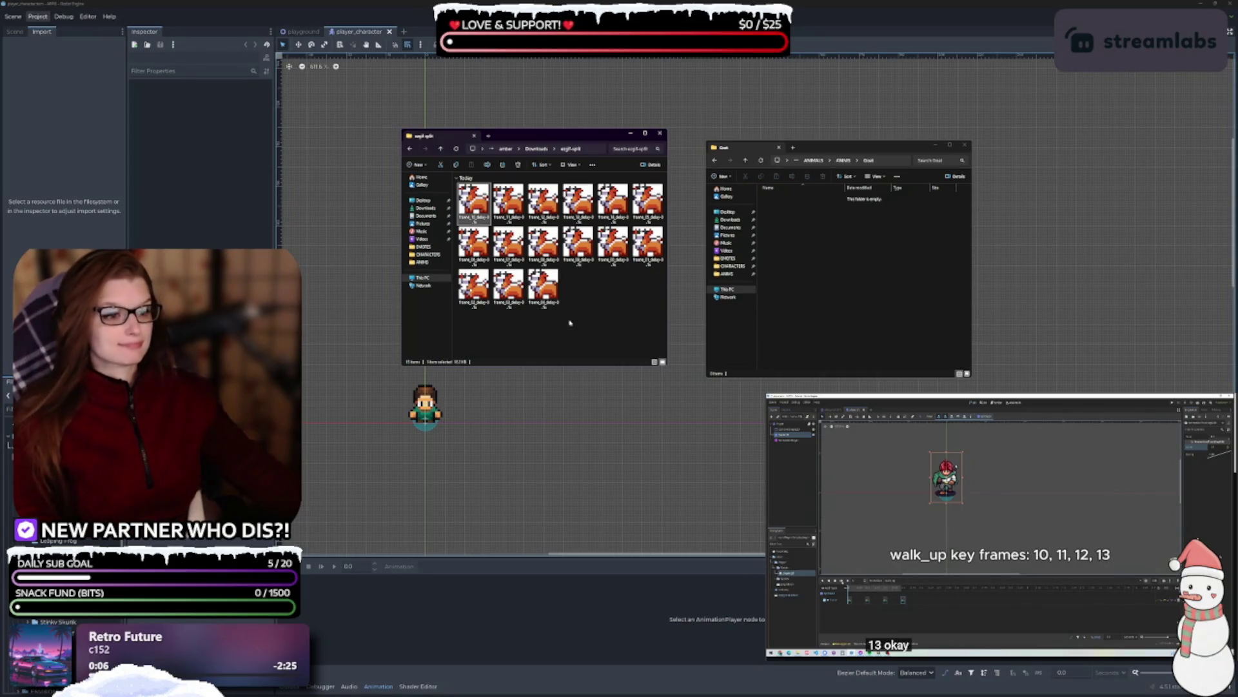
left_click(553, 303, "shift")
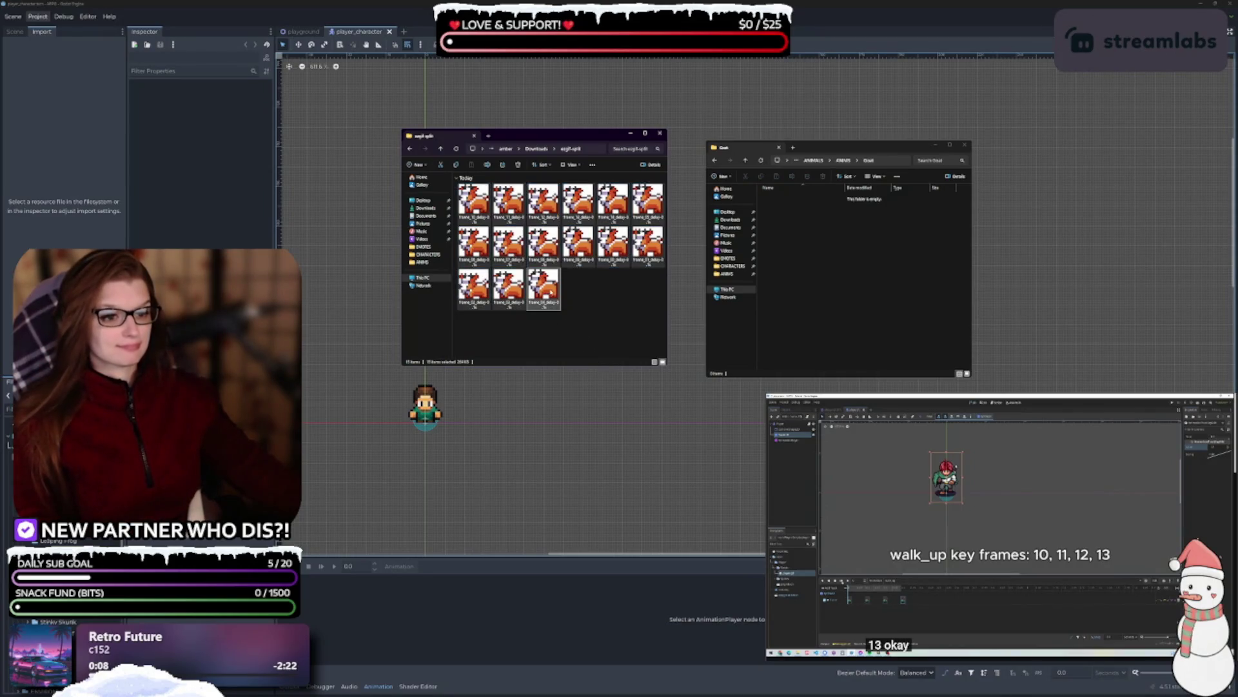
- Open PowerRename on the selected frames and enter frame_ as the search text
right_click(546, 292)
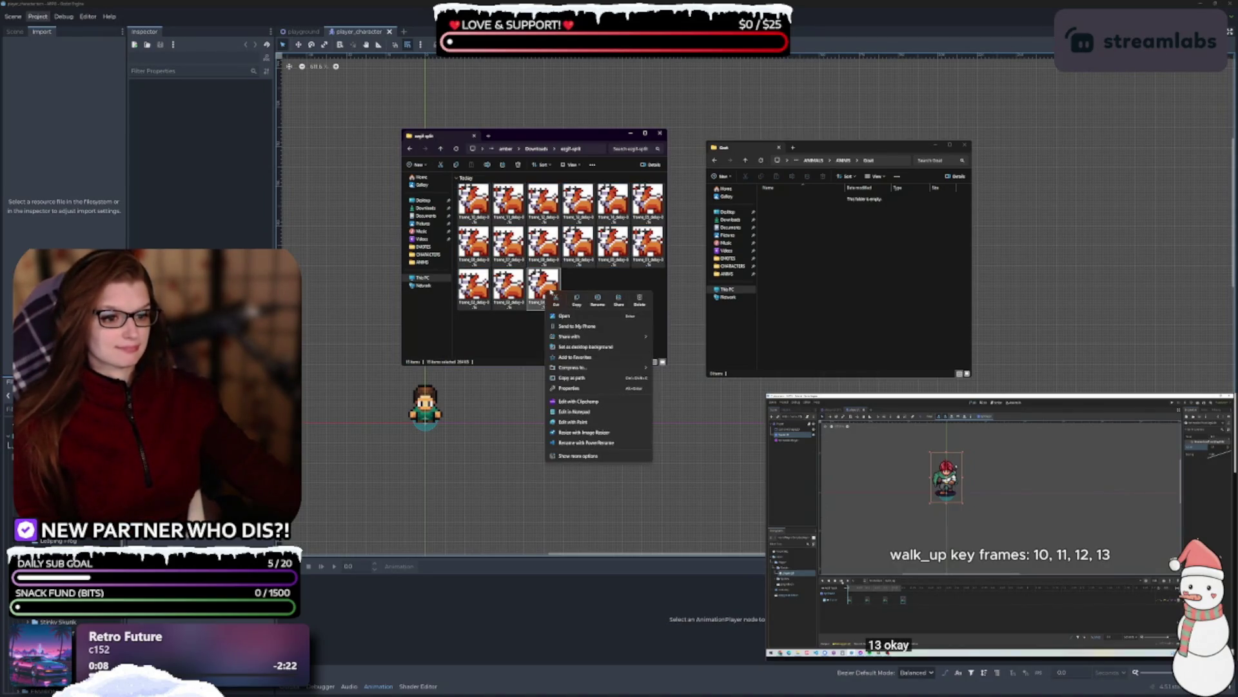
left_click(613, 443)
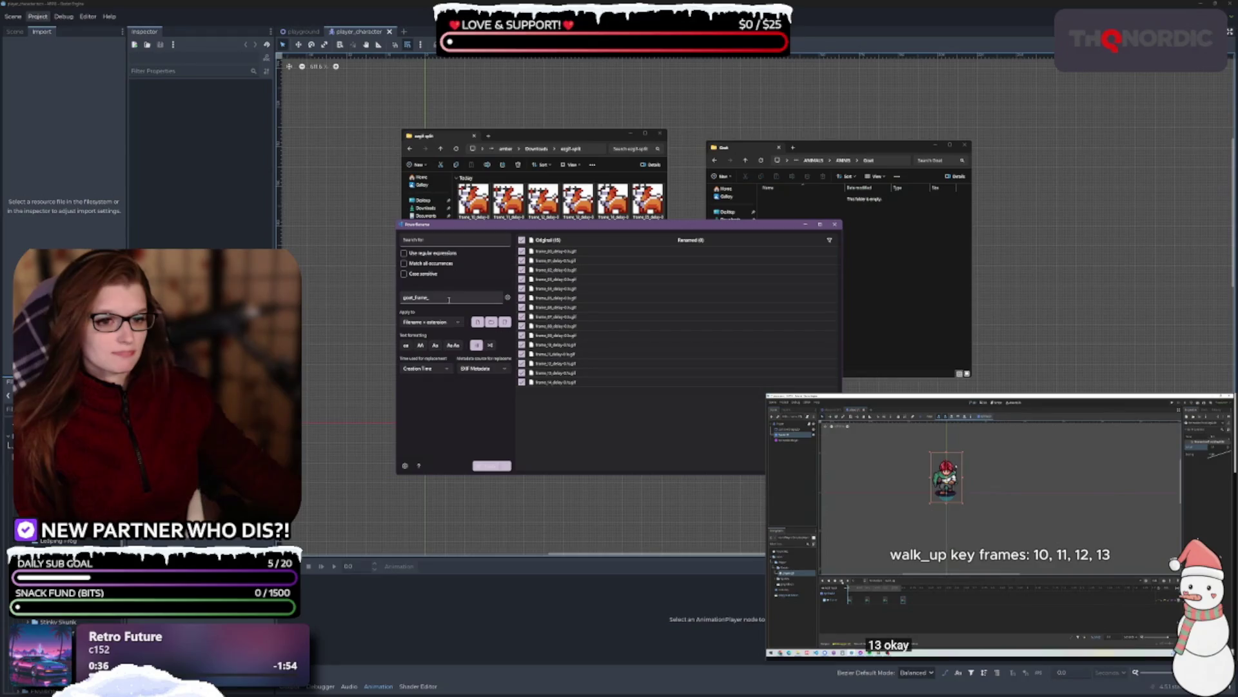
left_click(436, 239)
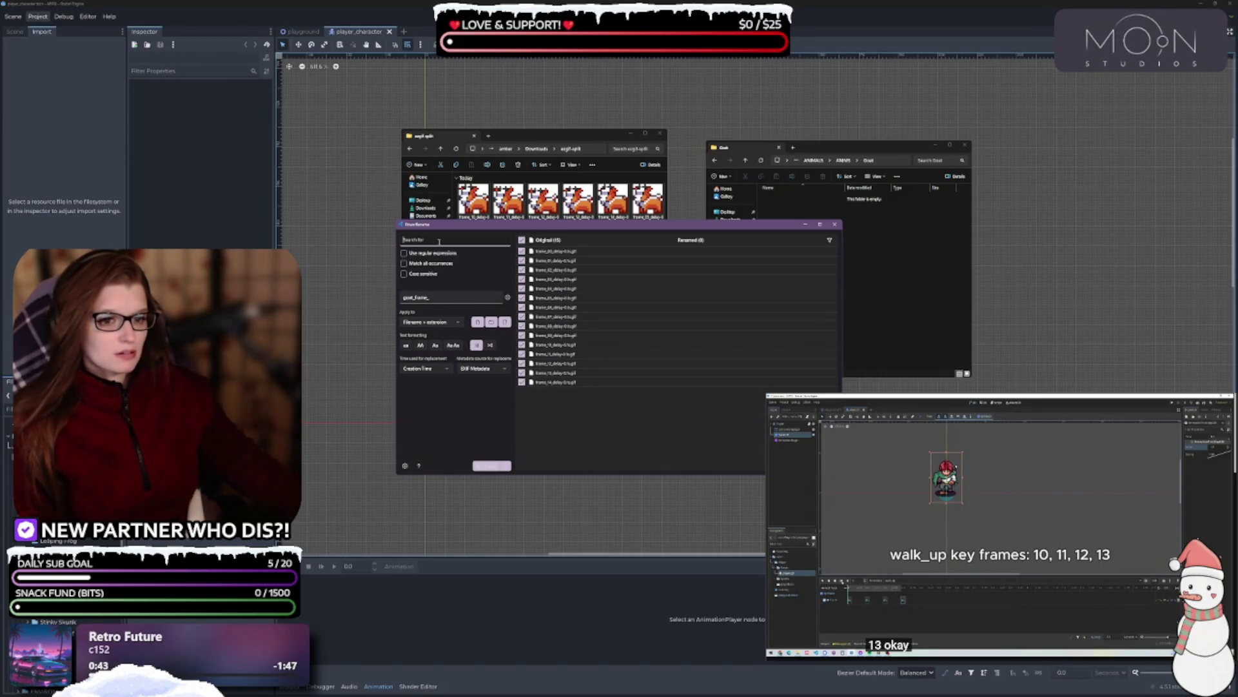
type("fra")
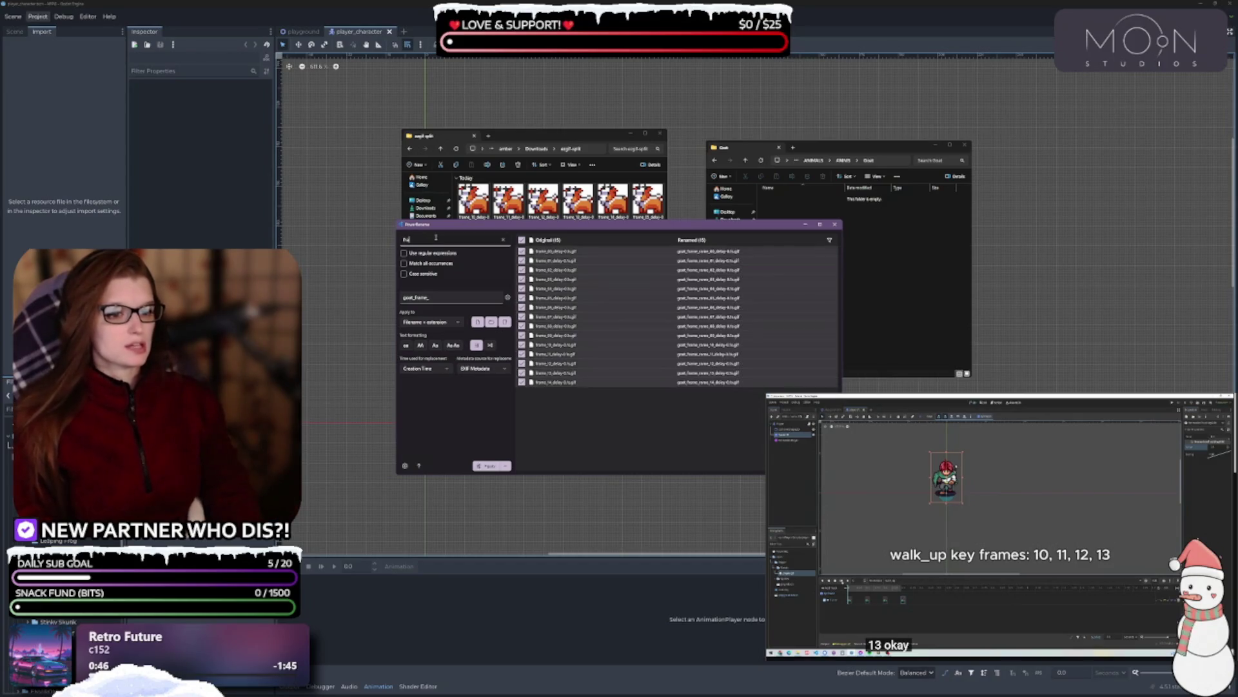
type("me_")
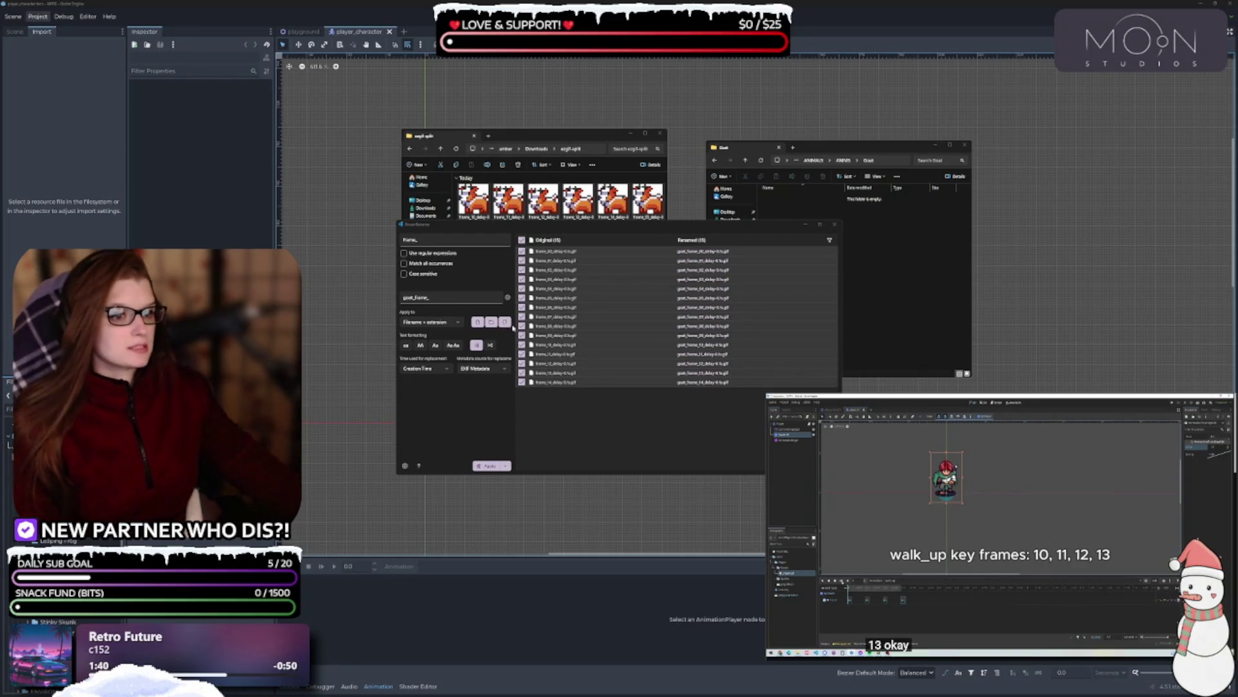
- Delete the frame_ text from PowerRename's Search for field, leaving it empty
left_click(432, 242)
left_click_drag(432, 246, 397, 240)
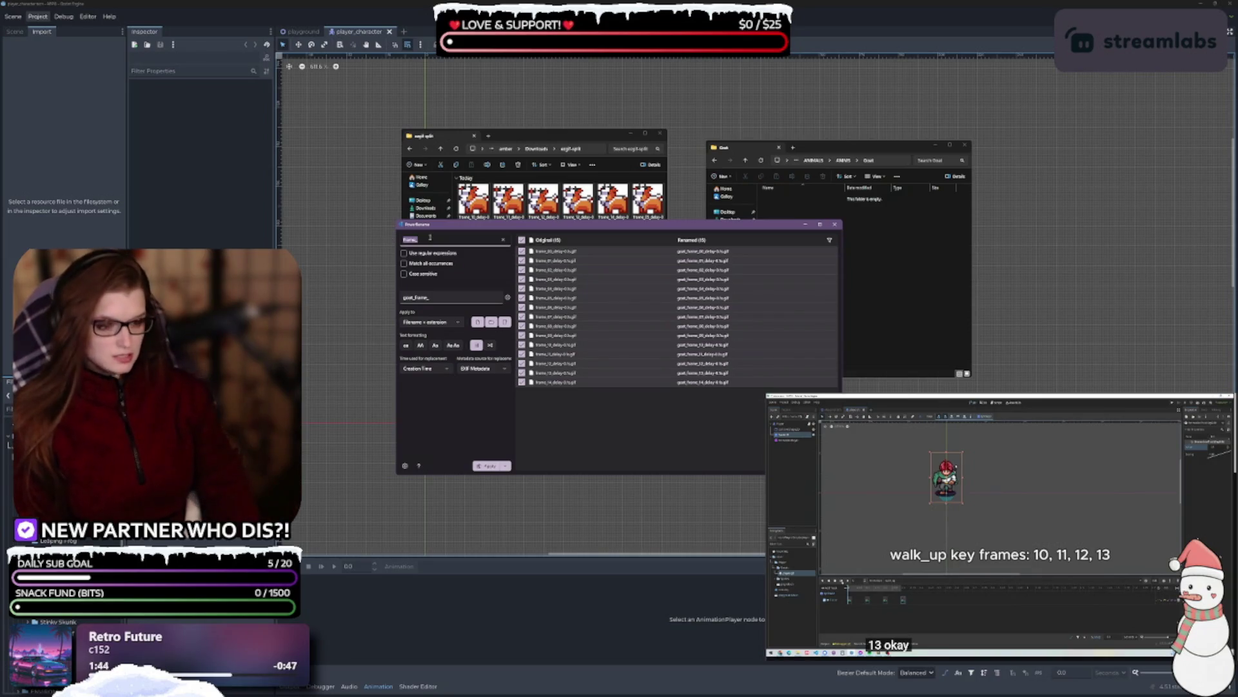
key("BackSpace")
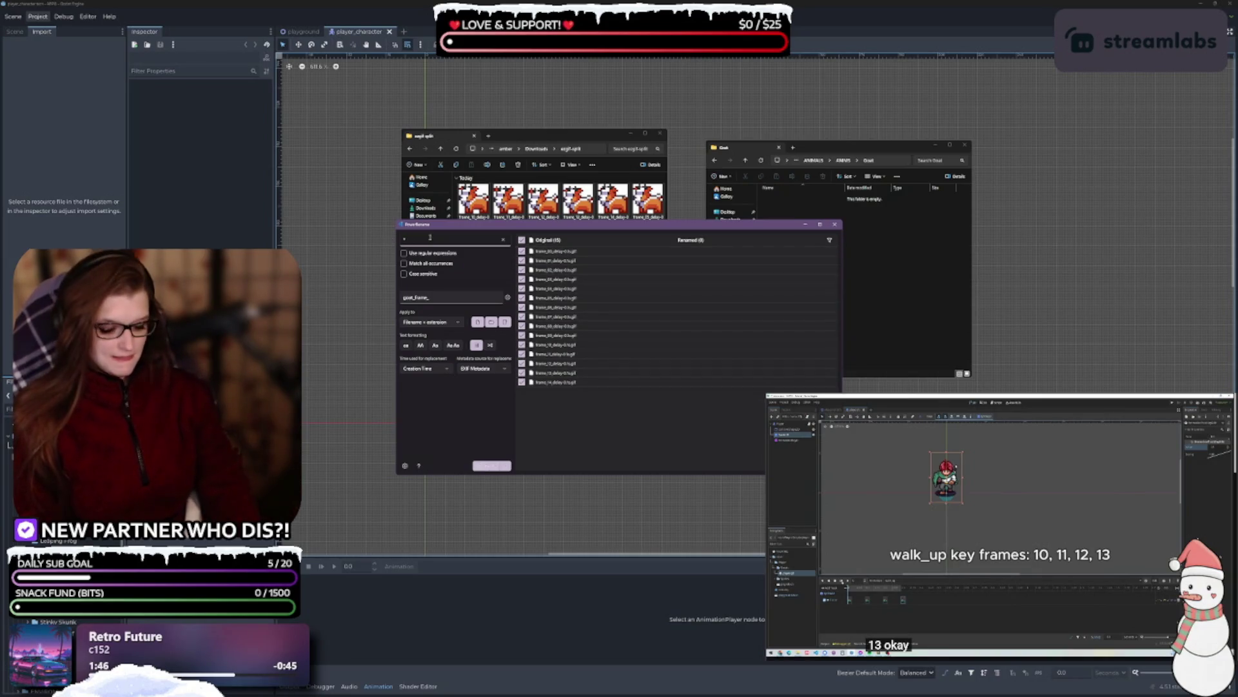
key("BackSpace")
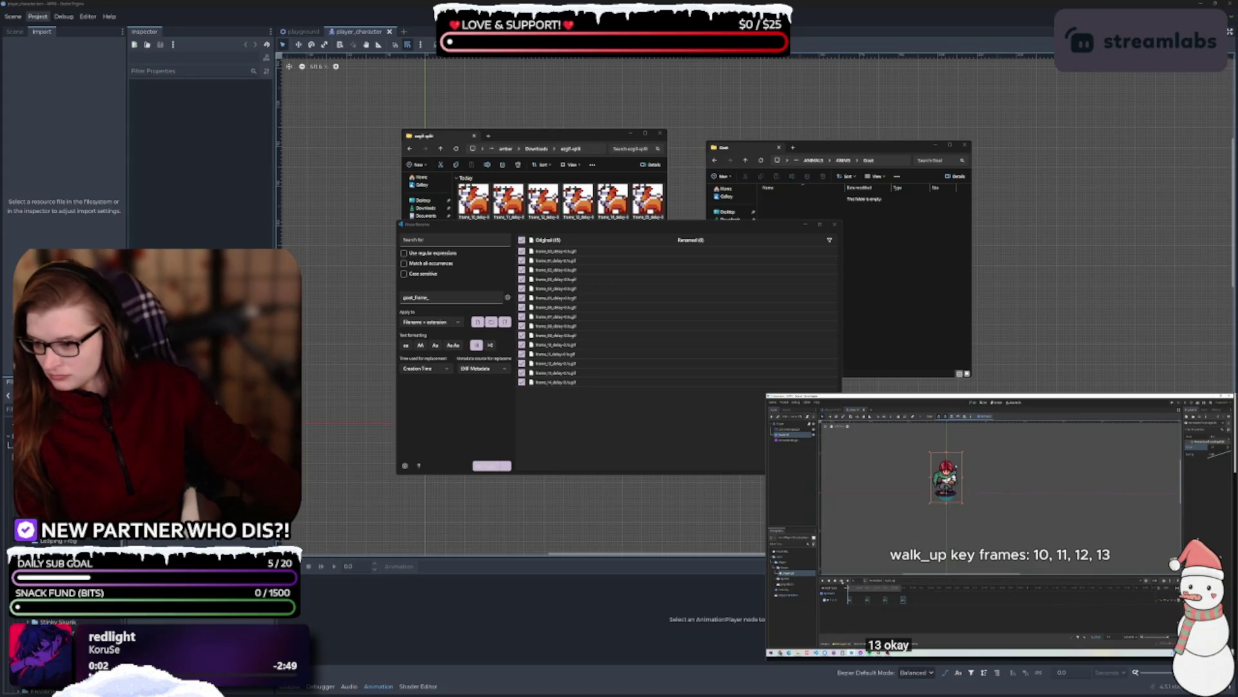
left_click(439, 241)
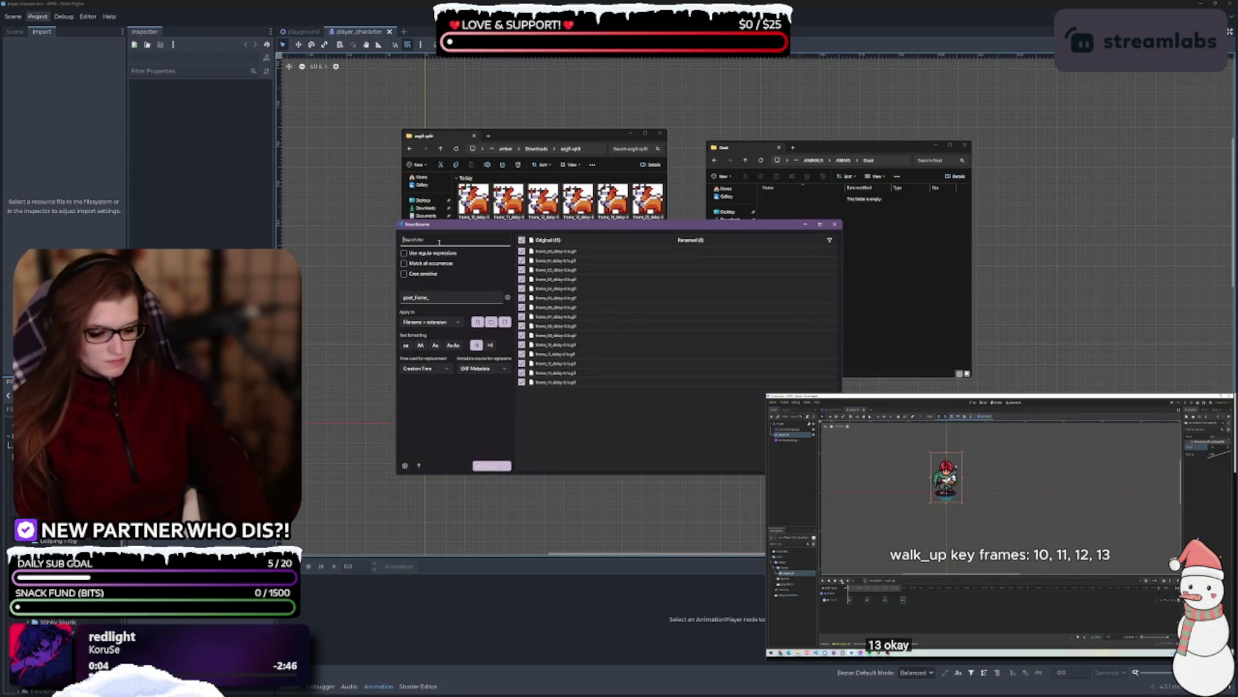
- Try '.' and 'f' as the PowerRename search pattern, clearing each attempt
type(".")
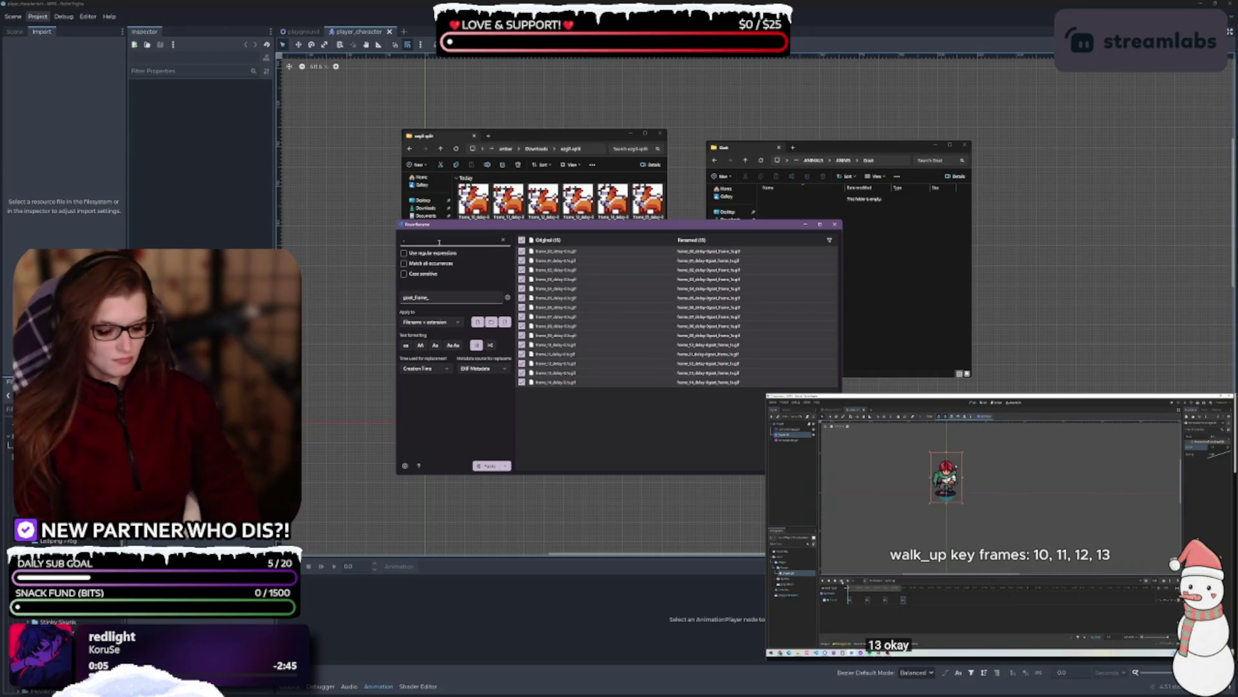
key("BackSpace")
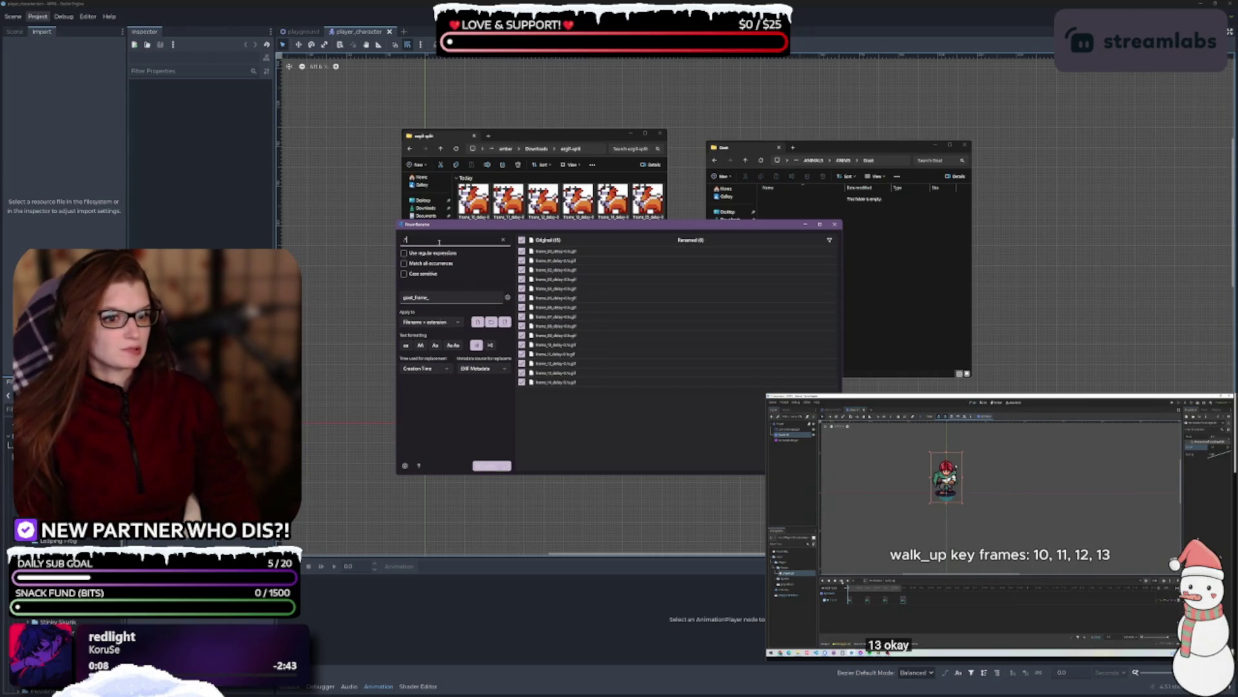
type(".")
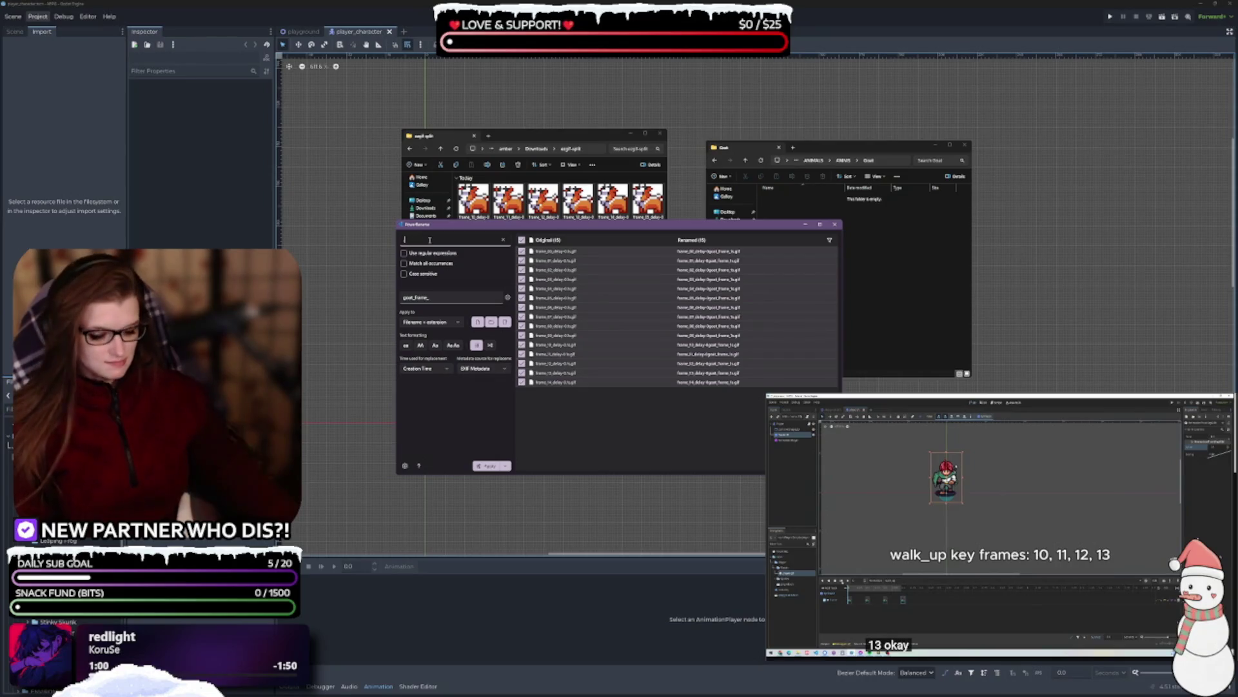
type("f")
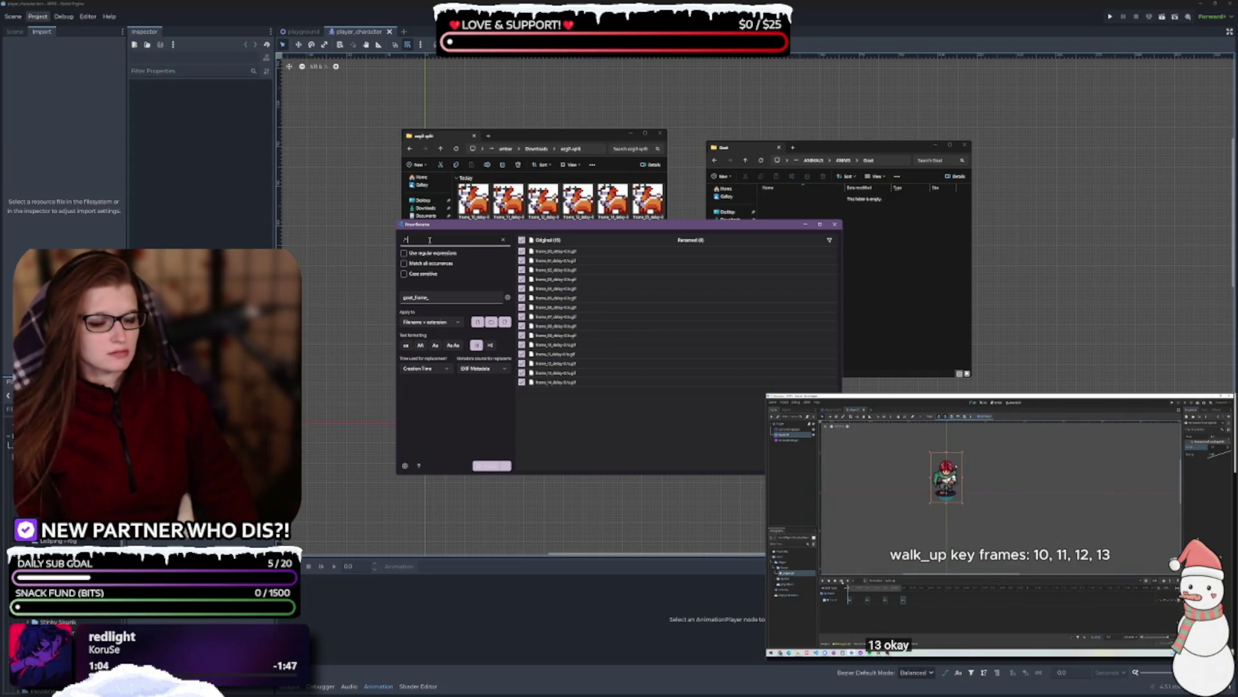
key("BackSpace")
type(".")
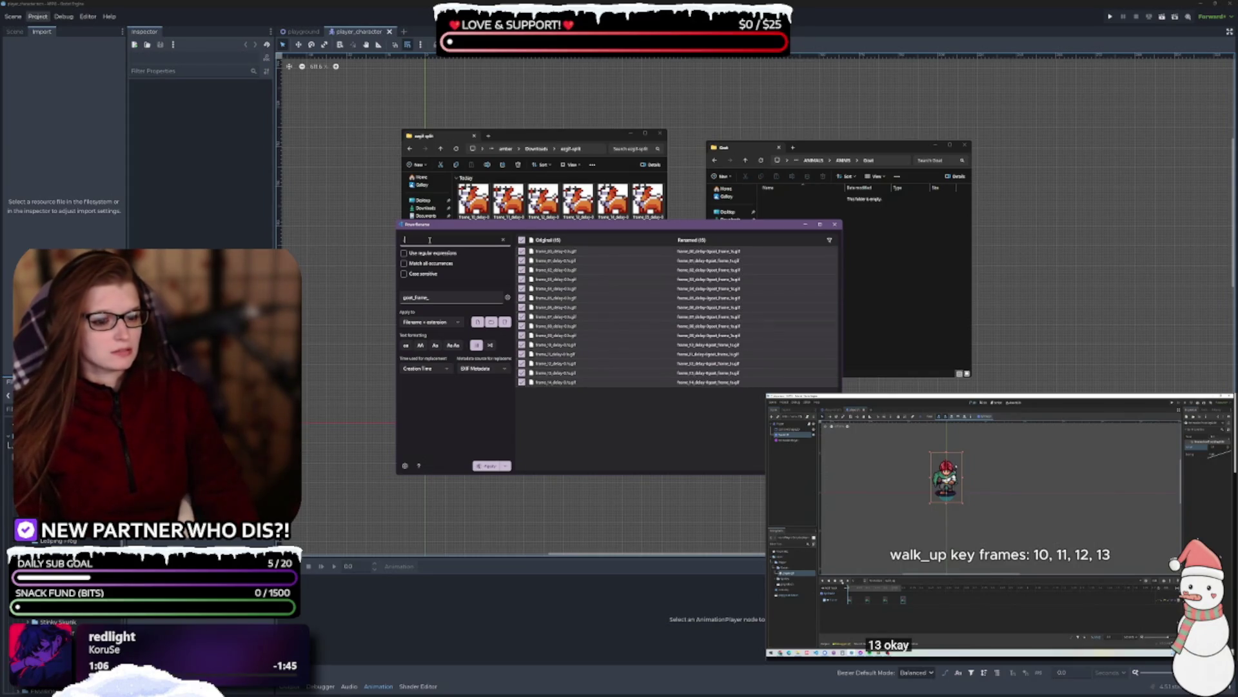
key("BackSpace")
- Try frame_* and variants as the search pattern, then restart the search text with 'r'
type("frame")
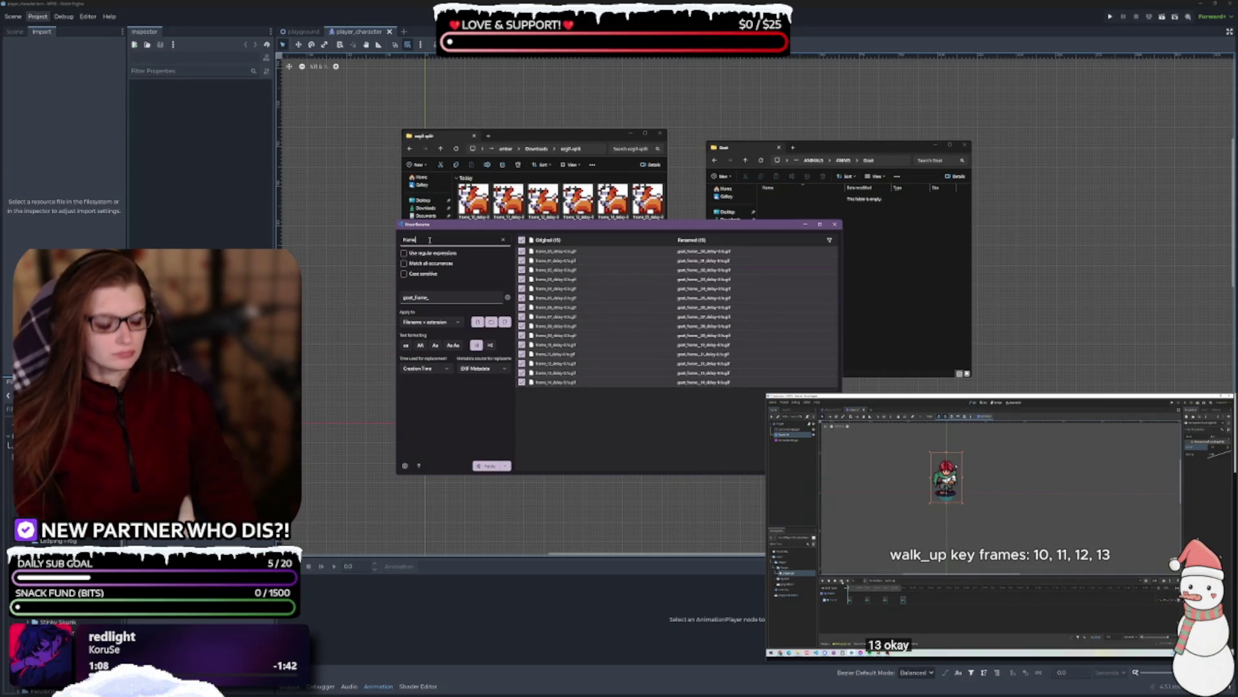
type("_")
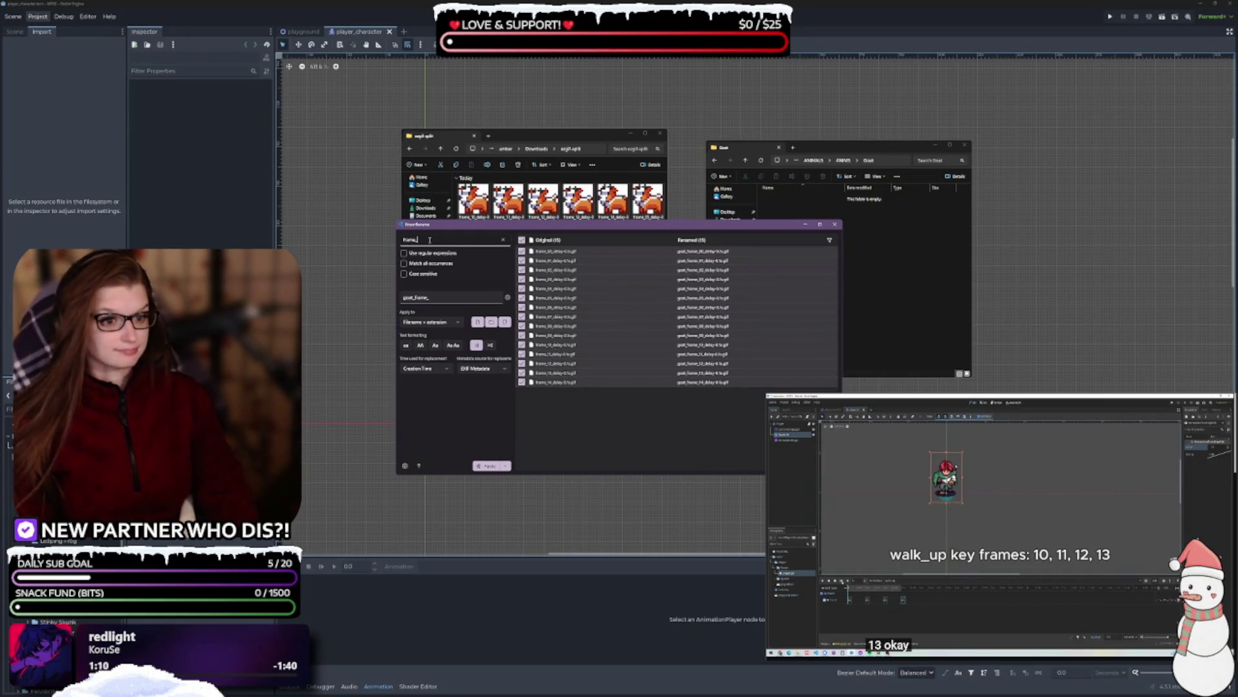
type("*")
key("BackSpace")
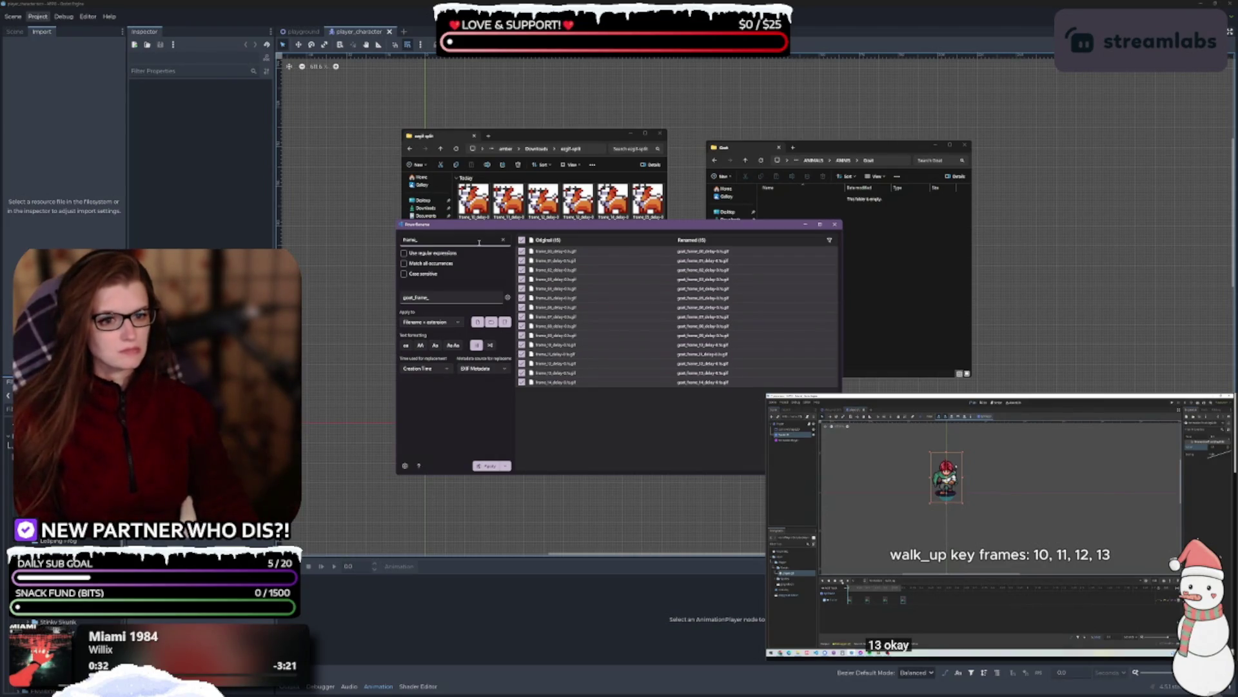
key("BackSpace")
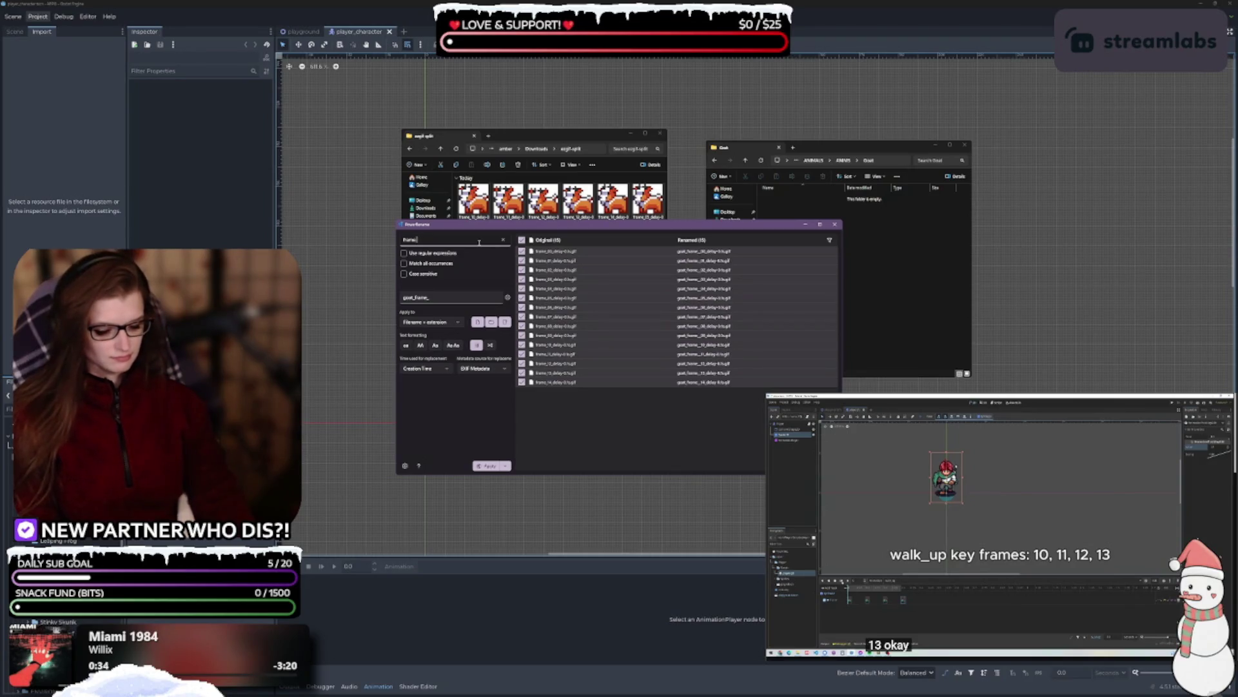
type("1")
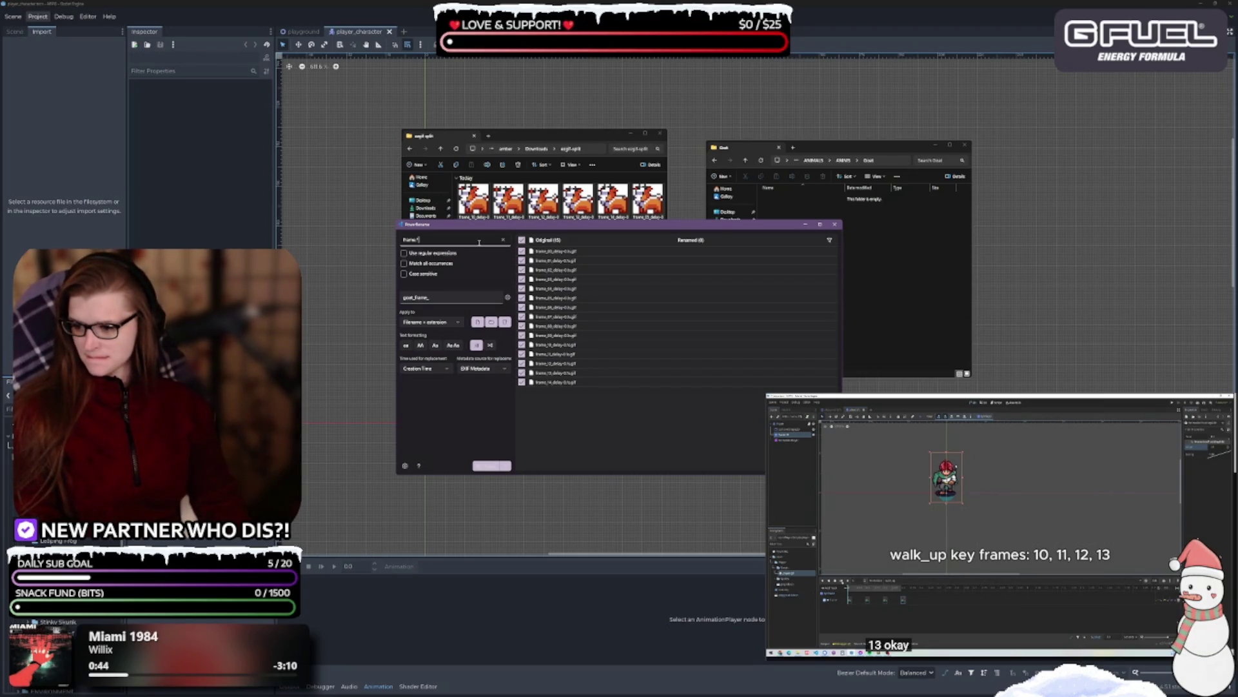
key("BackSpace")
key("BackSpace")
key("BackSpace")
type("r")
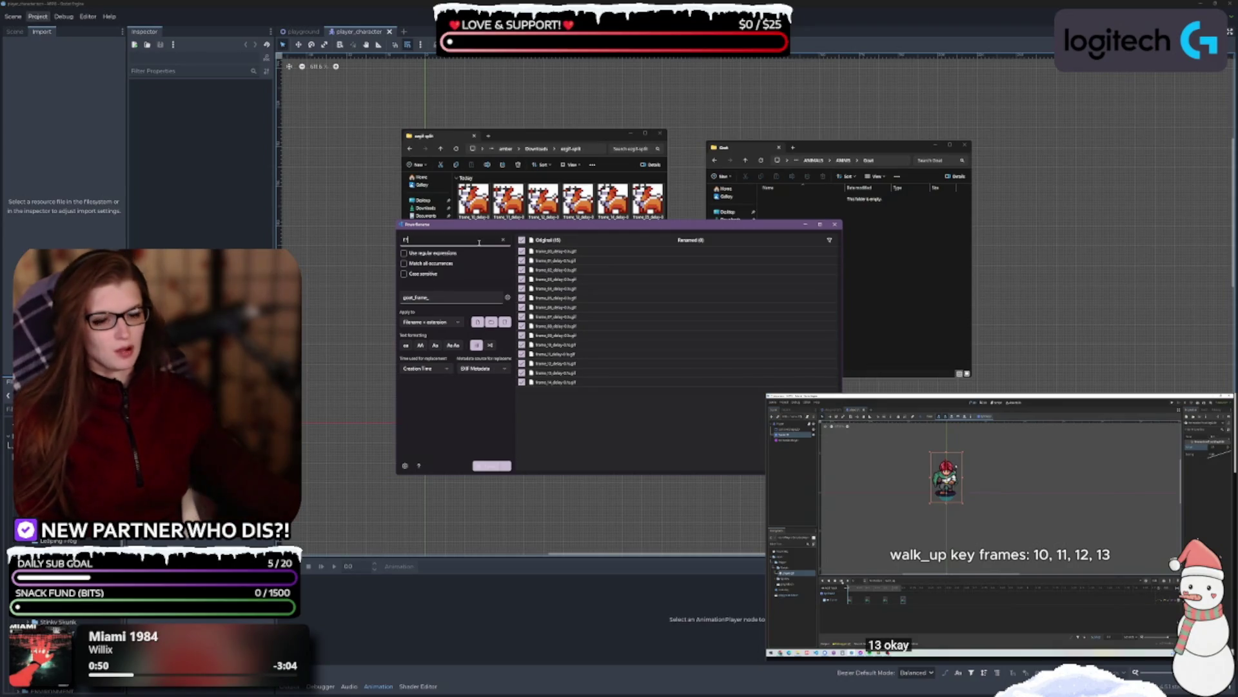
- Enable regular expressions and set the search pattern to *
left_click(425, 253)
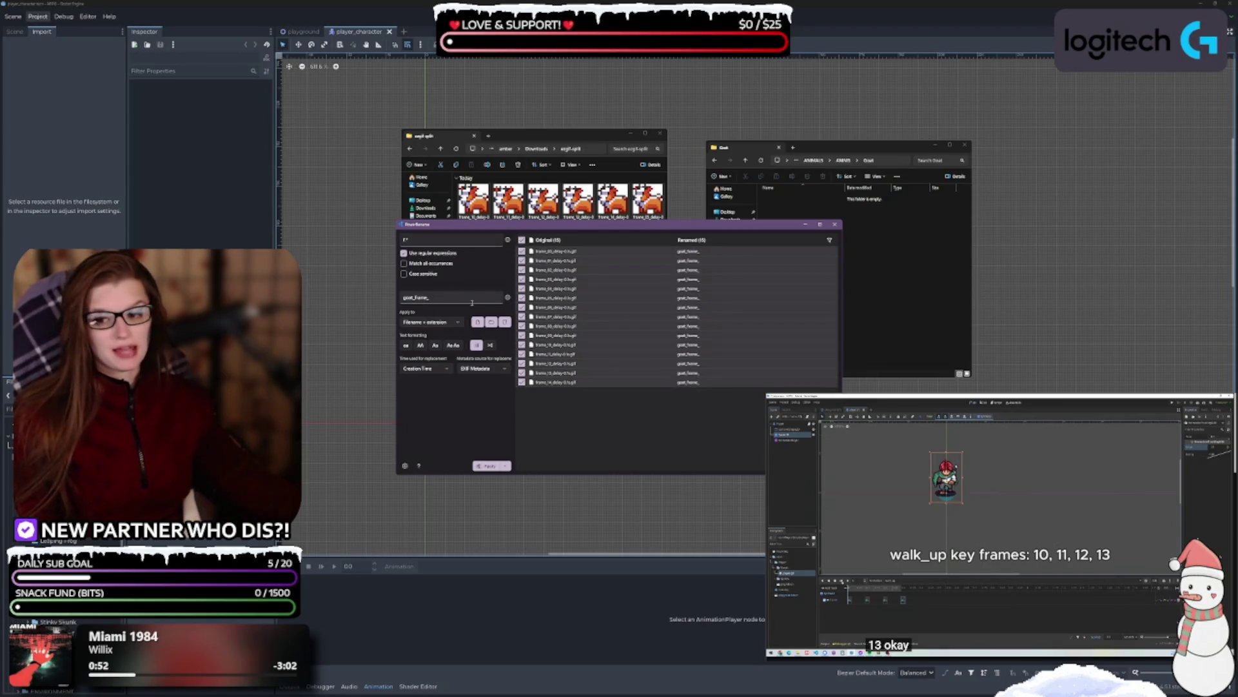
left_click(436, 238)
type("*")
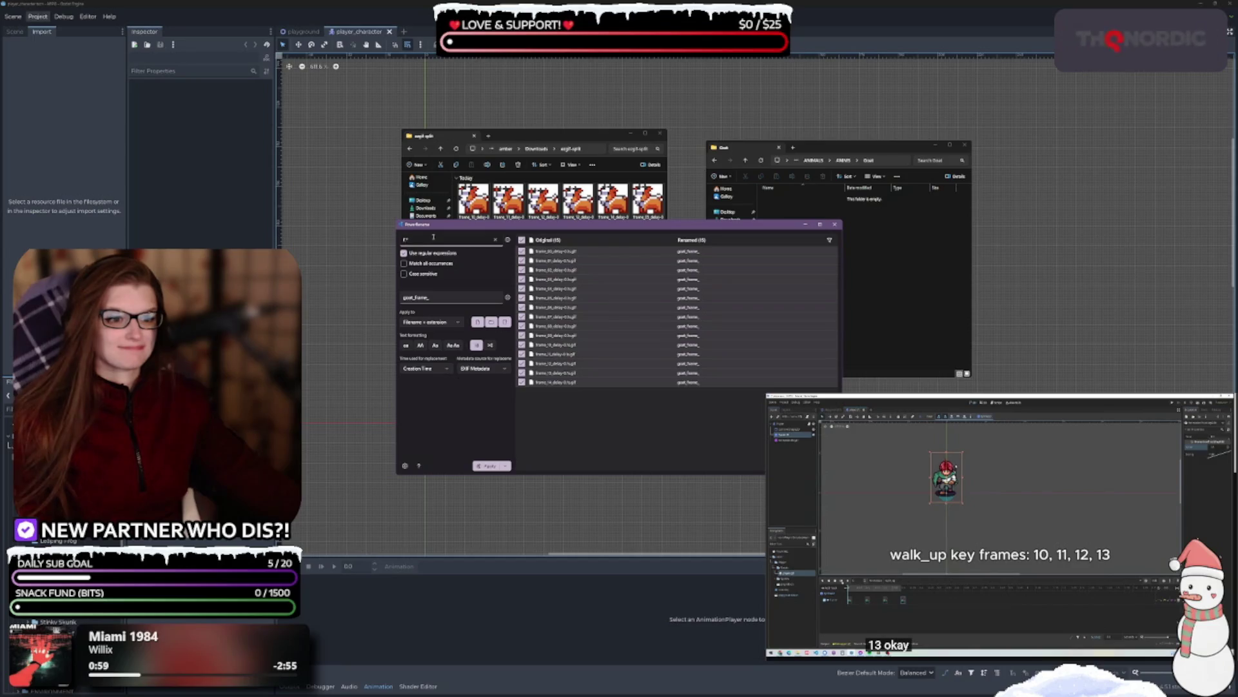
left_click(442, 297)
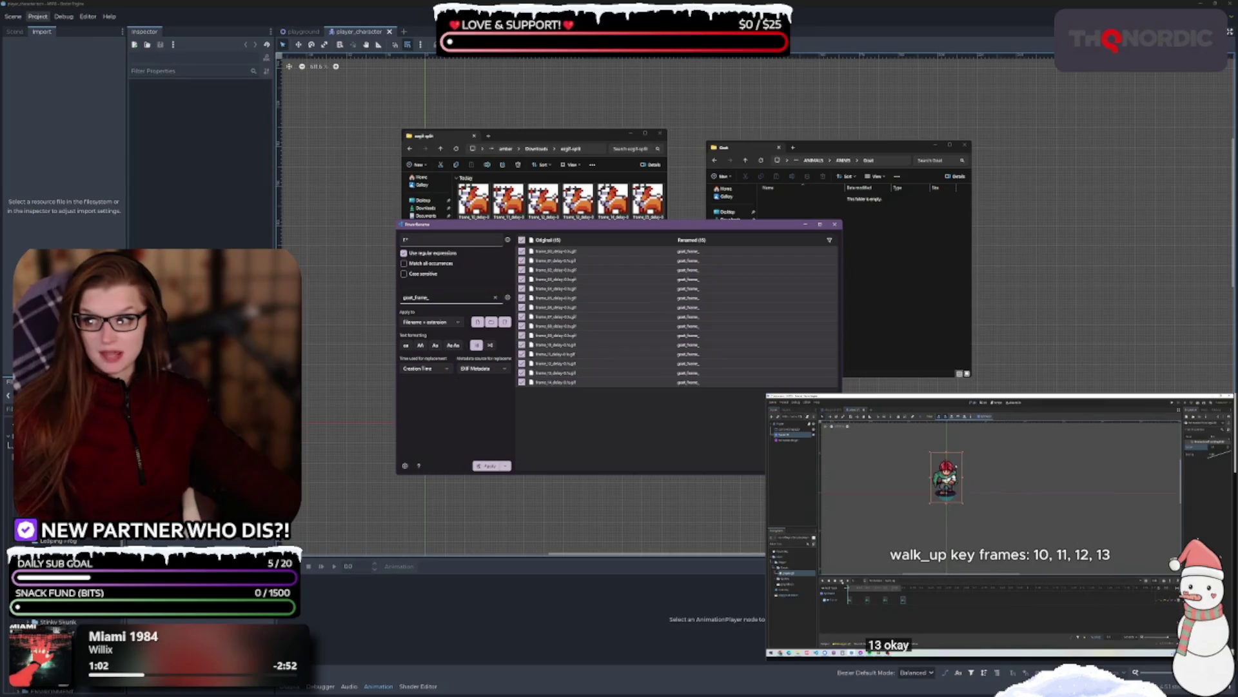
key("alt+Tab")
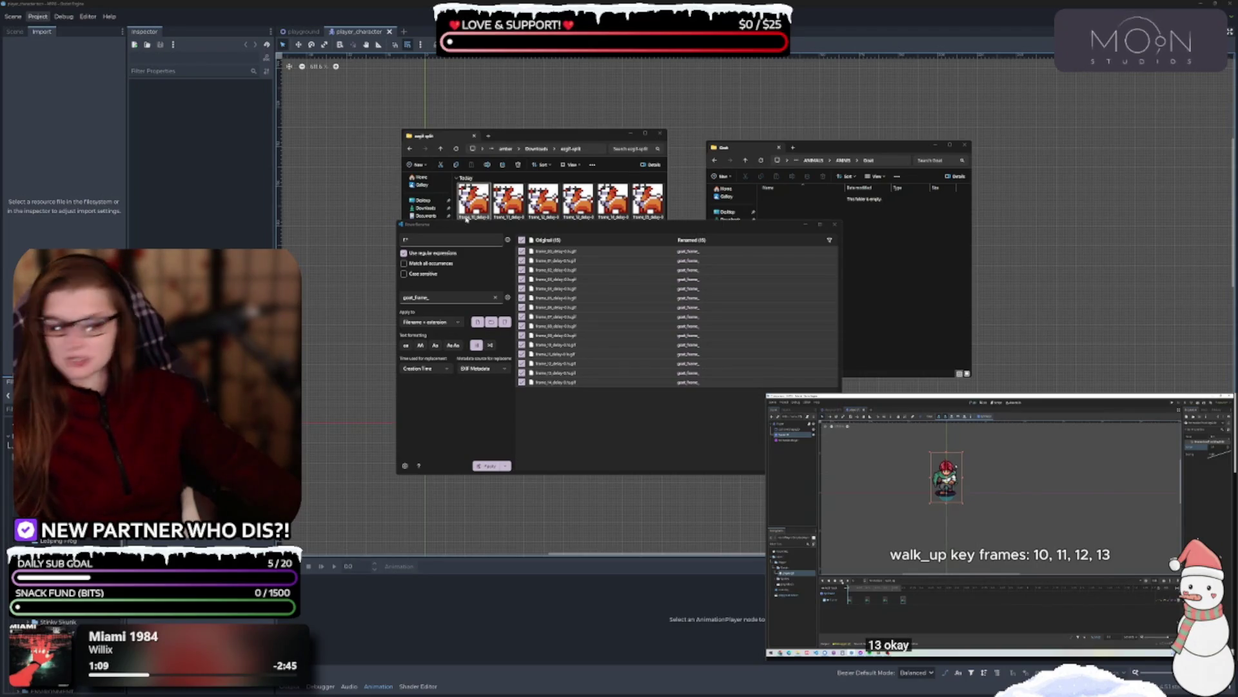
- Set the replacement to goat_frame_${padding=2}.png, apply the rename, and close PowerRename
left_click(449, 298)
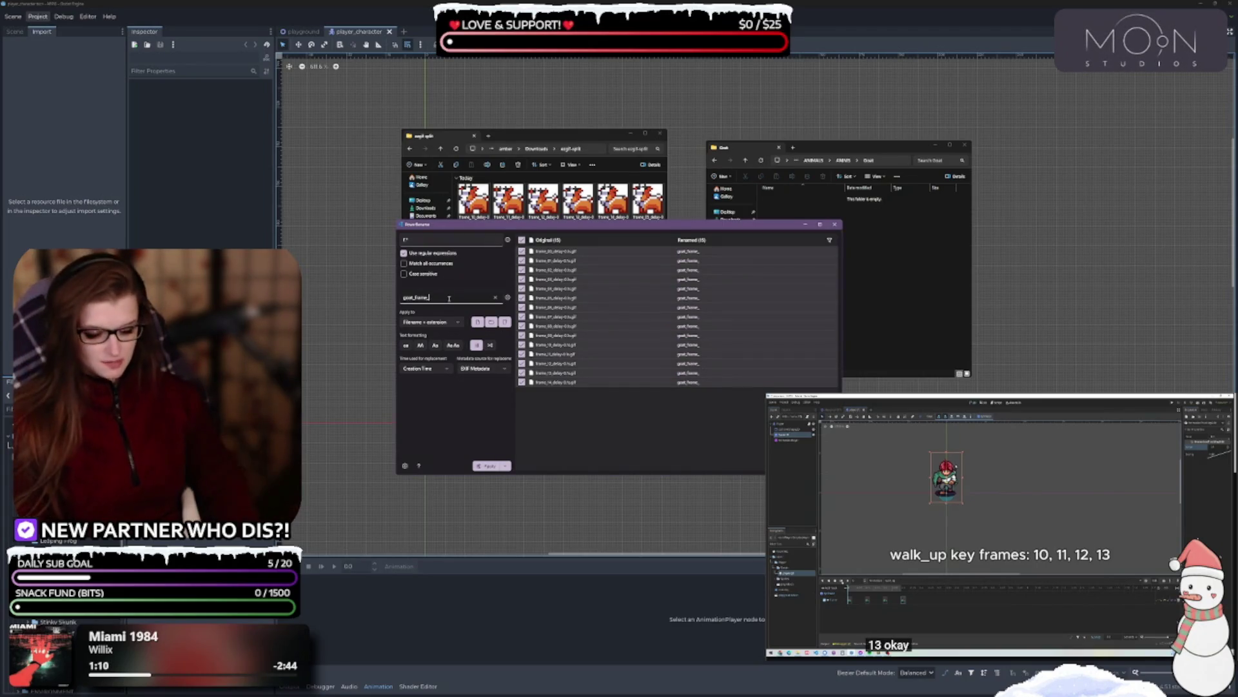
type("$")
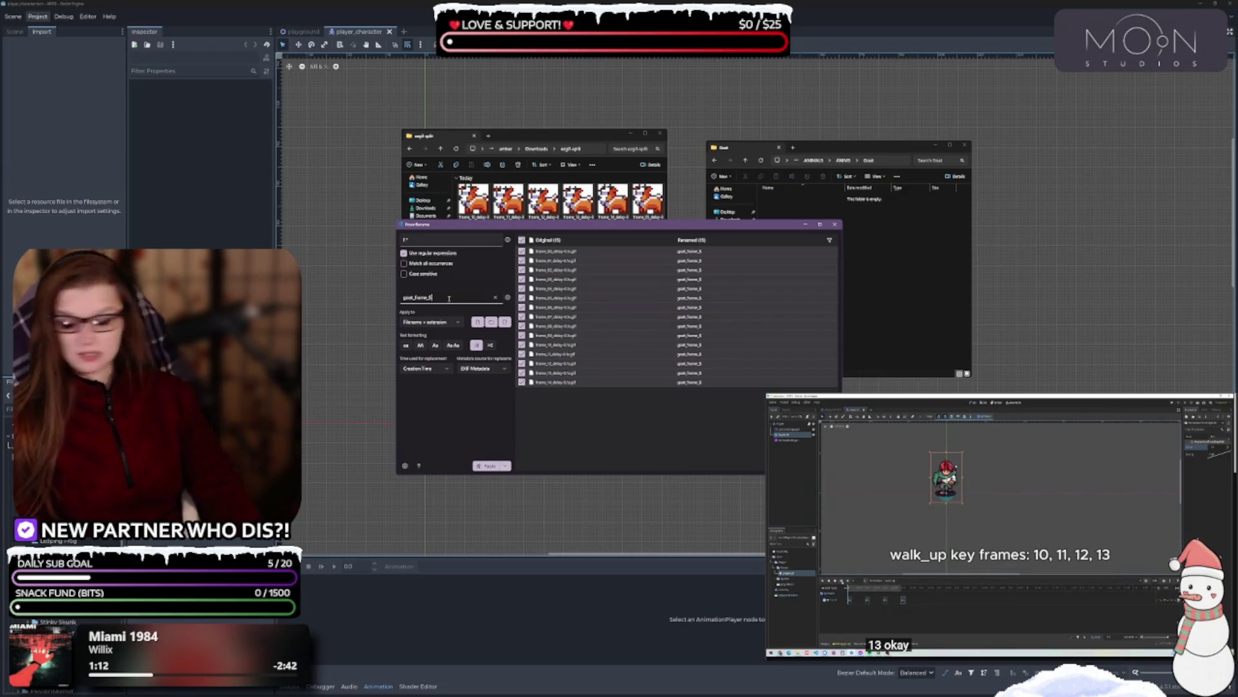
type("0")
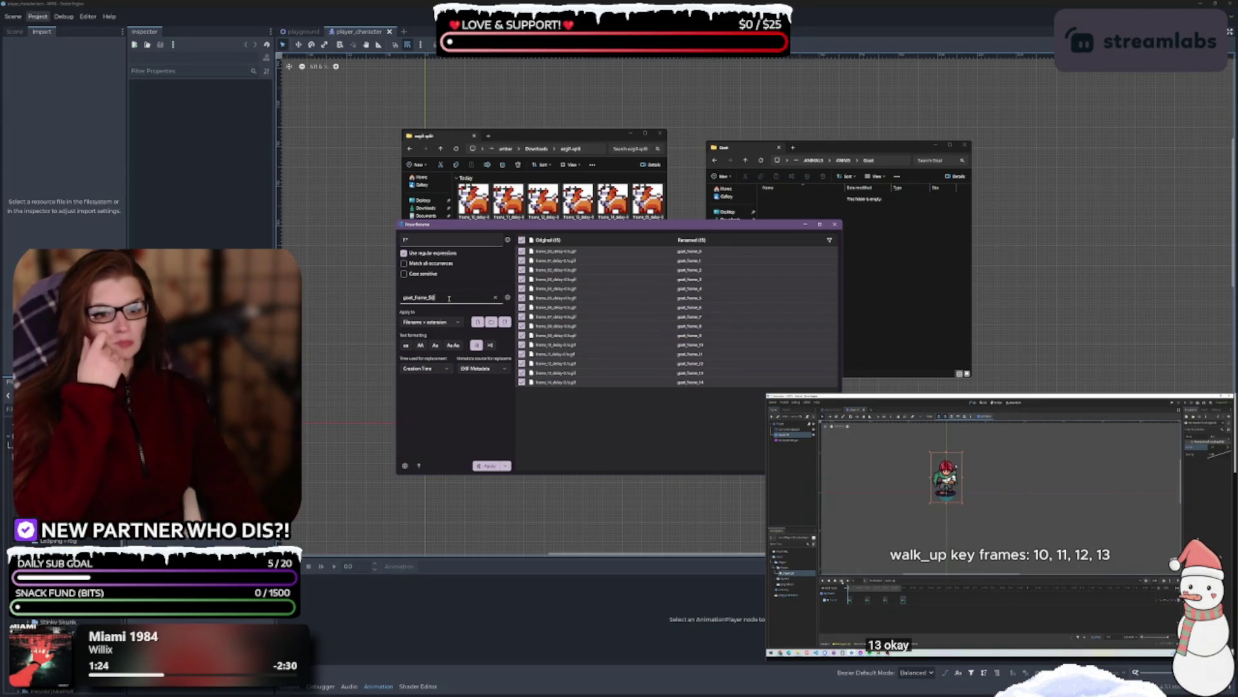
key("Left")
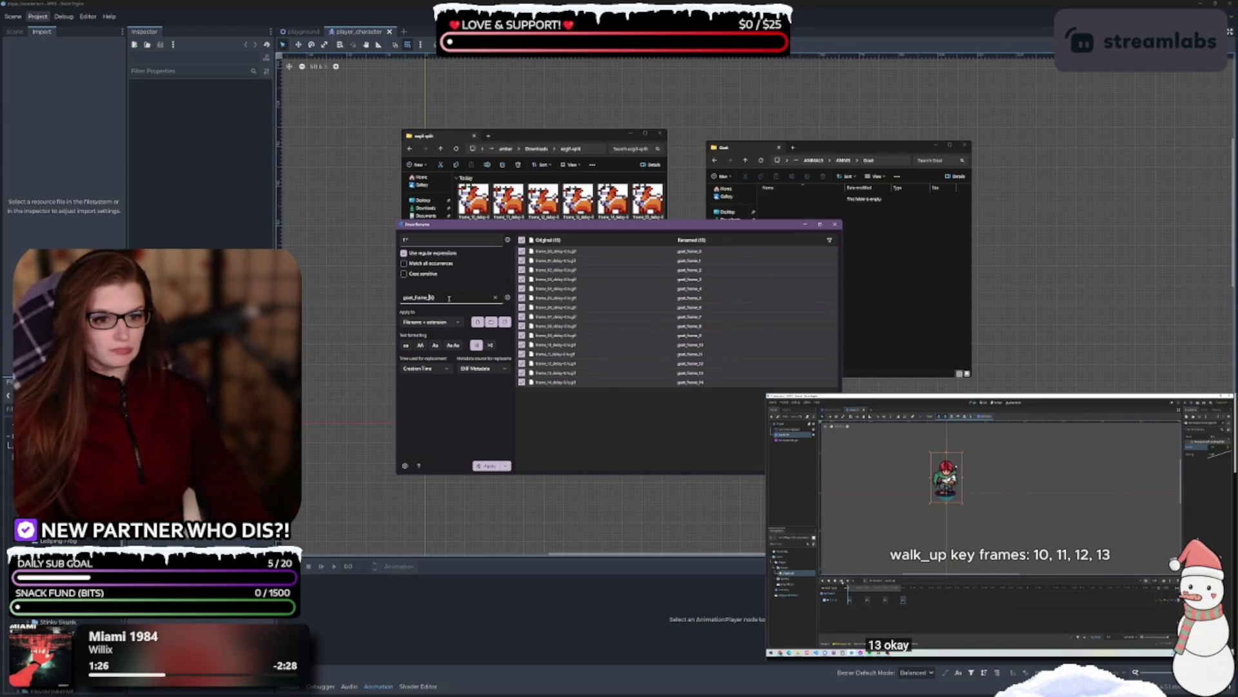
type("{")
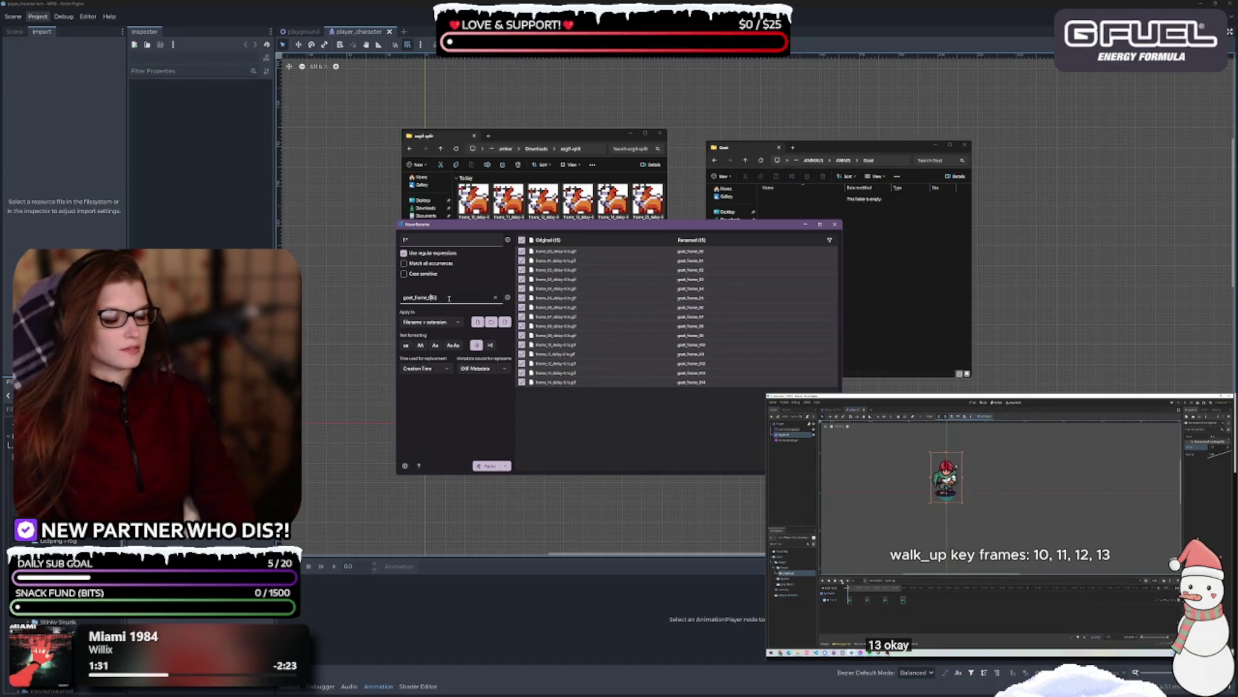
key("BackSpace")
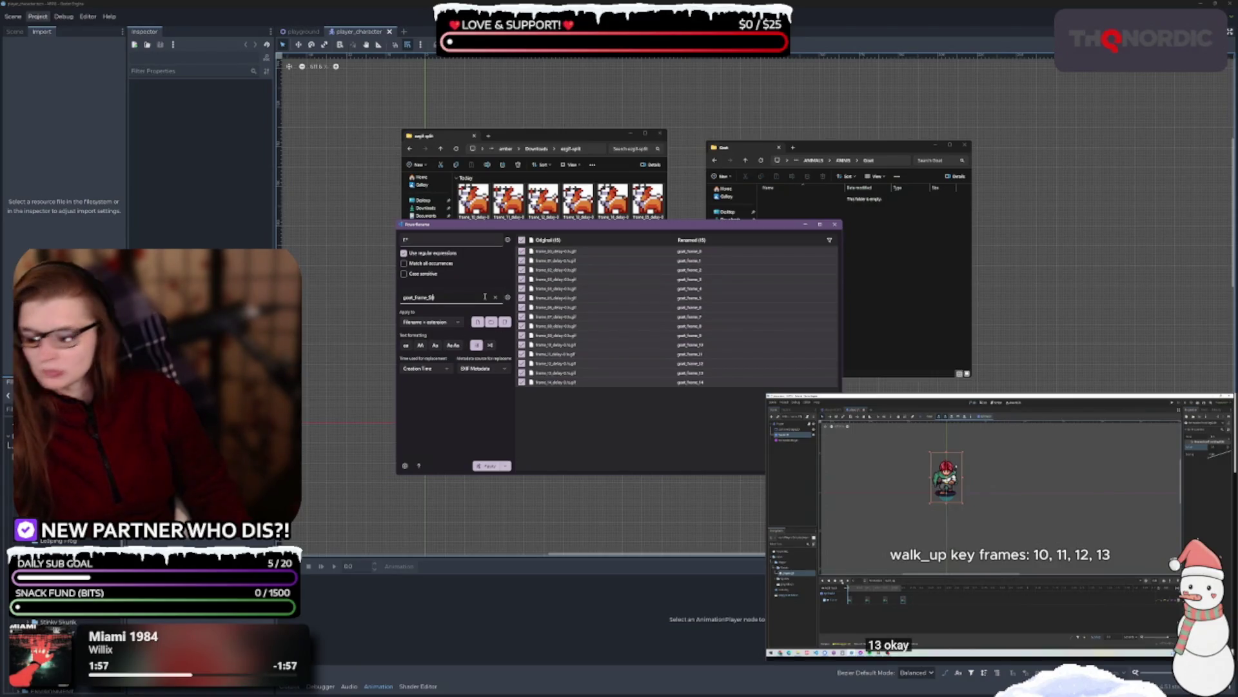
type("ding")
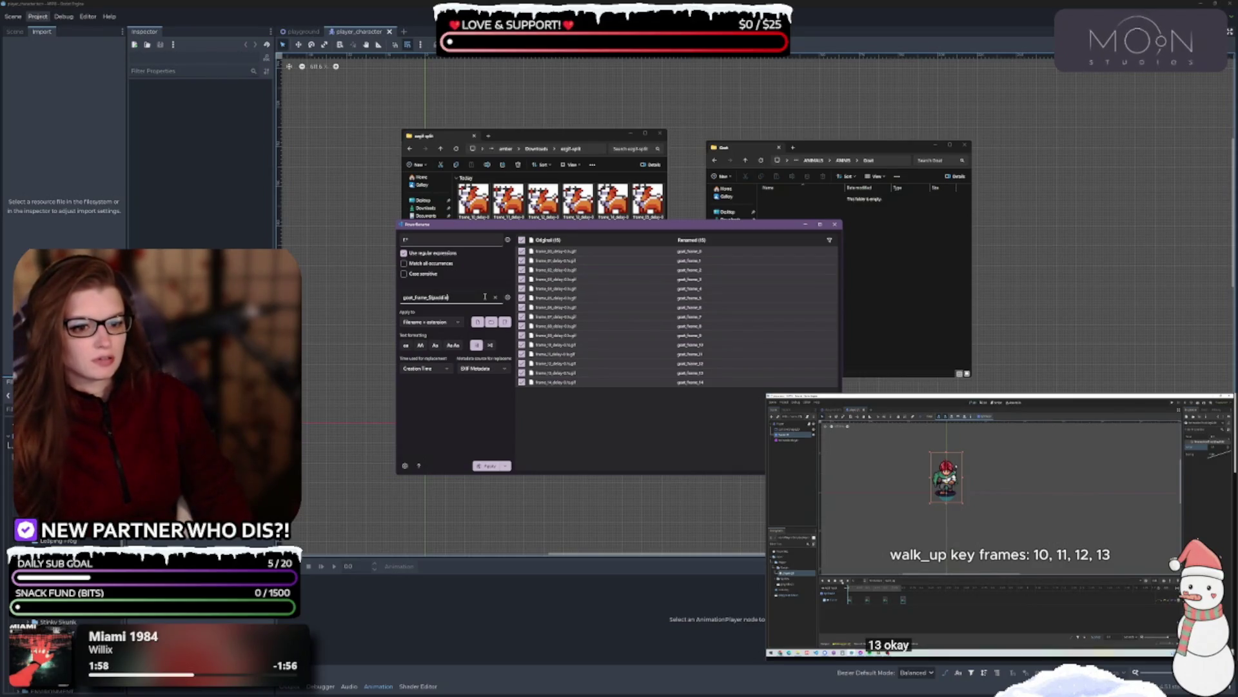
type("=2")
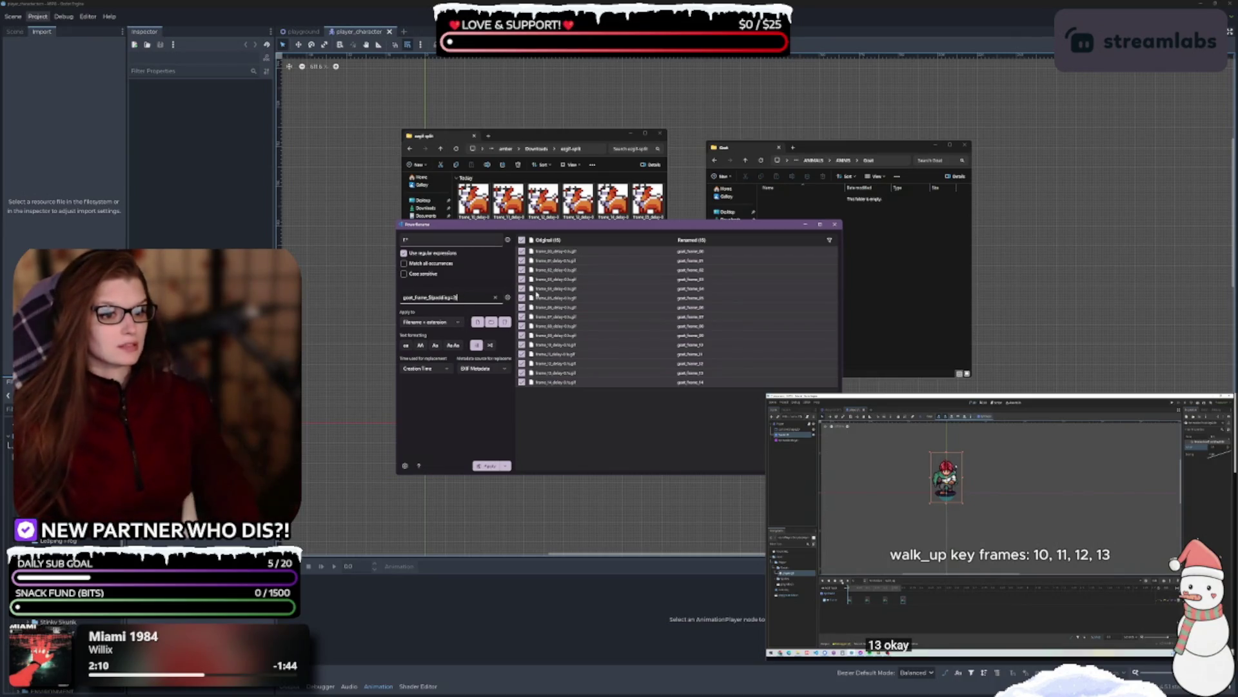
type(".png")
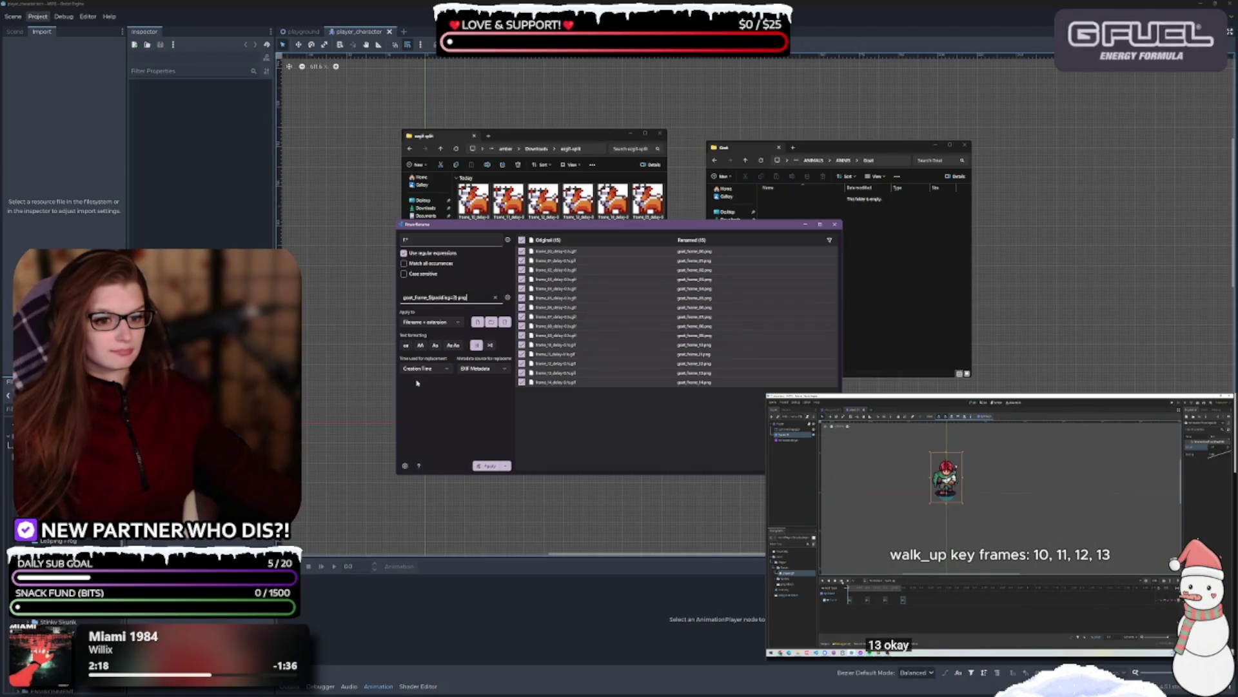
left_click(489, 465)
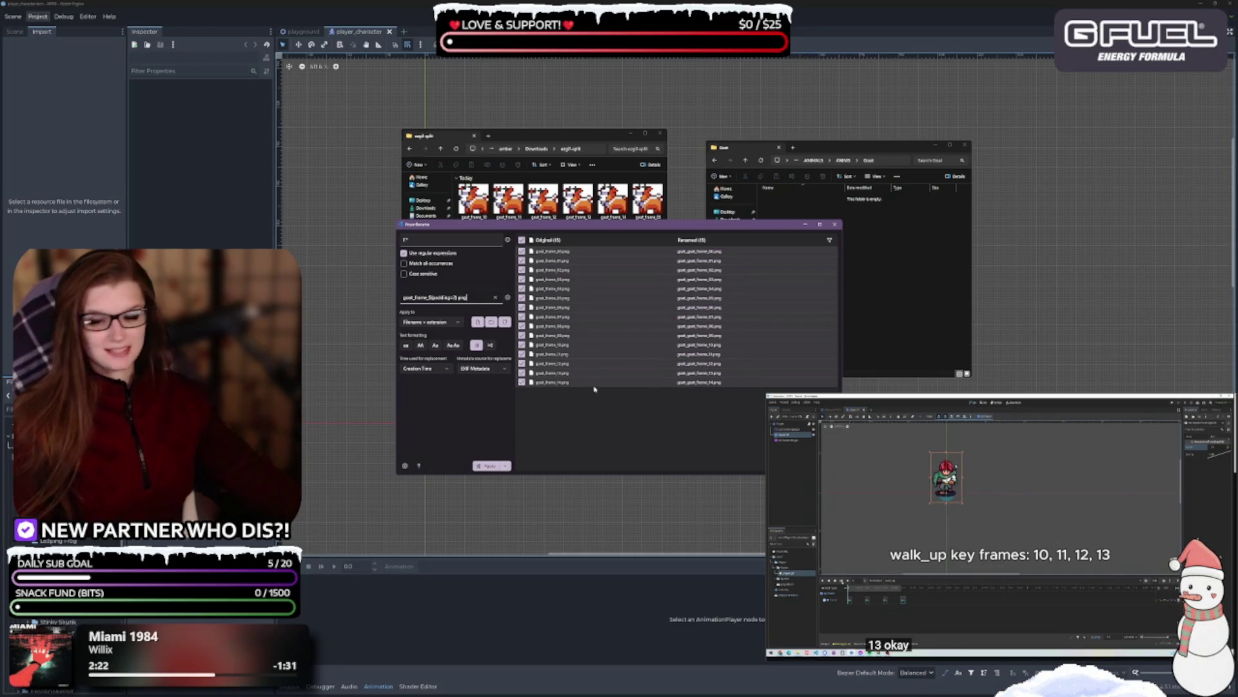
left_click(835, 226)
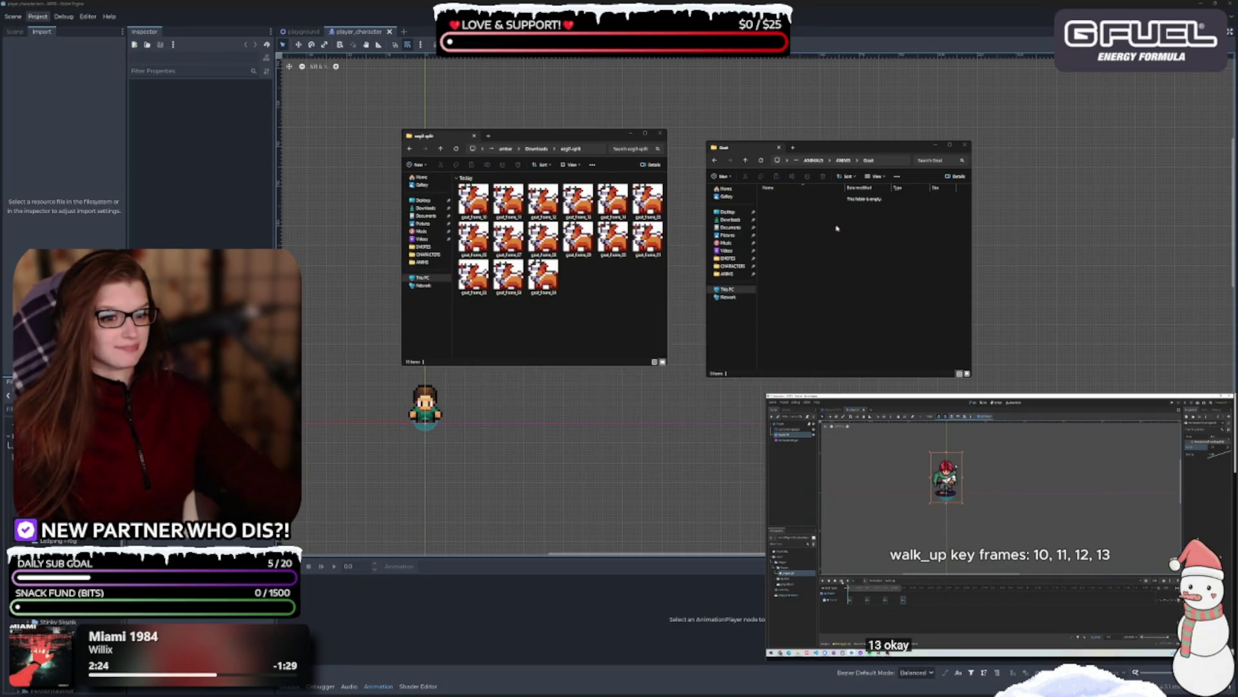
- Select the goat frame images and inspect their context menu options without choosing any
left_click(473, 200)
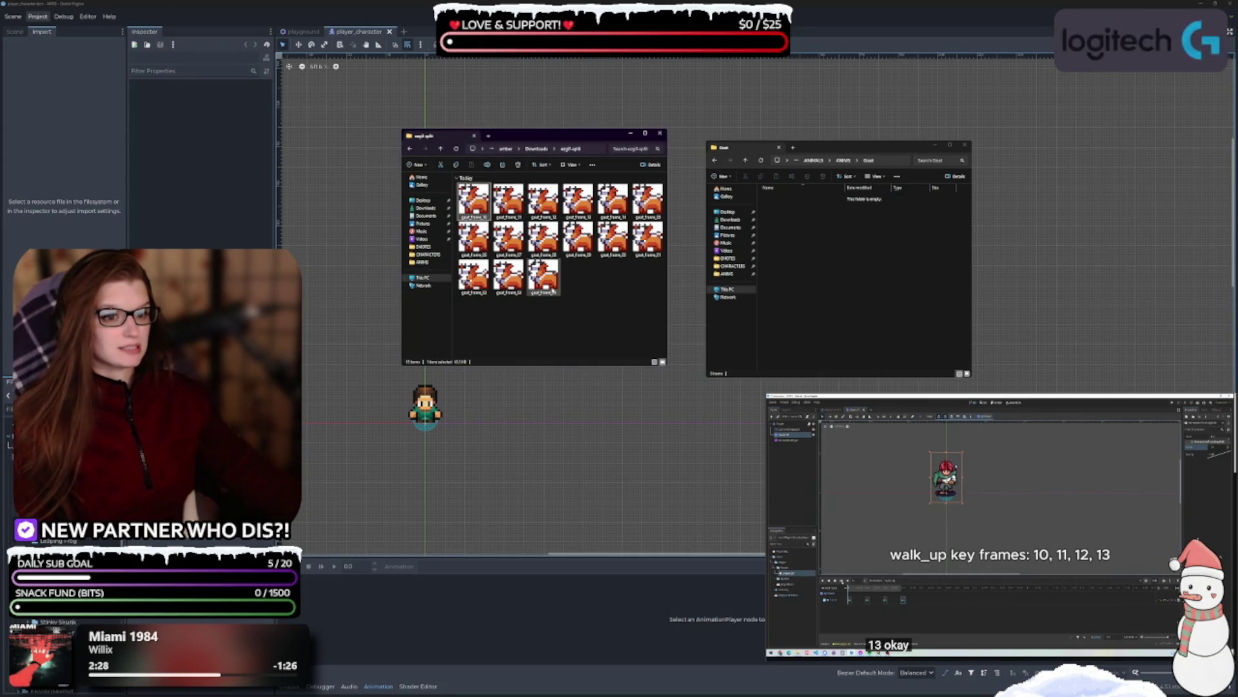
key("ctrl+a")
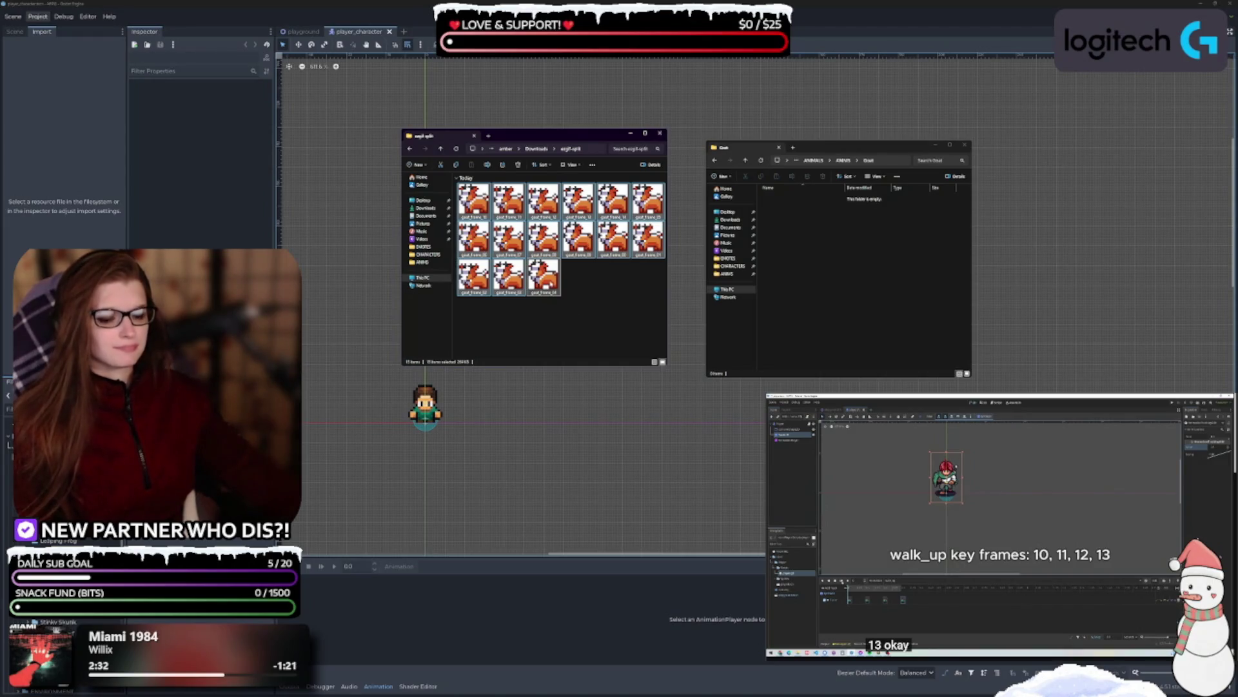
right_click(546, 279)
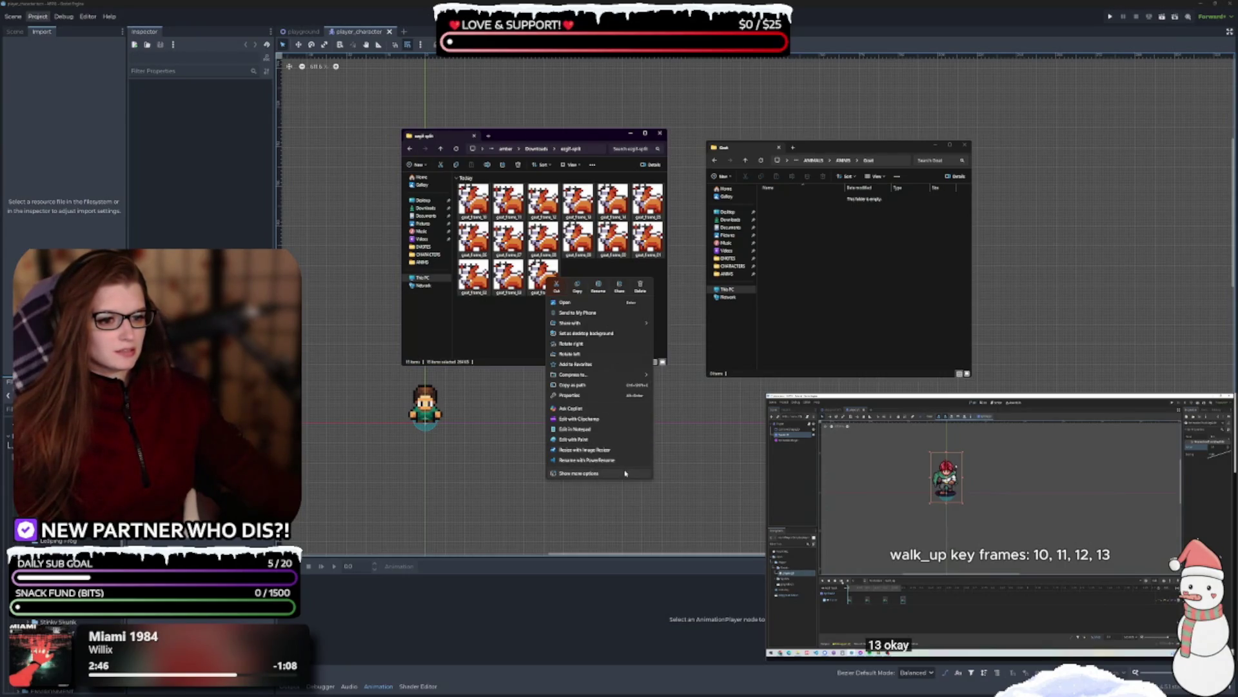
left_click(474, 201)
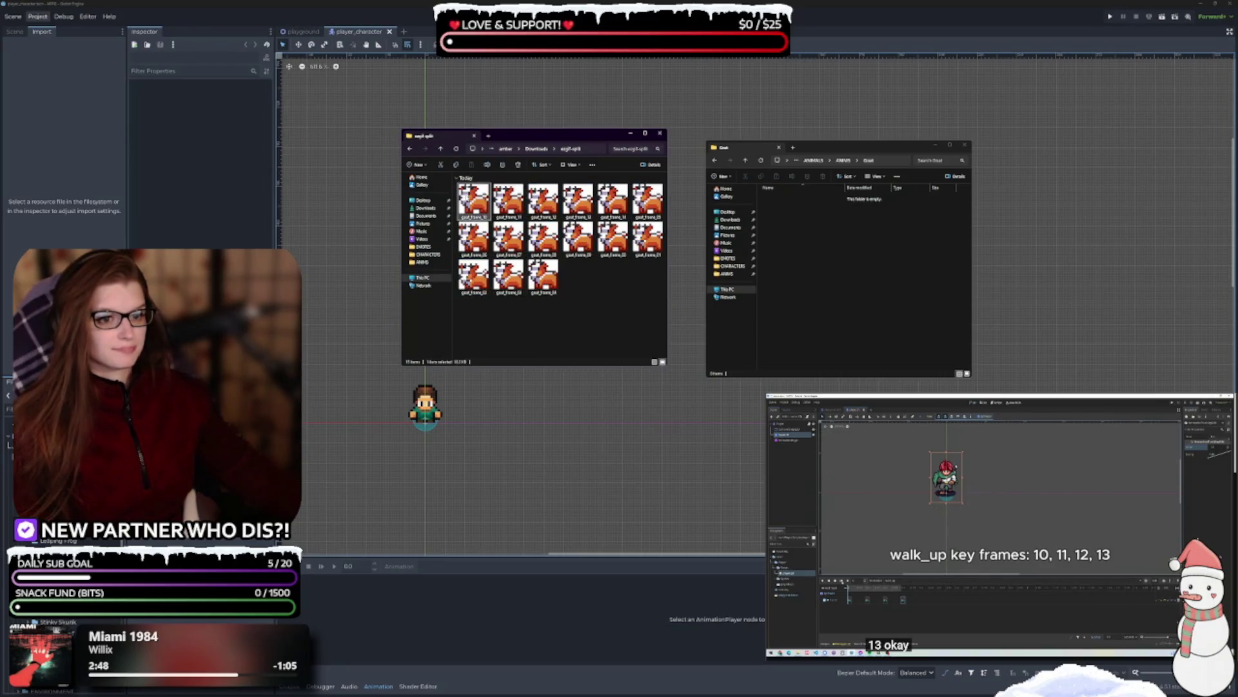
right_click(481, 207)
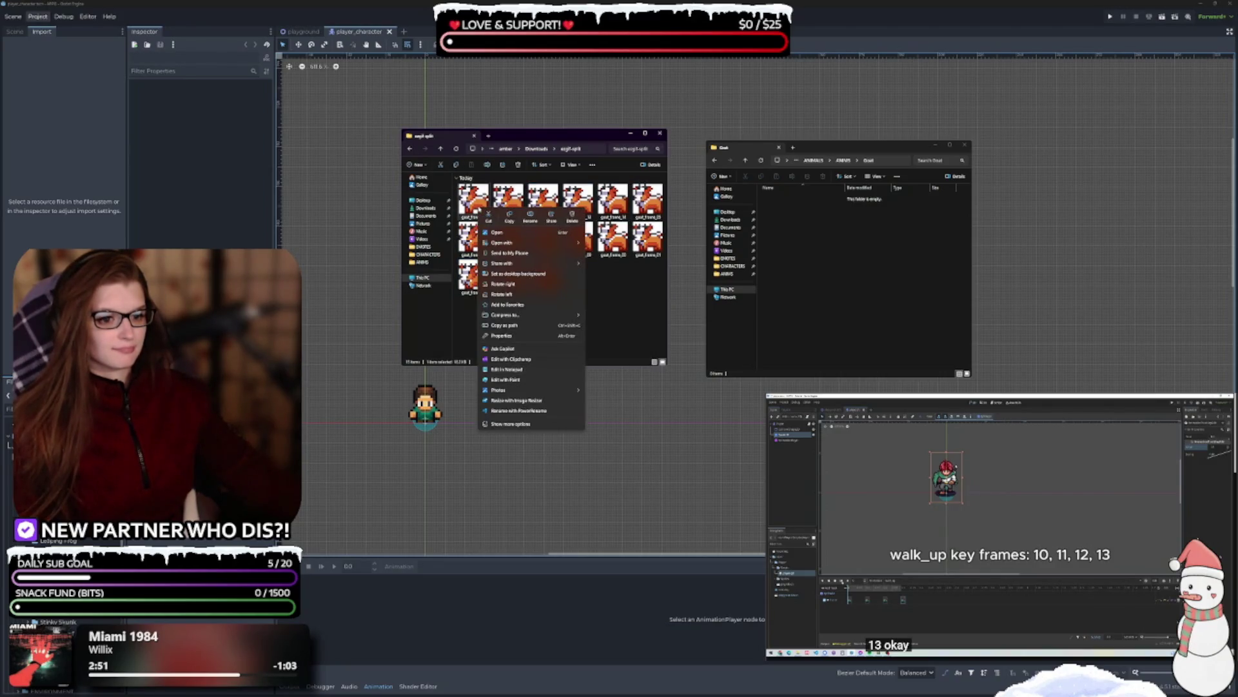
left_click(477, 207)
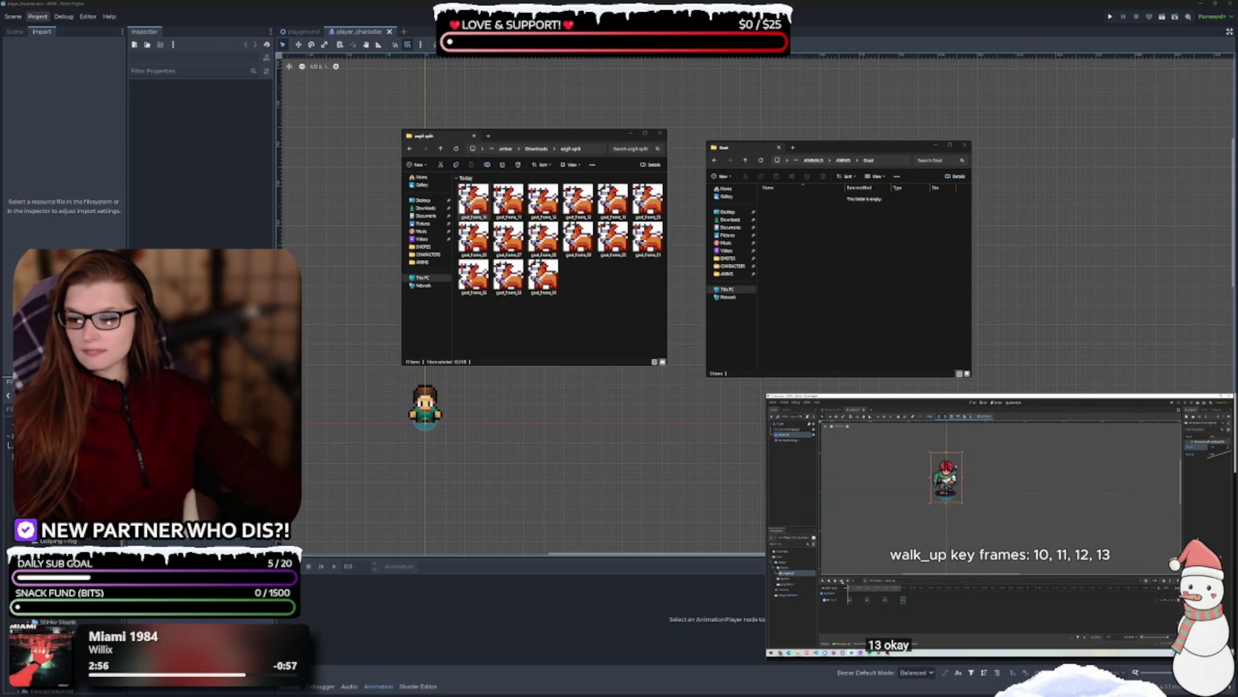
- Select only goat_frame_10 and switch to it open in Photos for editing
left_click(508, 200)
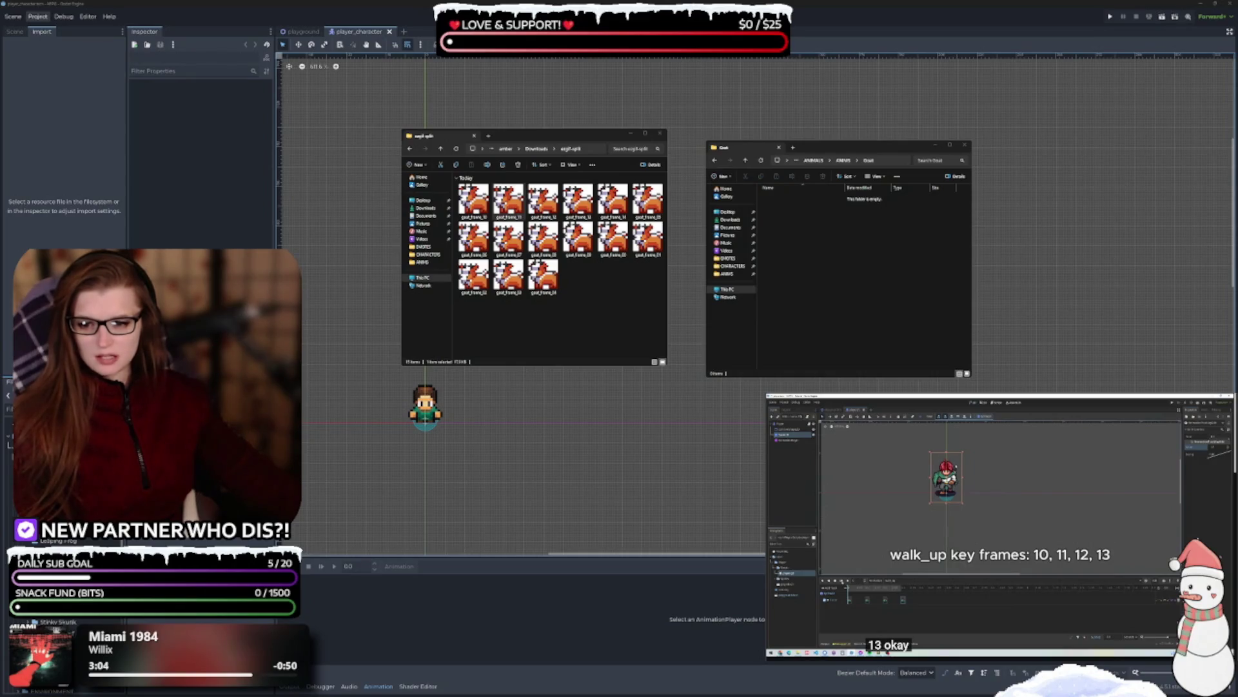
left_click(508, 201)
left_click(543, 281)
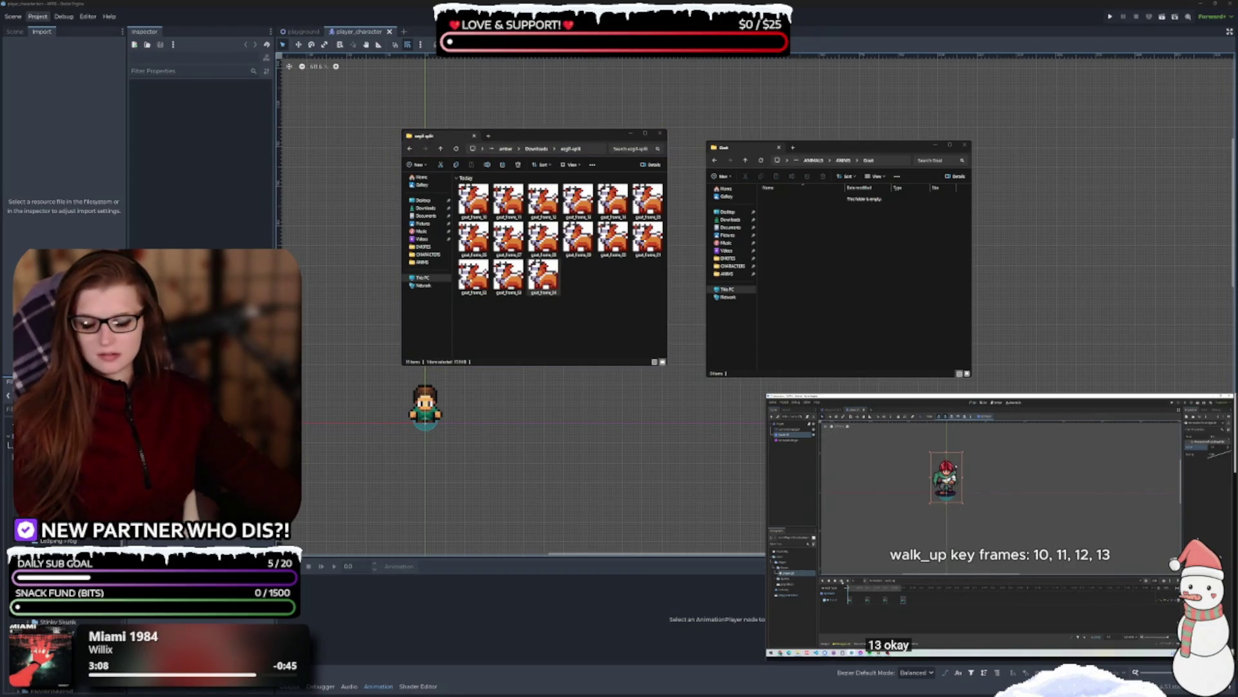
left_click(544, 295)
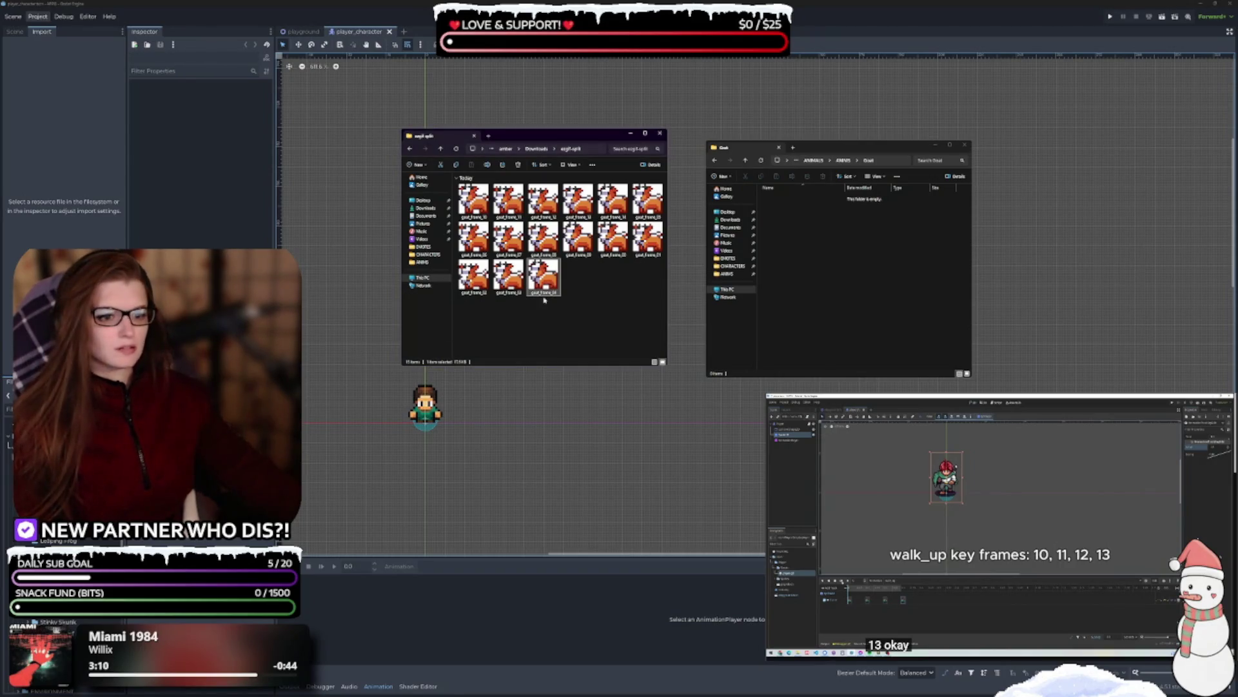
key("ctrl+a")
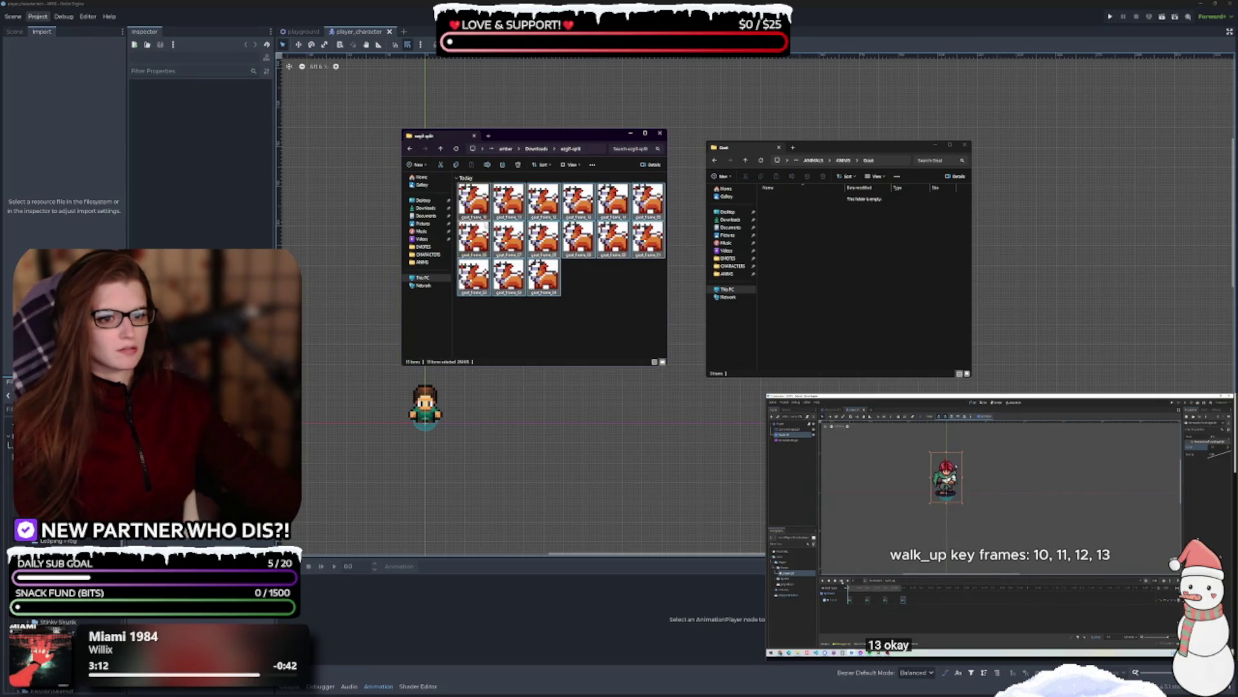
left_click(482, 212)
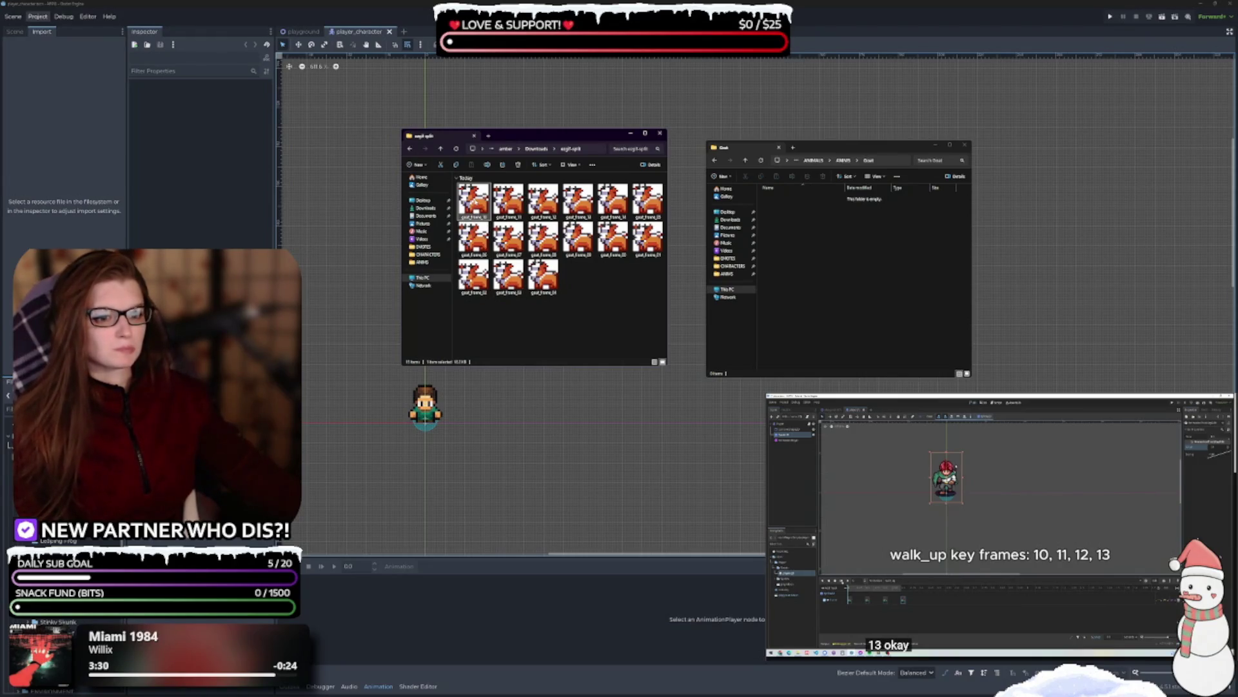
key("alt+Tab")
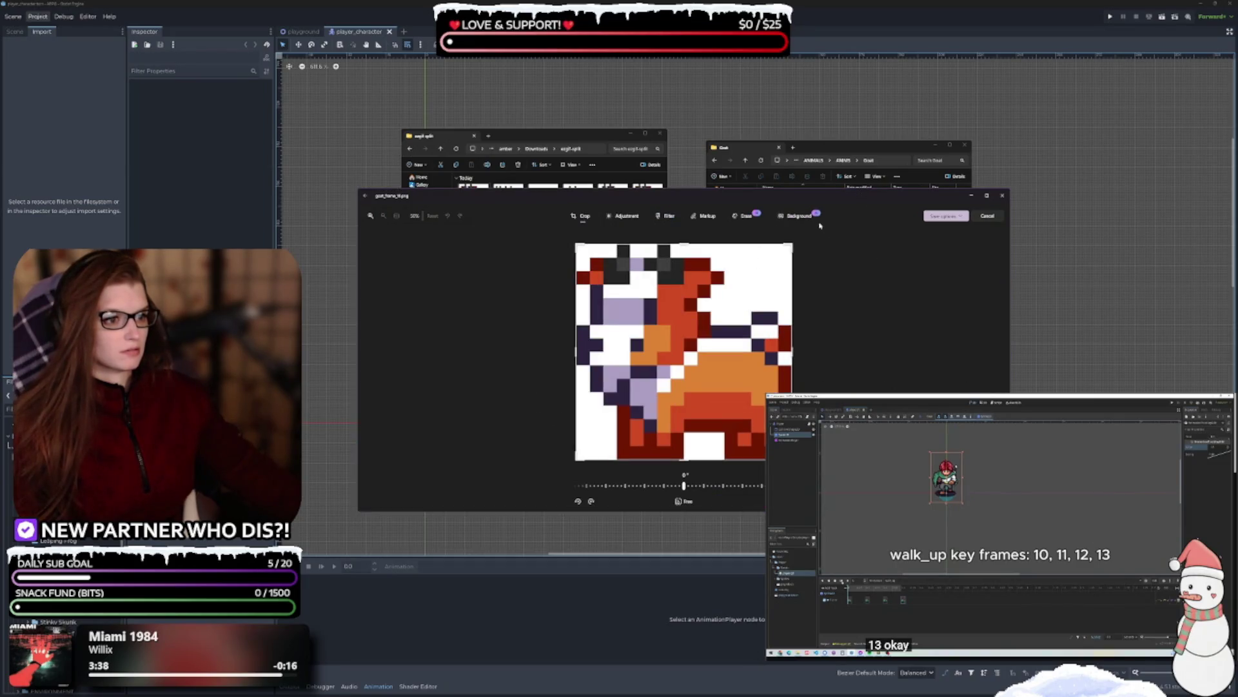
- Remove the white background from the first two goat frames and save each one
left_click(800, 216)
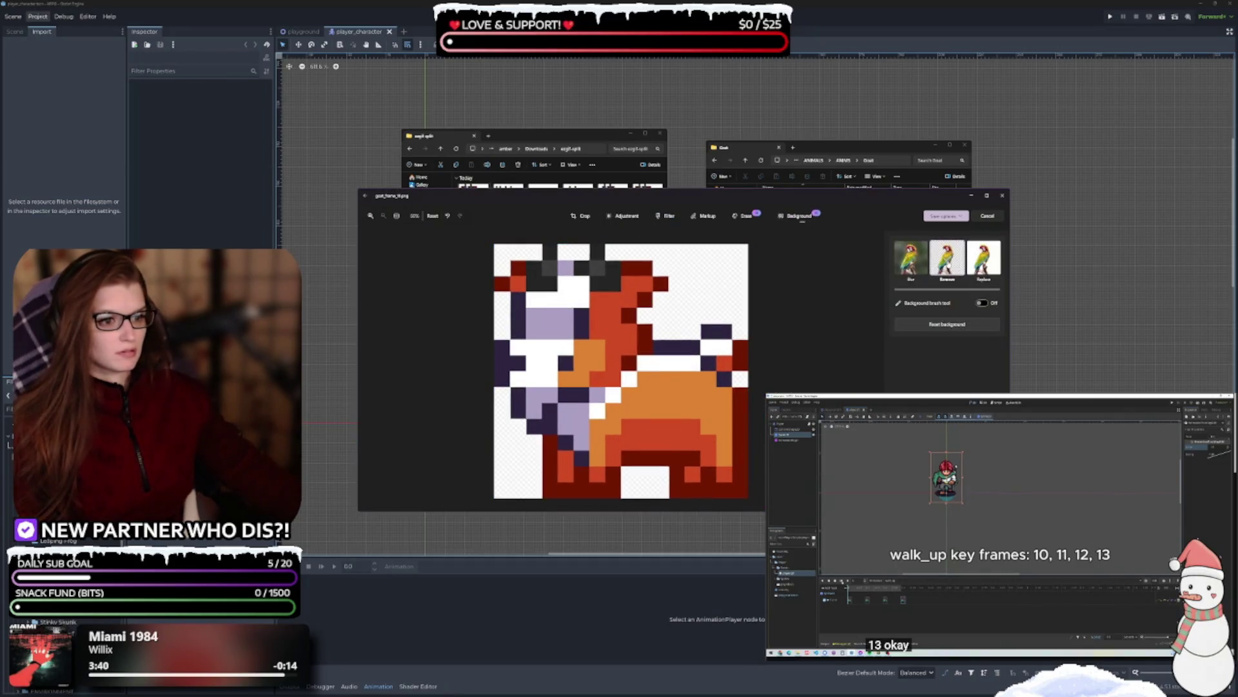
left_click(946, 215)
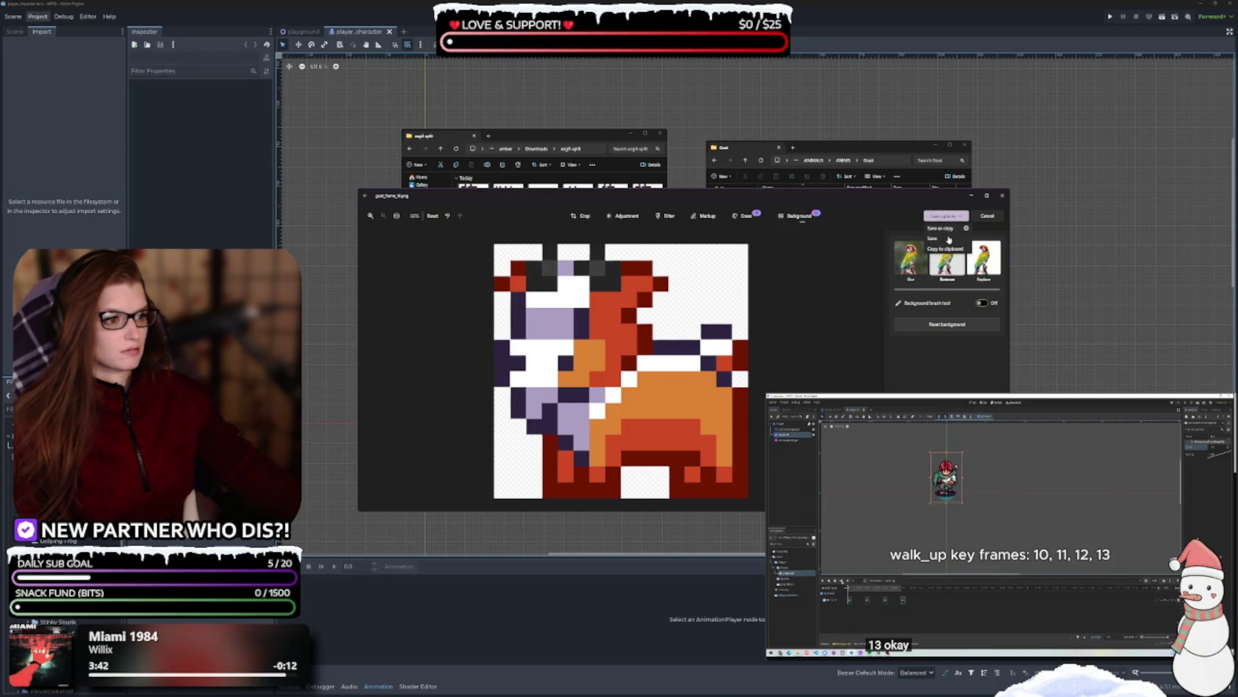
left_click(947, 242)
left_click(1003, 358)
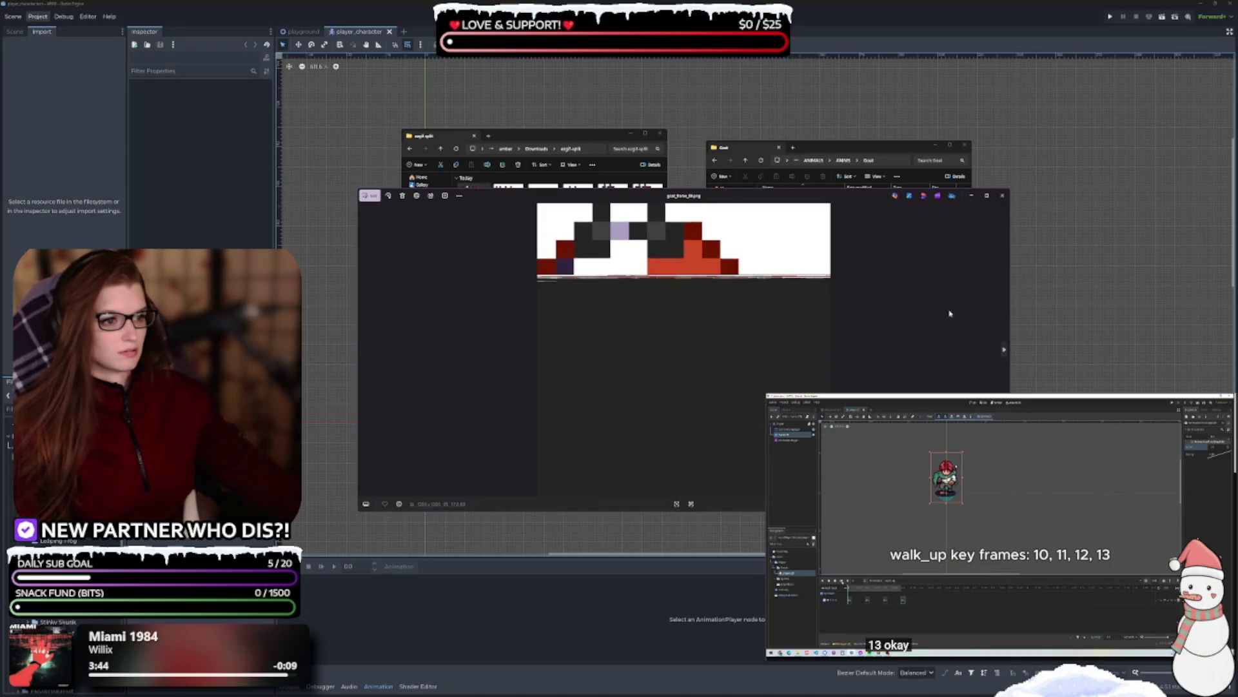
left_click(370, 195)
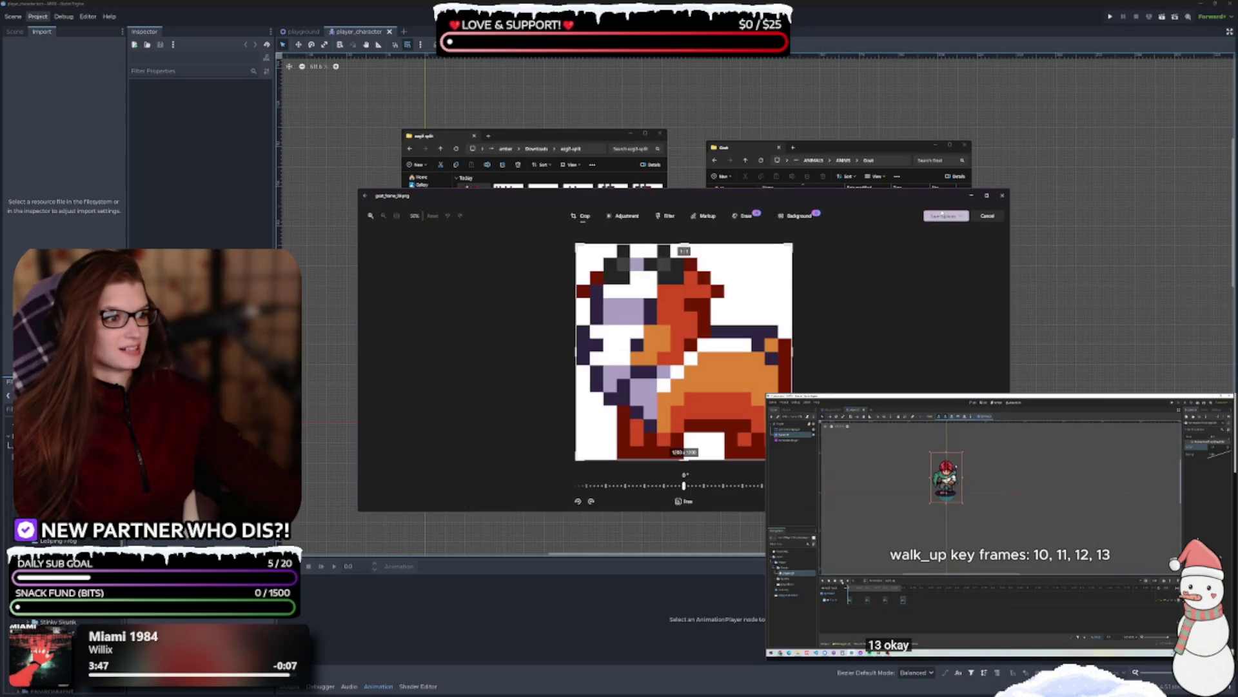
left_click(806, 217)
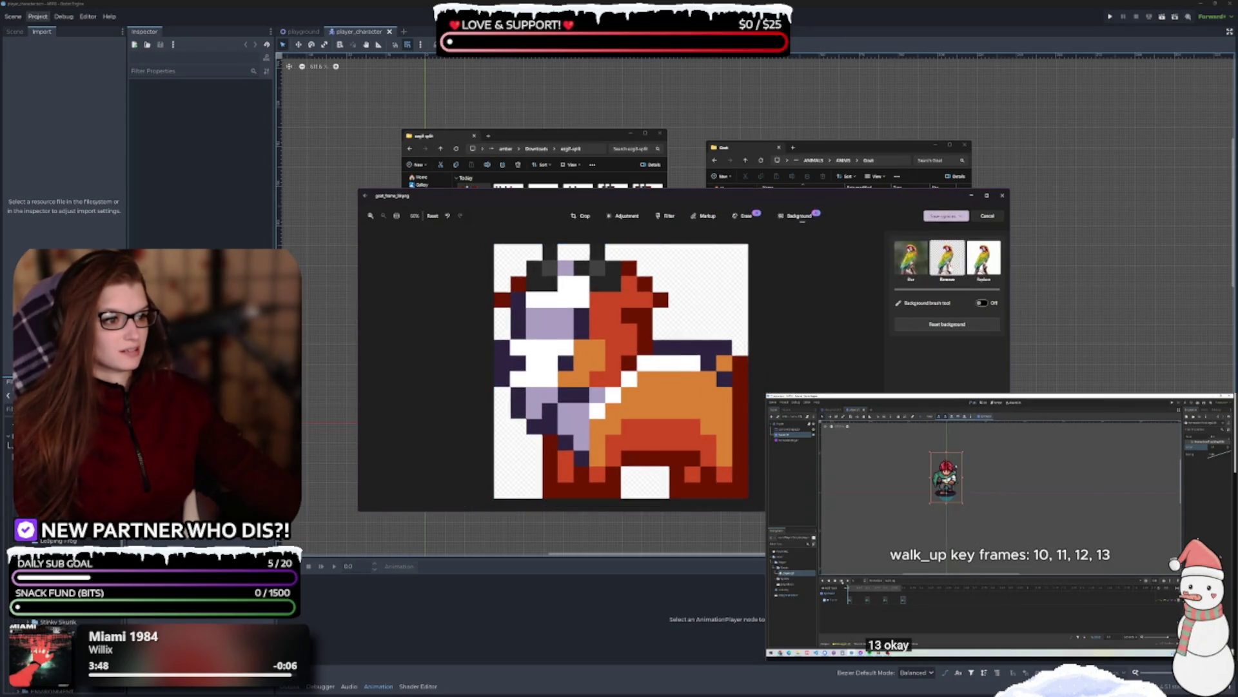
left_click(947, 216)
left_click(942, 237)
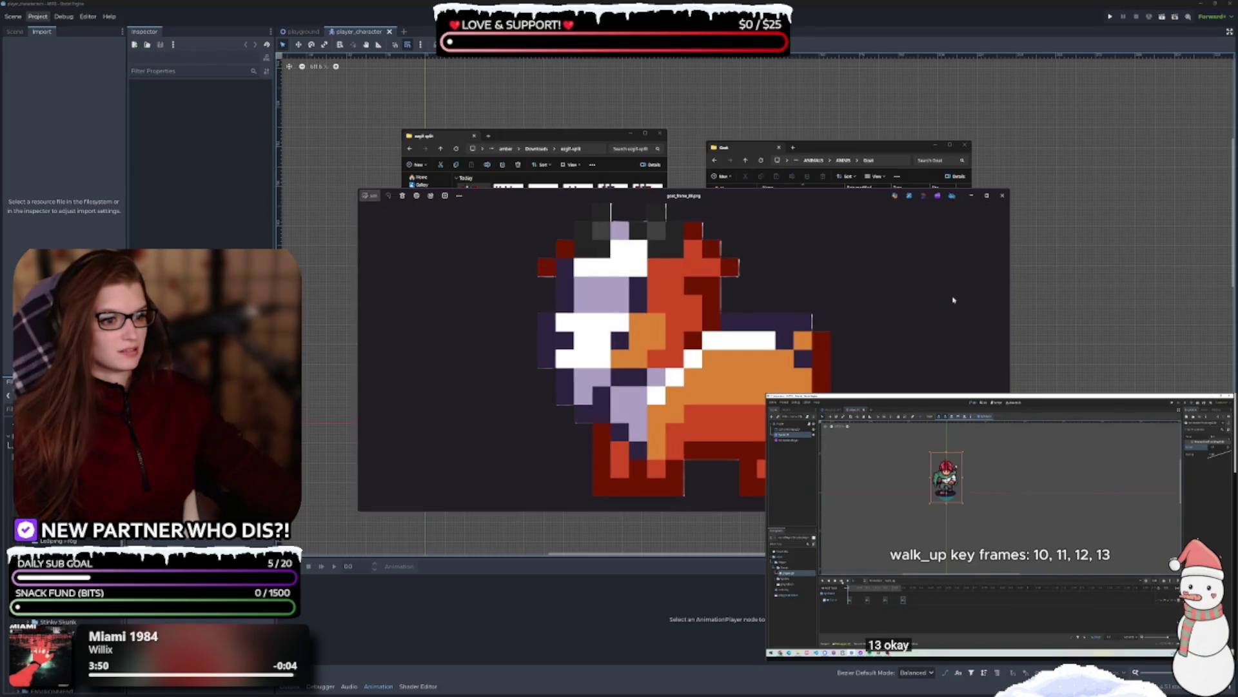
left_click(1003, 351)
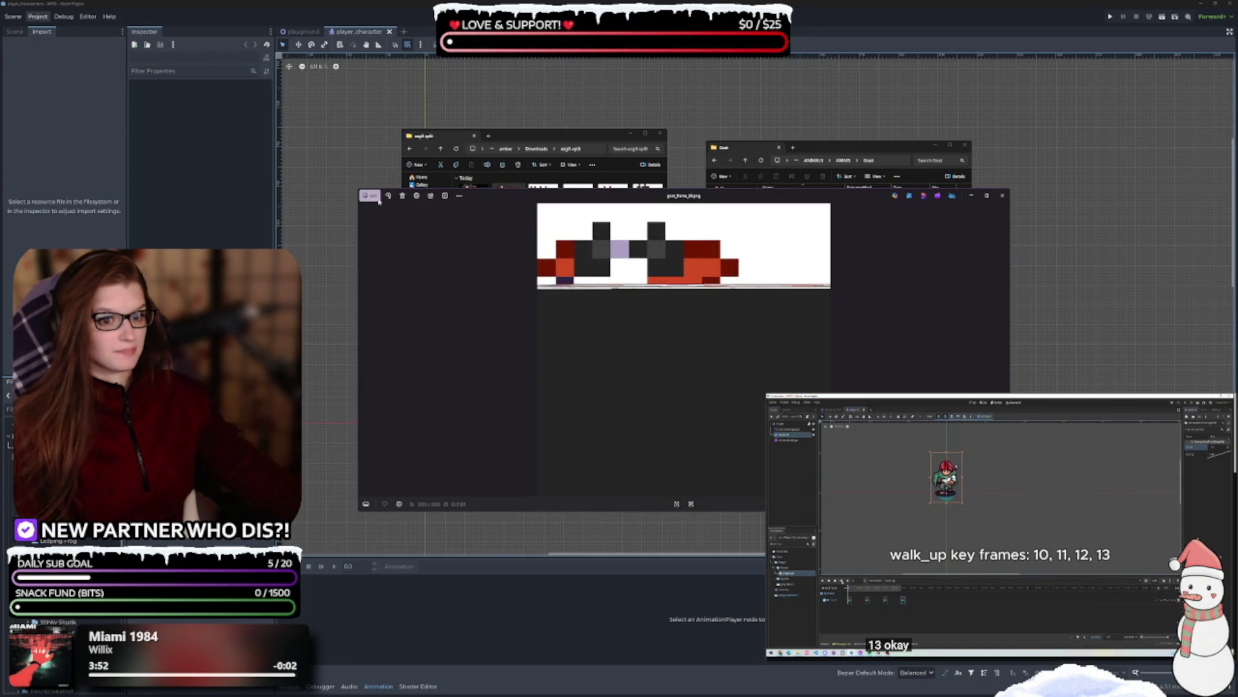
- Strip the background from the next two goat frames, saving each as transparent
left_click(378, 200)
left_click(799, 215)
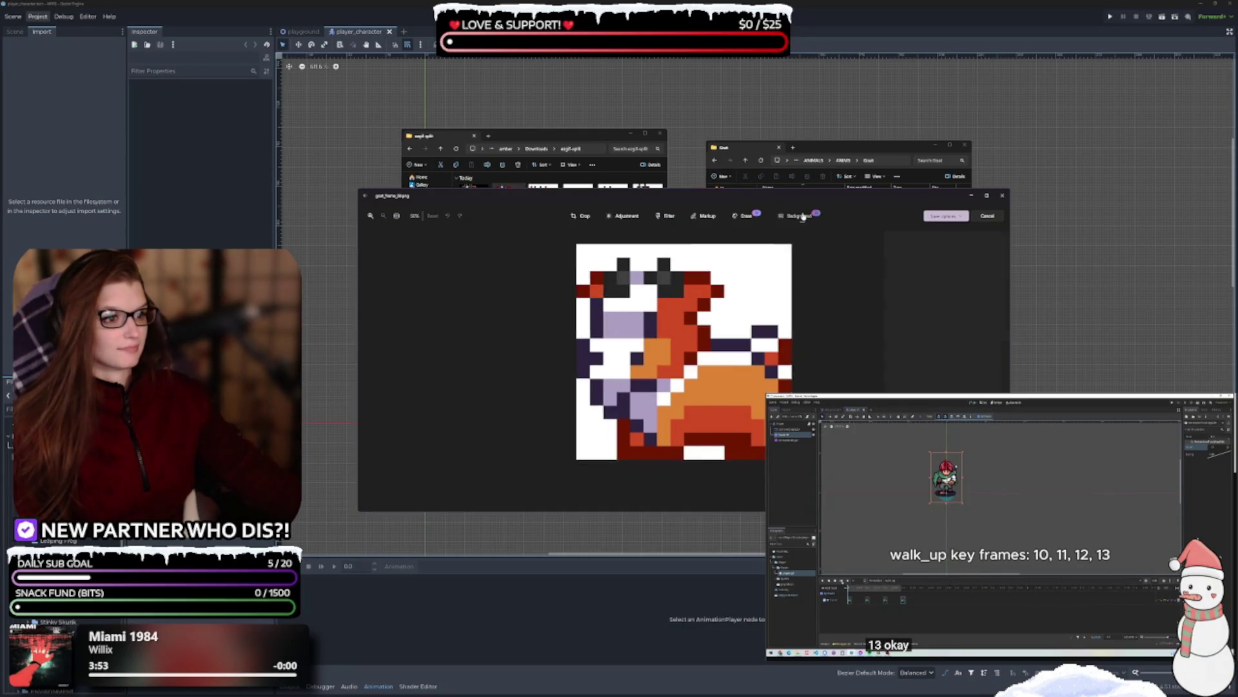
left_click(947, 258)
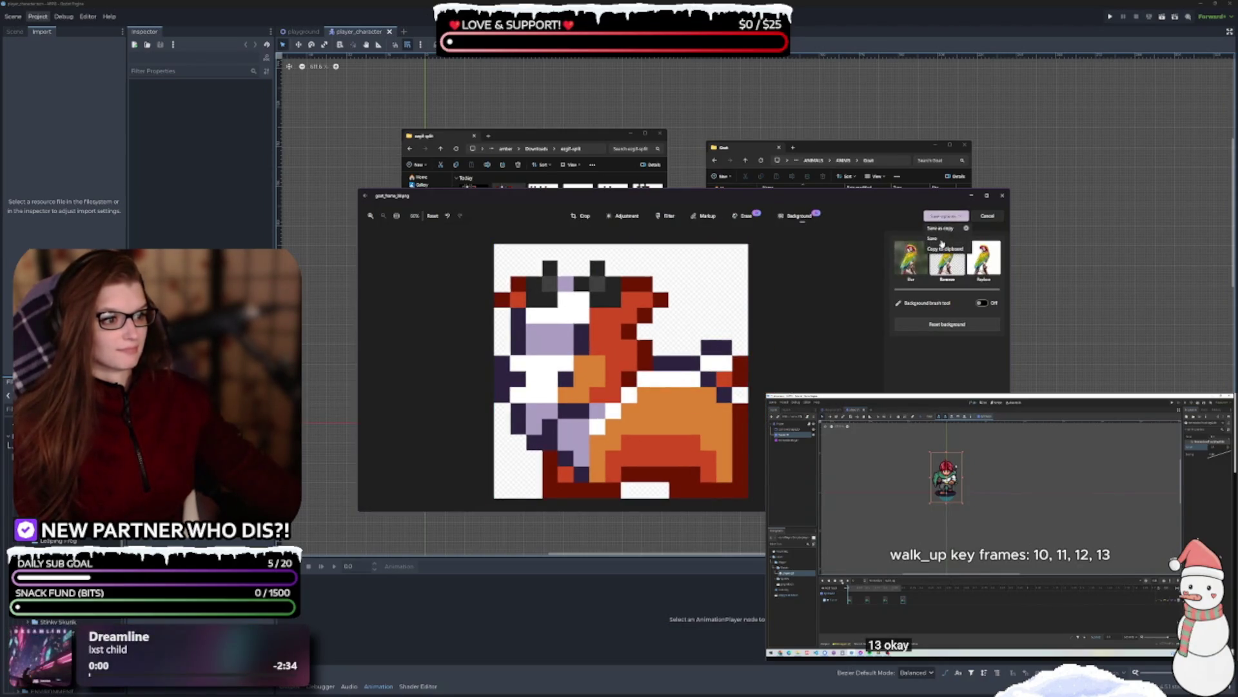
left_click(941, 217)
left_click(1003, 350)
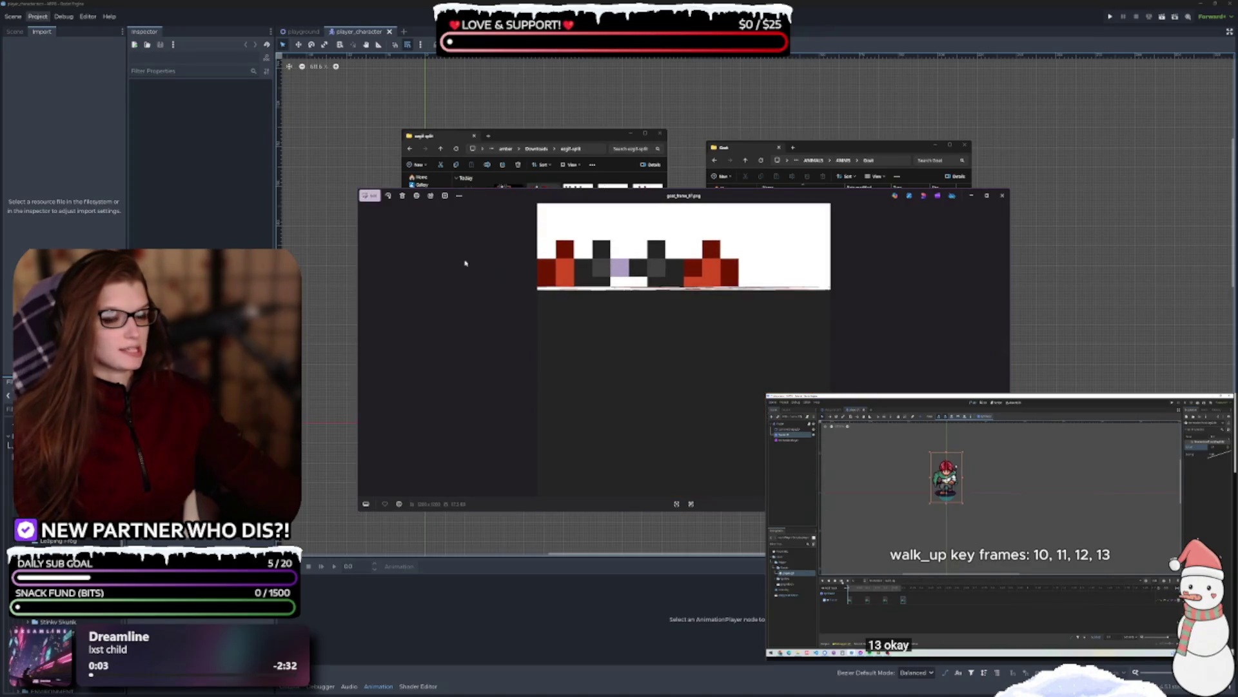
left_click(373, 199)
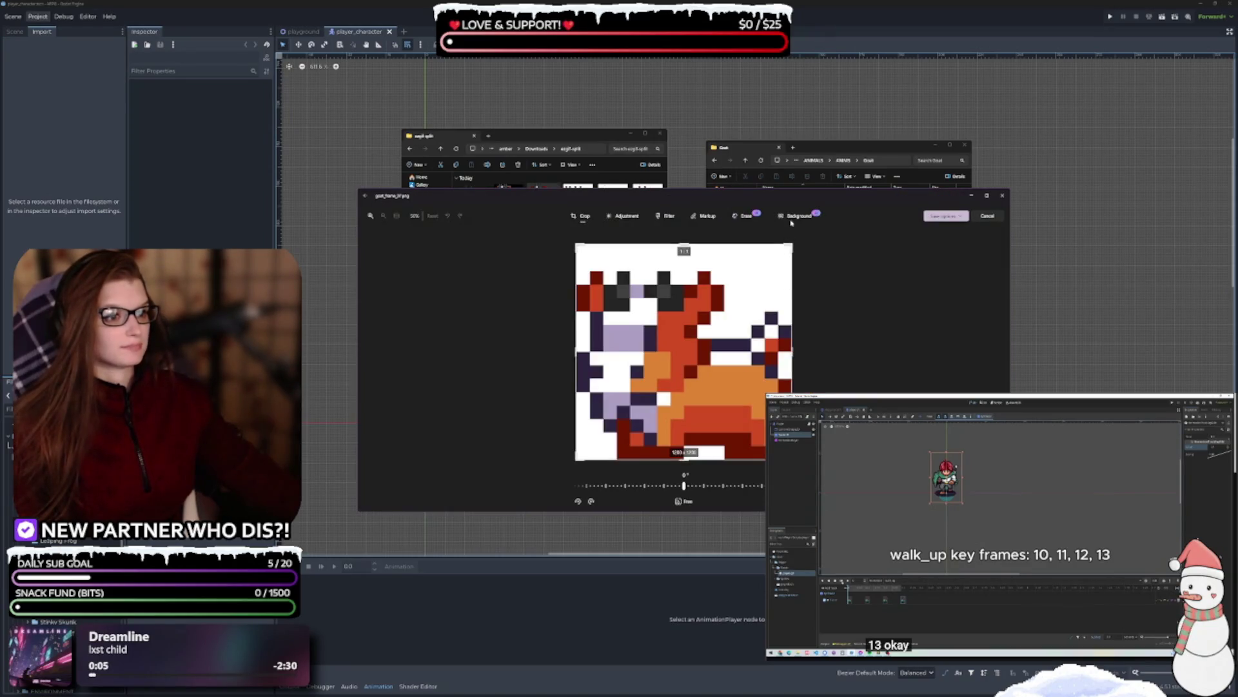
left_click(795, 217)
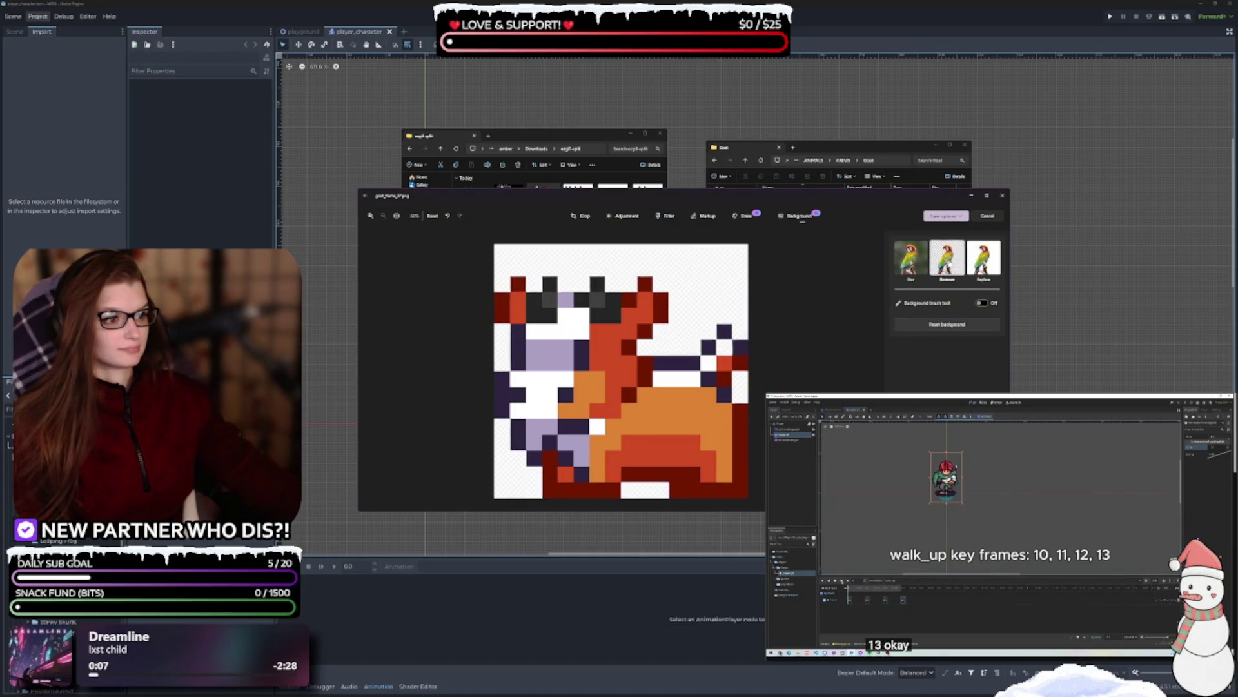
left_click(941, 220)
left_click(941, 239)
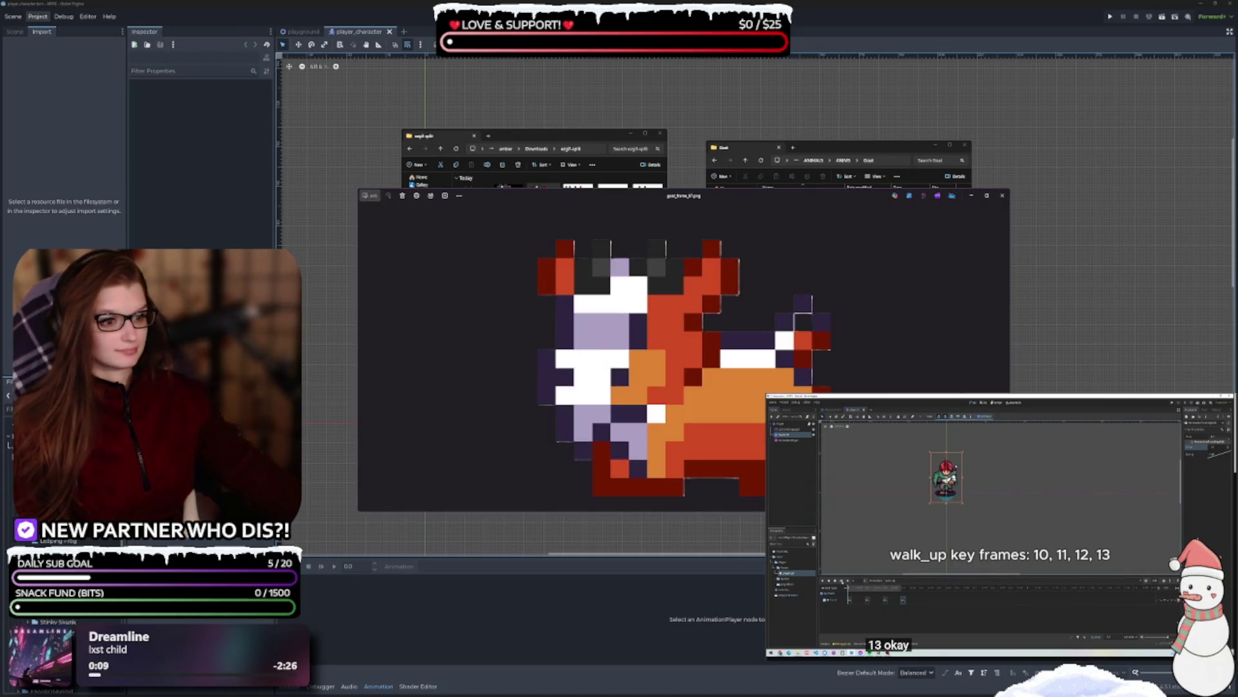
left_click(1004, 350)
- Remove and save the white backgrounds of two more goat frames
left_click(371, 196)
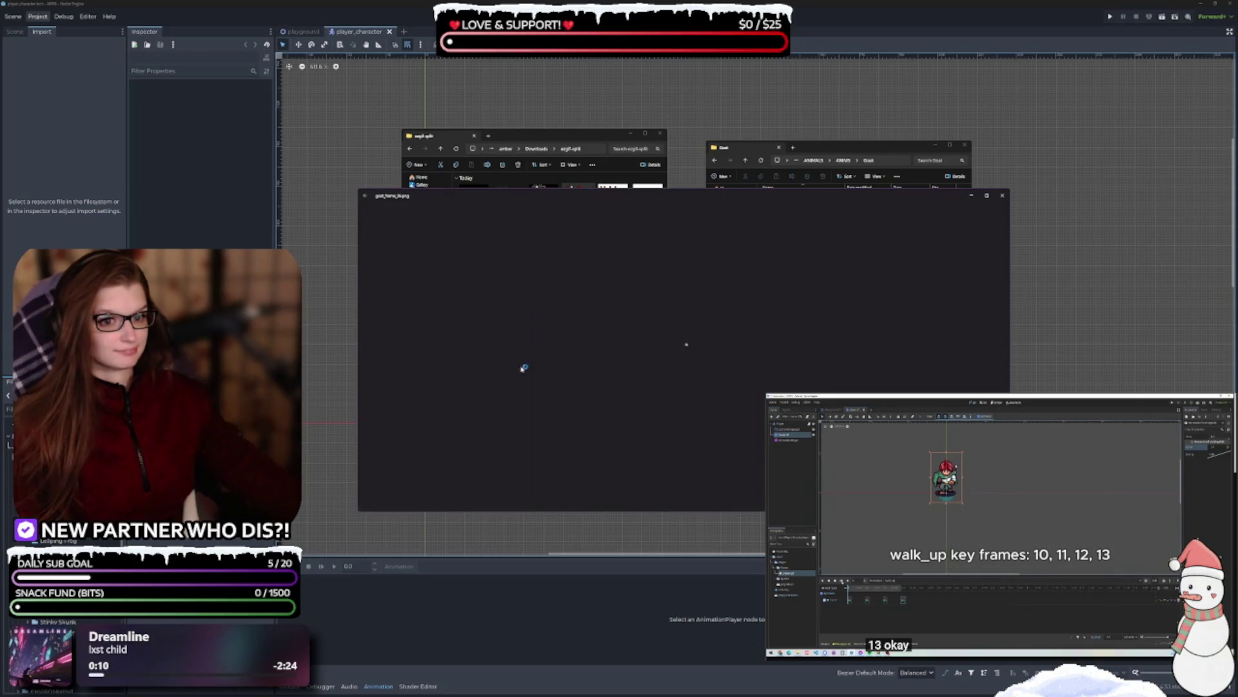
left_click(789, 215)
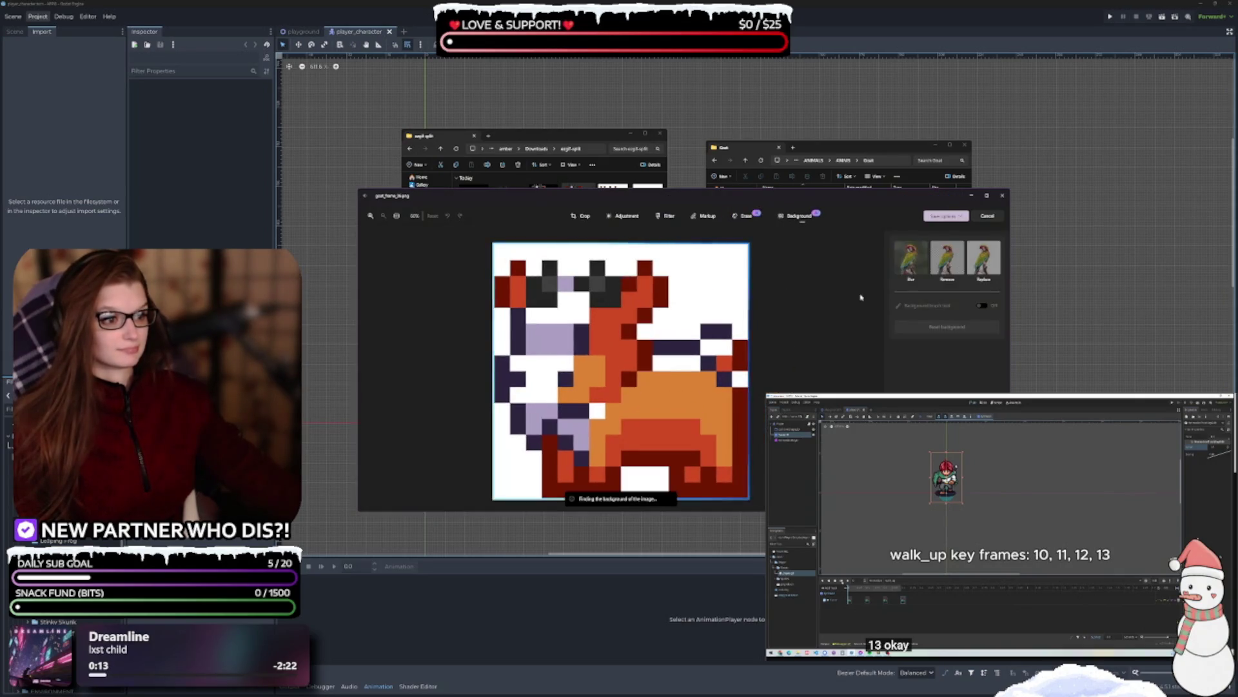
left_click(946, 215)
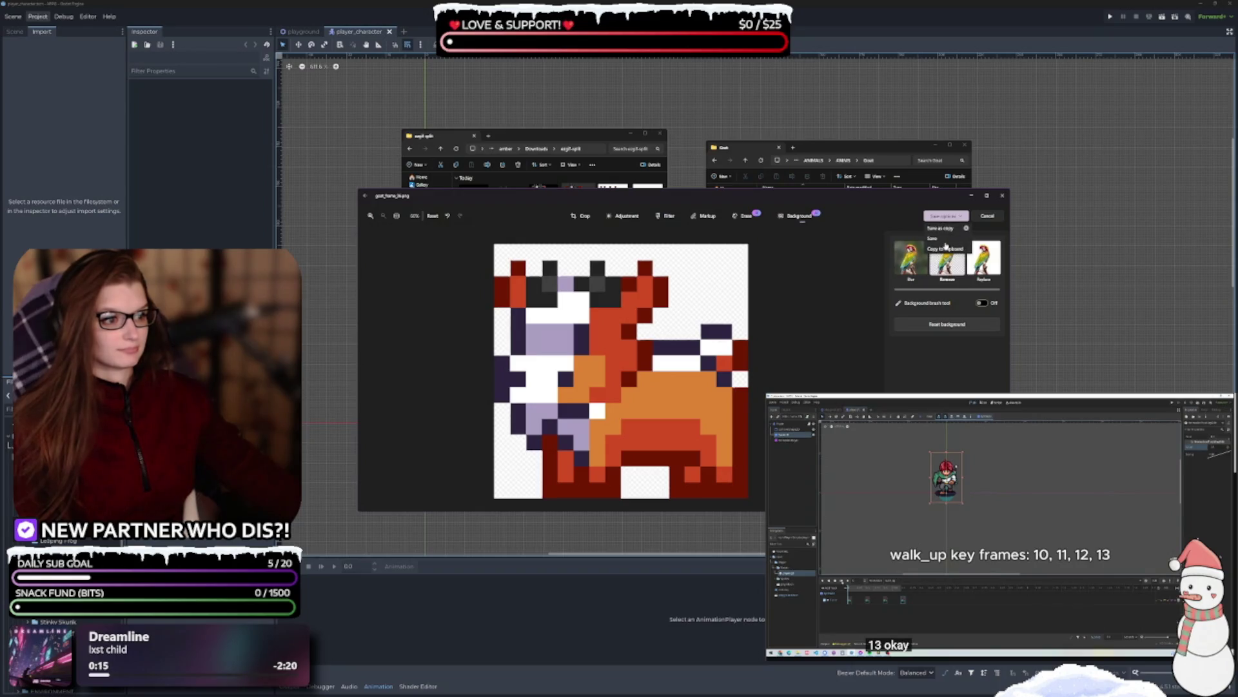
left_click(946, 249)
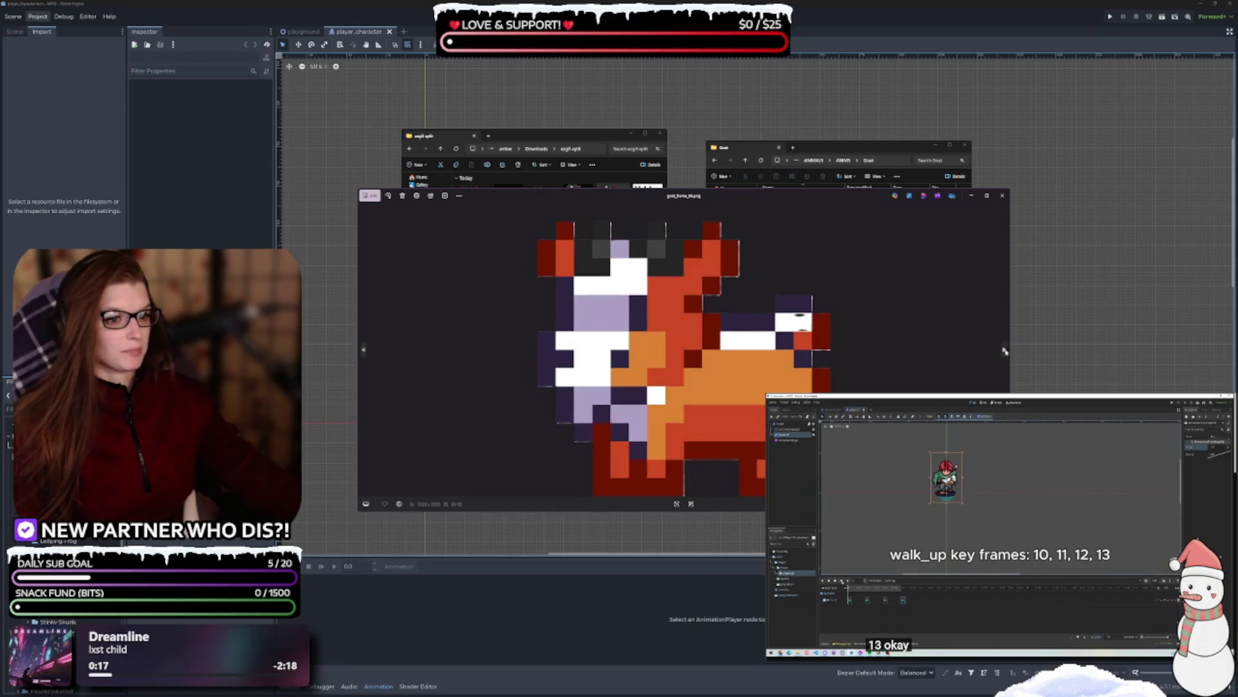
left_click(1003, 350)
left_click(371, 198)
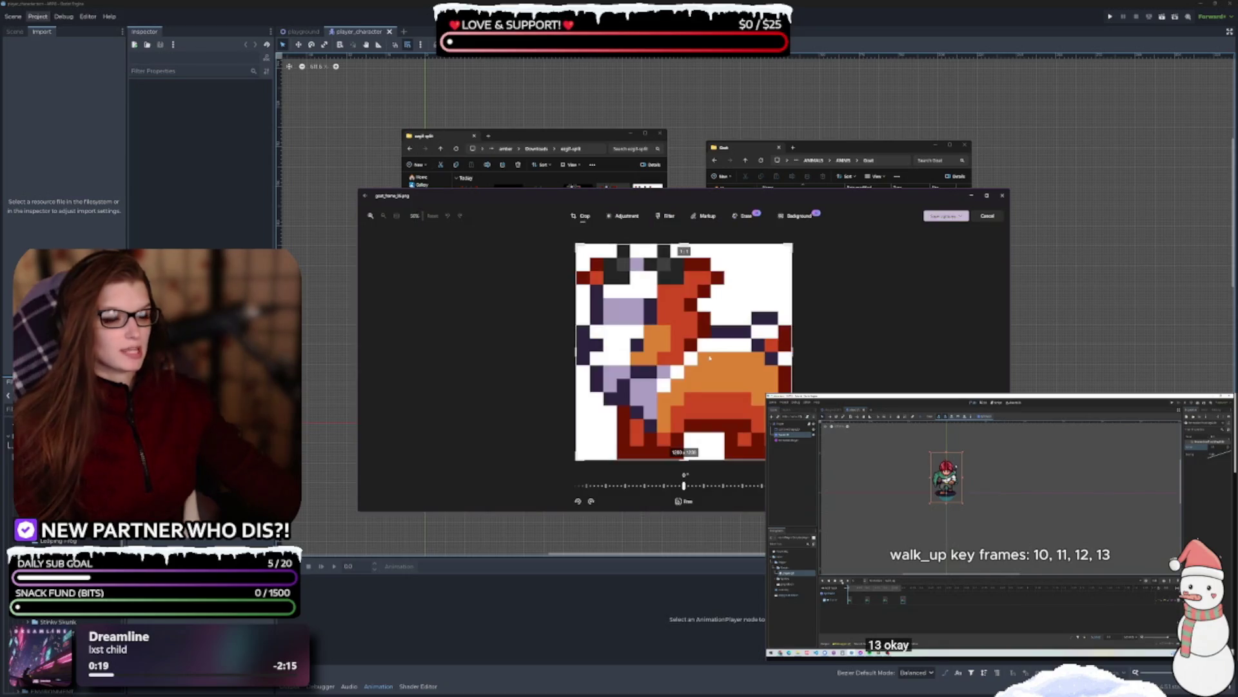
left_click(798, 215)
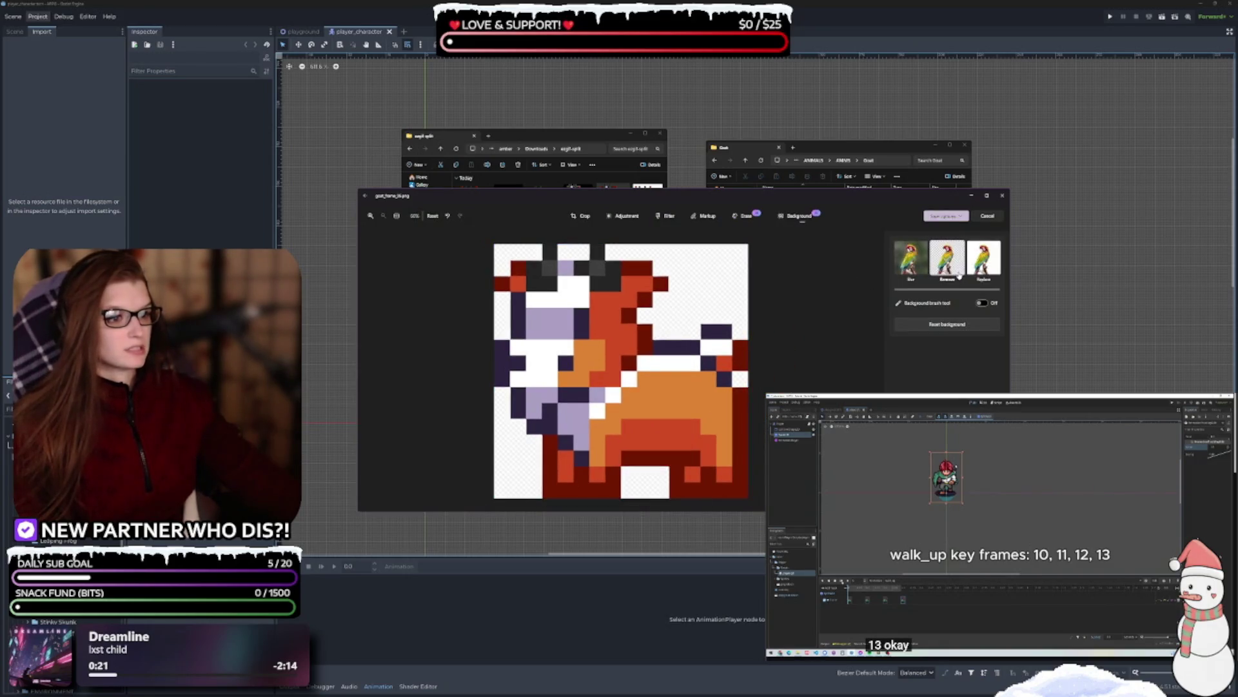
left_click(946, 215)
left_click(946, 246)
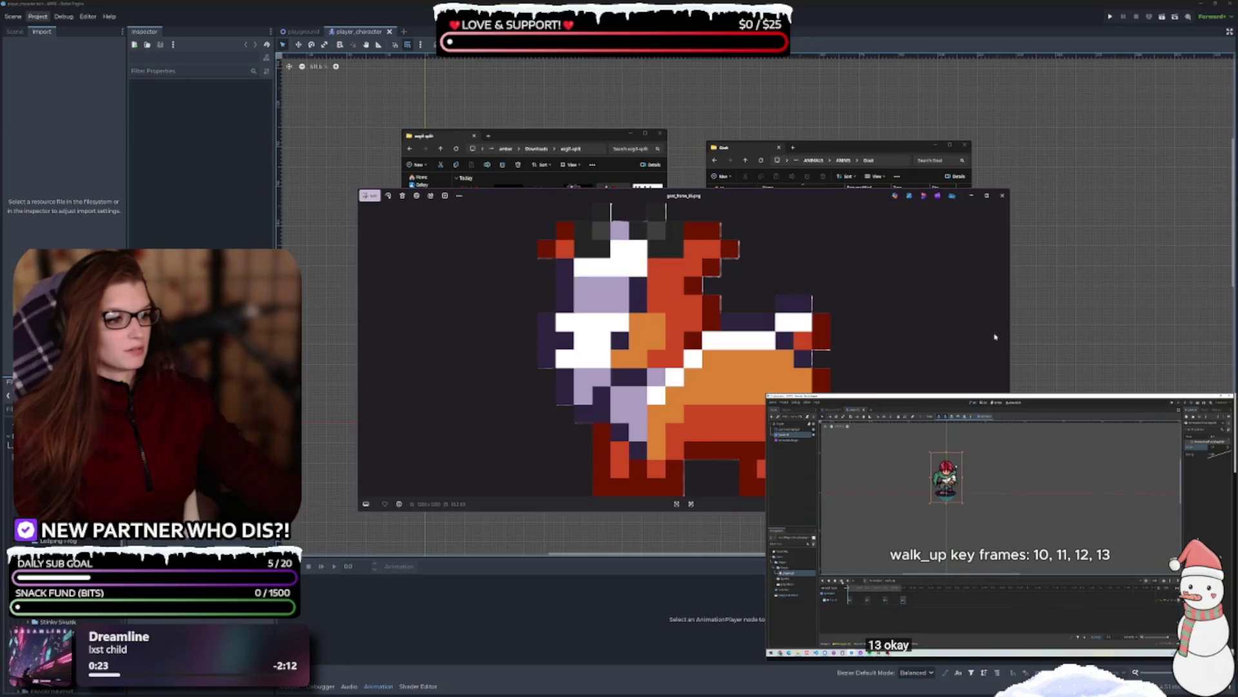
- Save another frame without its background, then skip ahead to the next unedited goat frame
left_click(371, 198)
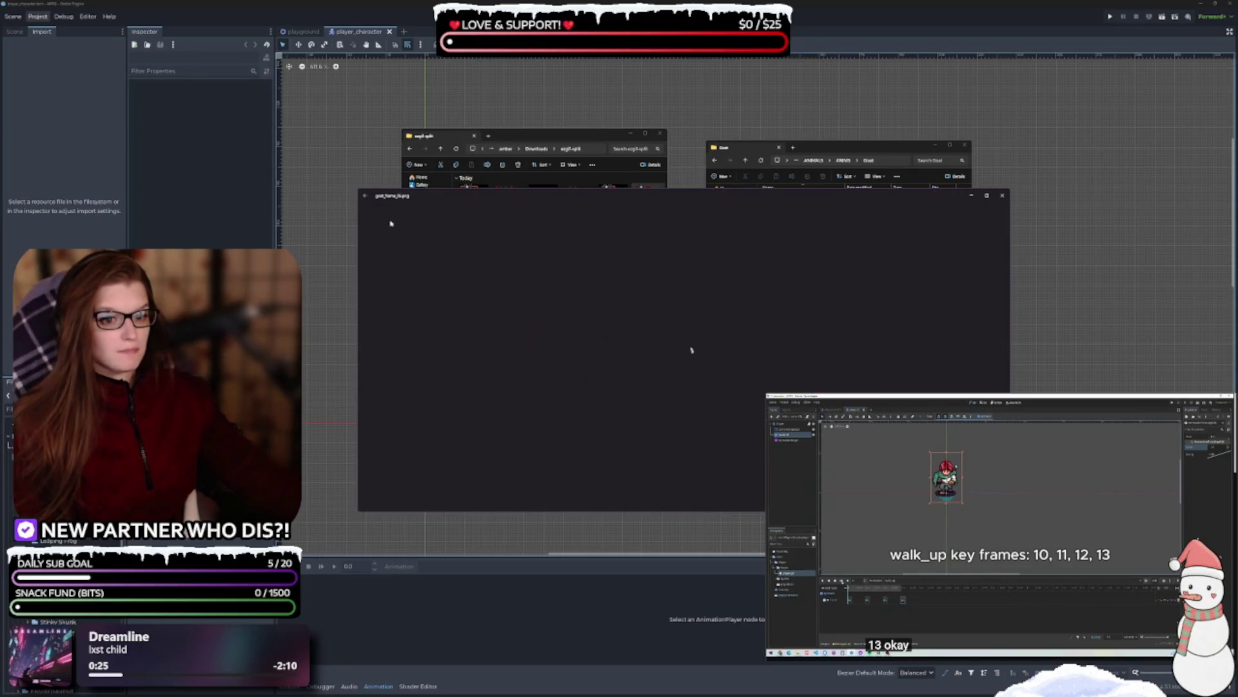
left_click(798, 216)
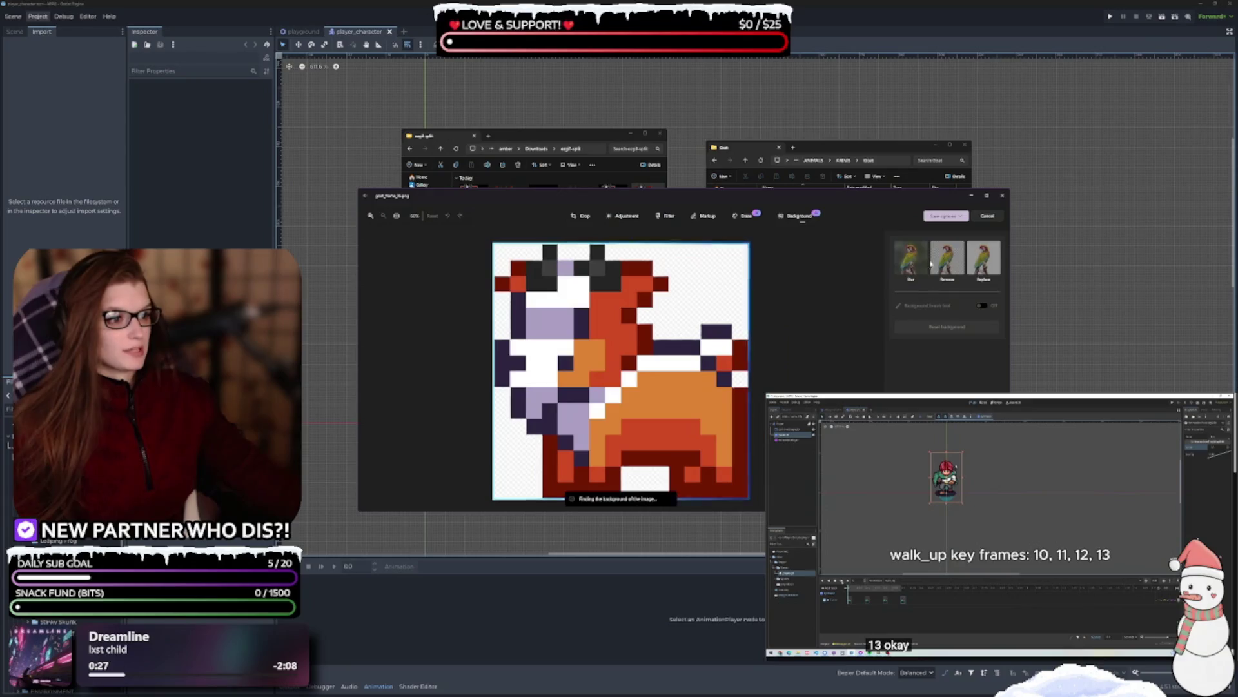
left_click(946, 216)
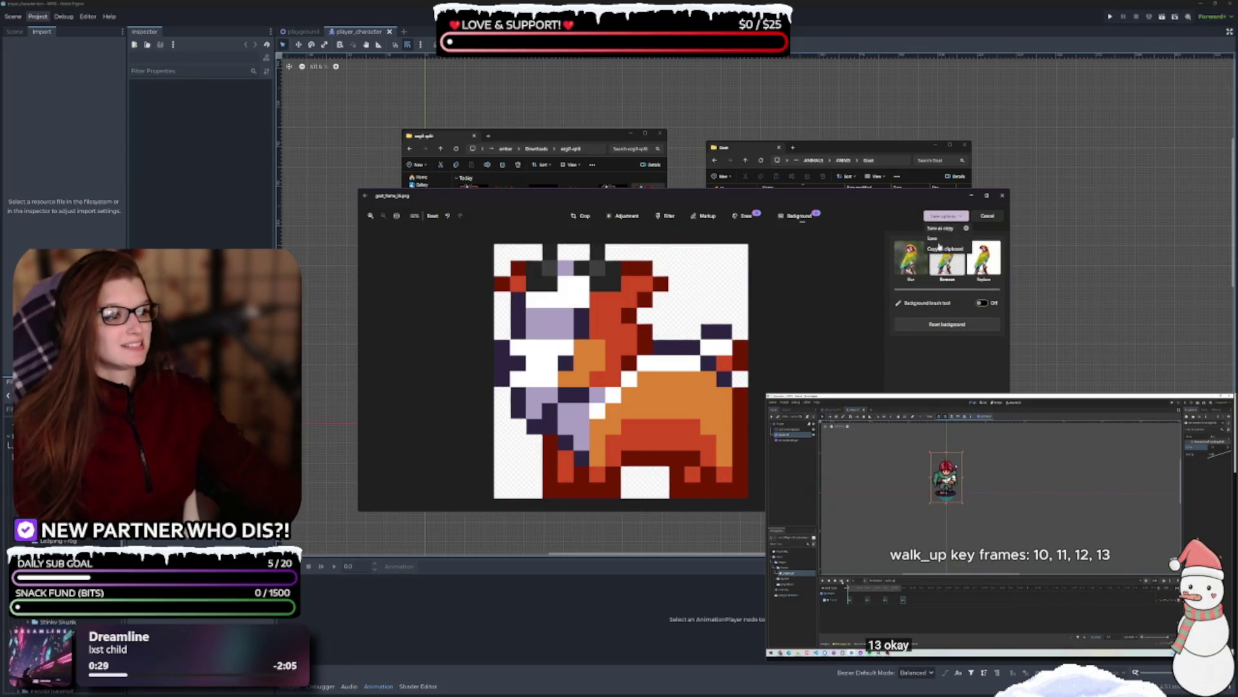
left_click(947, 246)
left_click(1002, 344)
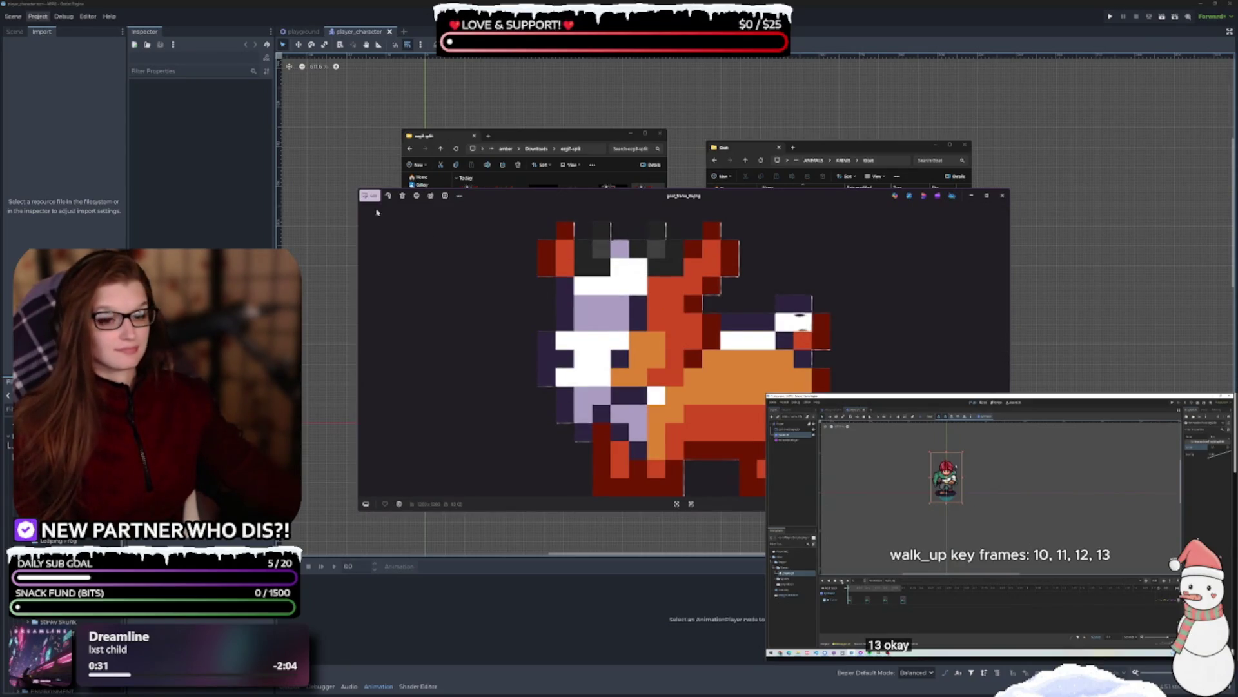
left_click(1009, 353)
left_click(1010, 352)
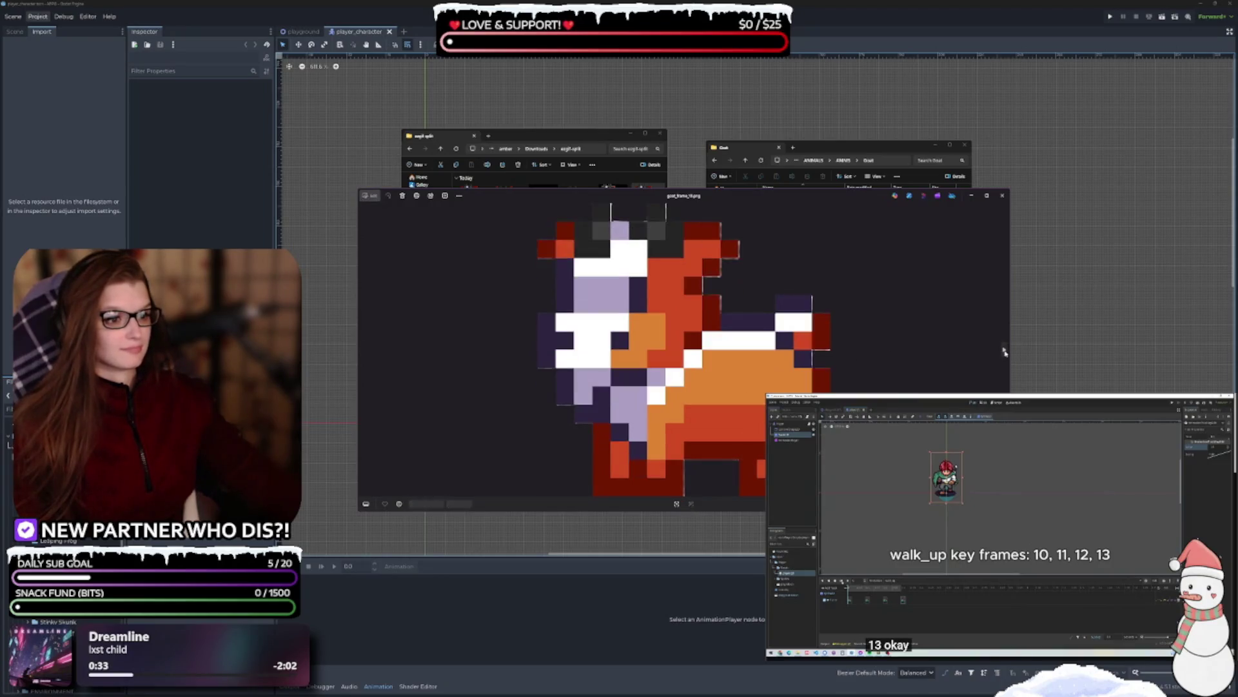
left_click(1010, 352)
left_click(1010, 353)
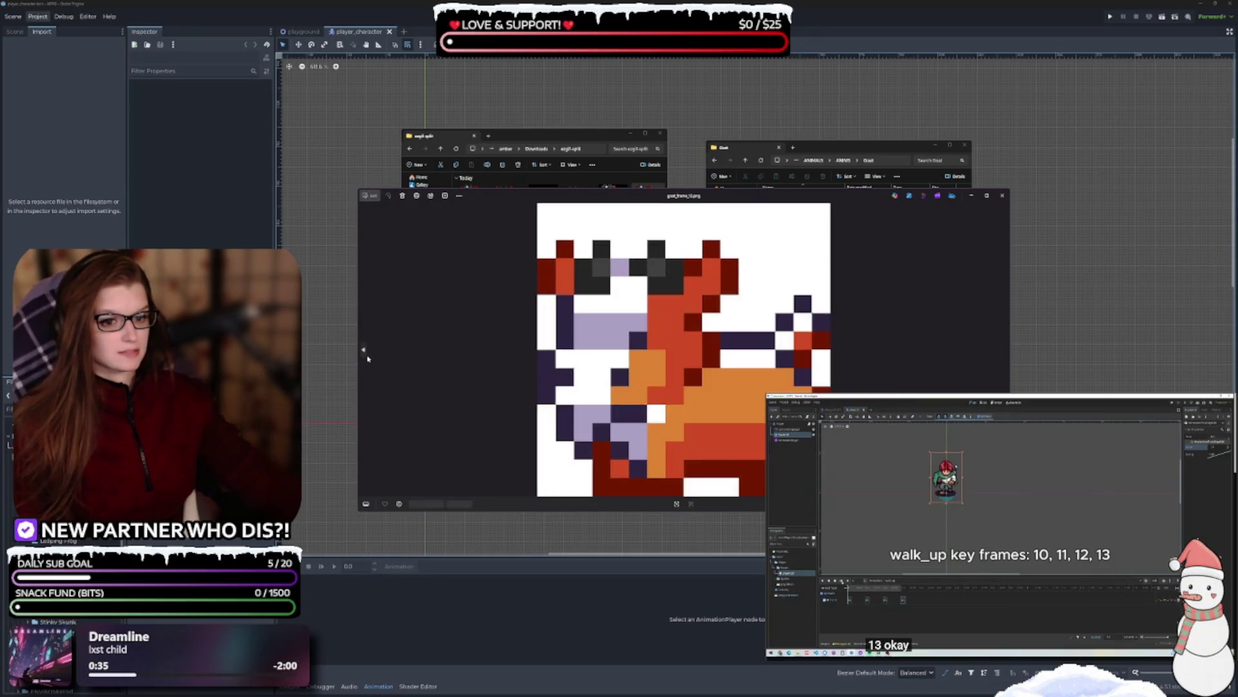
left_click(361, 350)
left_click(1006, 353)
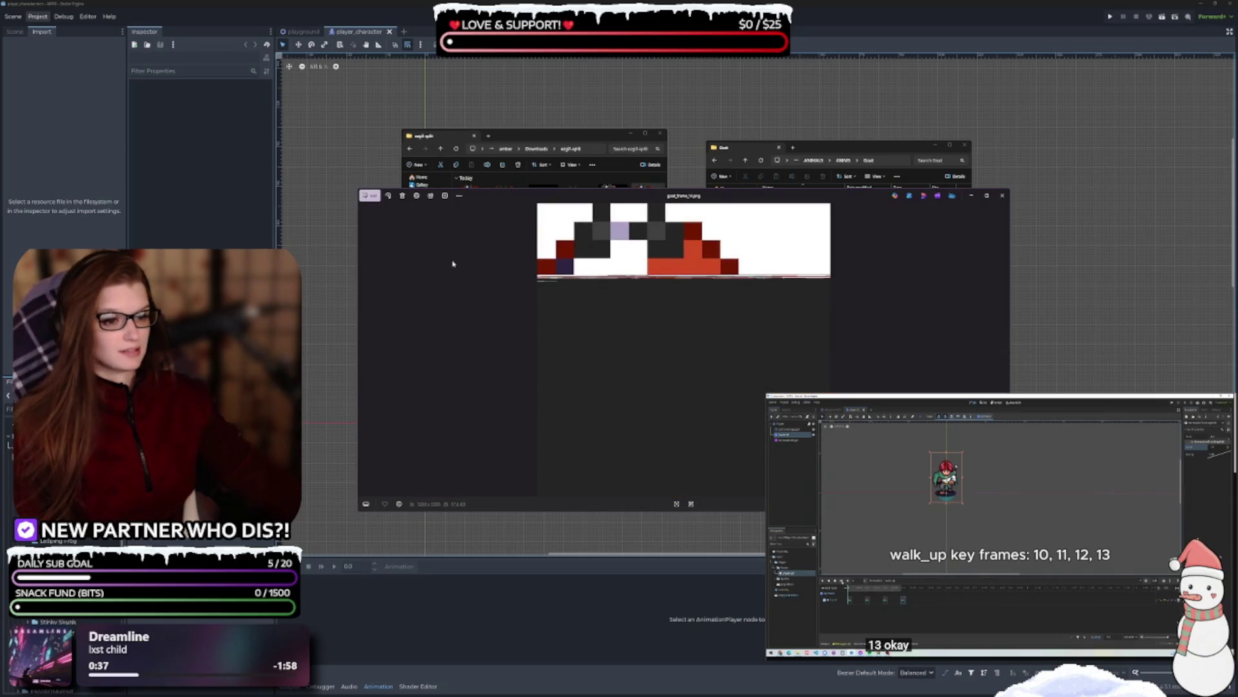
- Remove and save the backgrounds of two further frames and begin removing the next one's
left_click(366, 197)
left_click(799, 216)
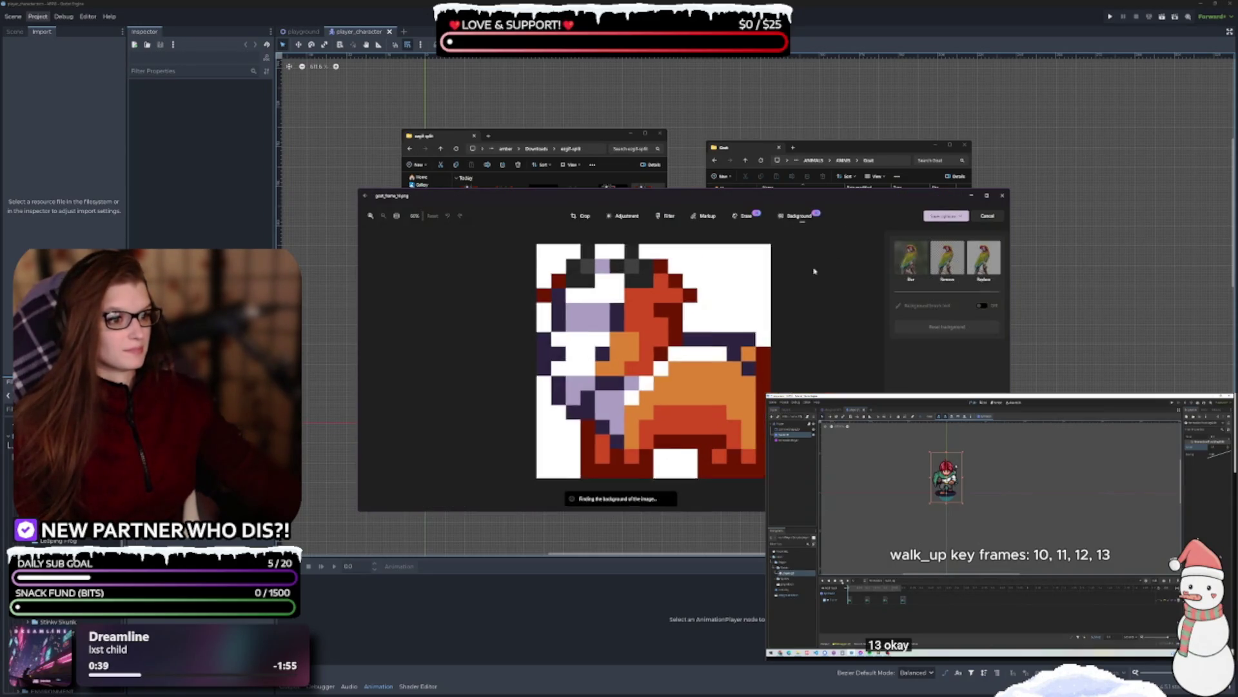
left_click(946, 215)
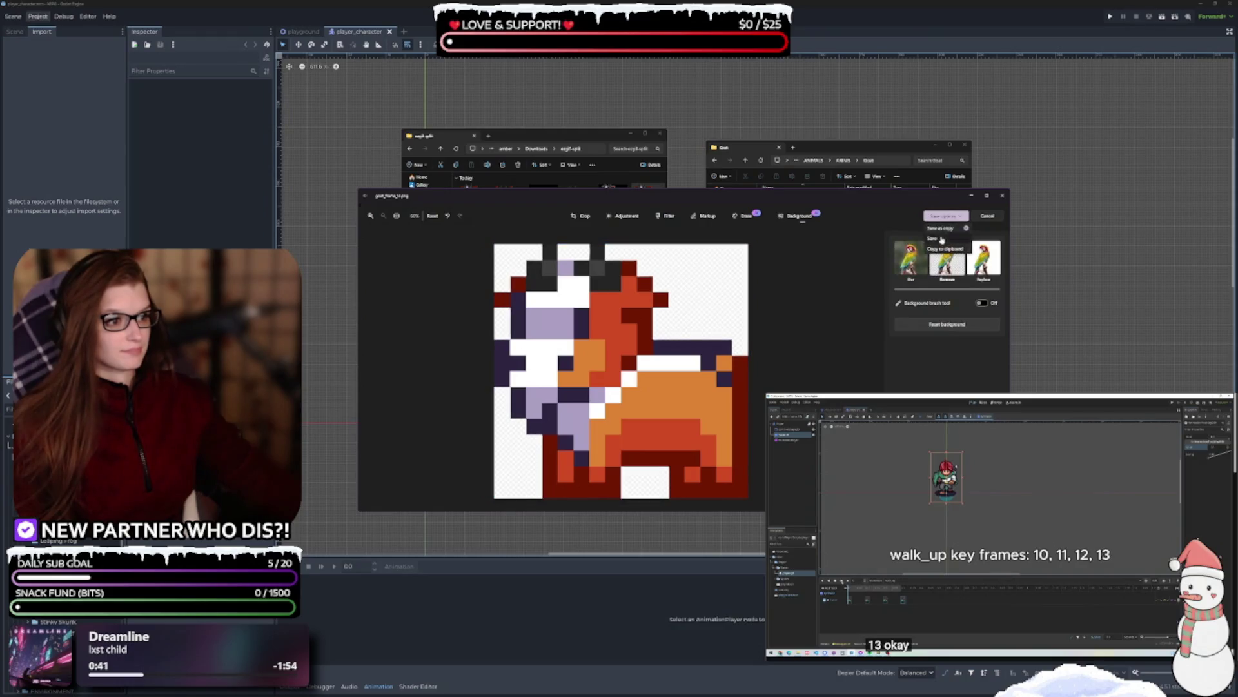
left_click(947, 240)
left_click(1008, 353)
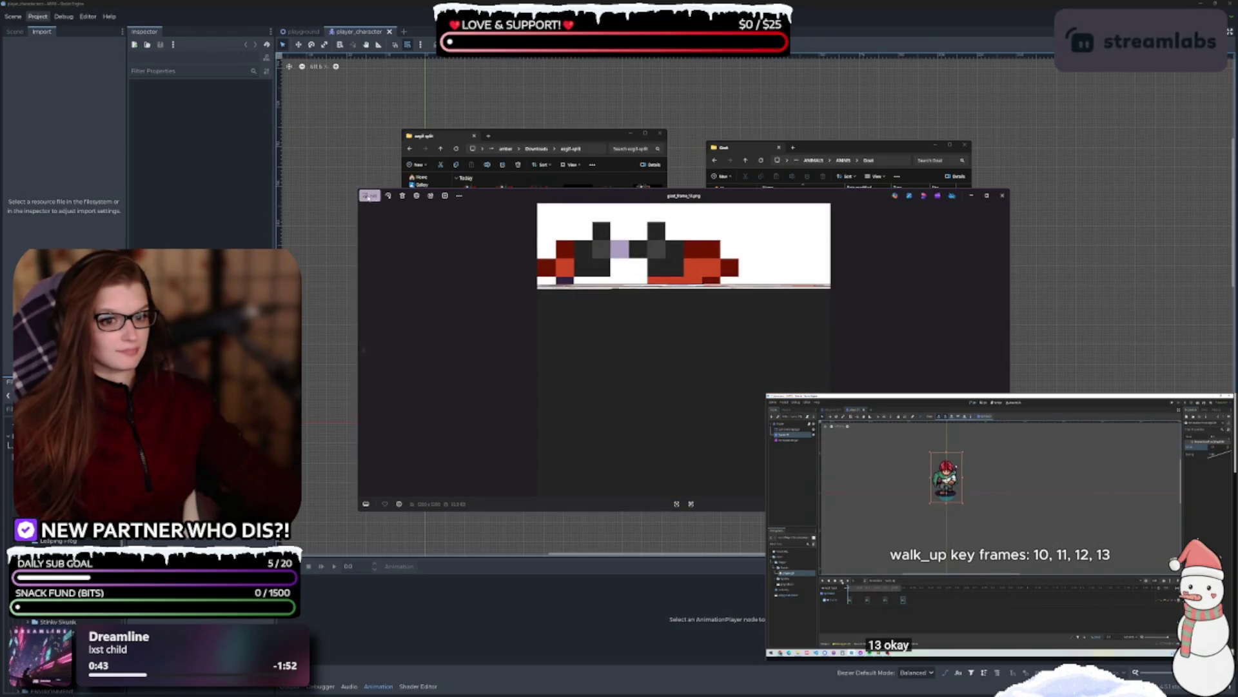
key("ctrl+e")
left_click(947, 258)
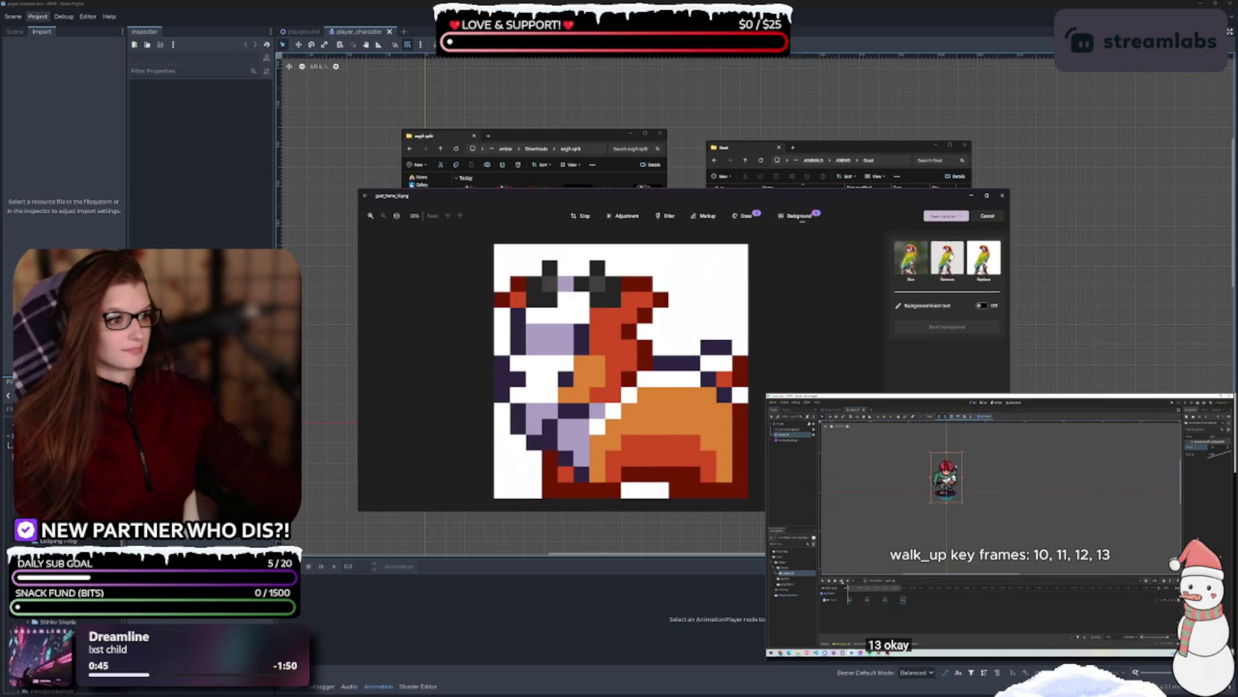
left_click(946, 216)
left_click(947, 241)
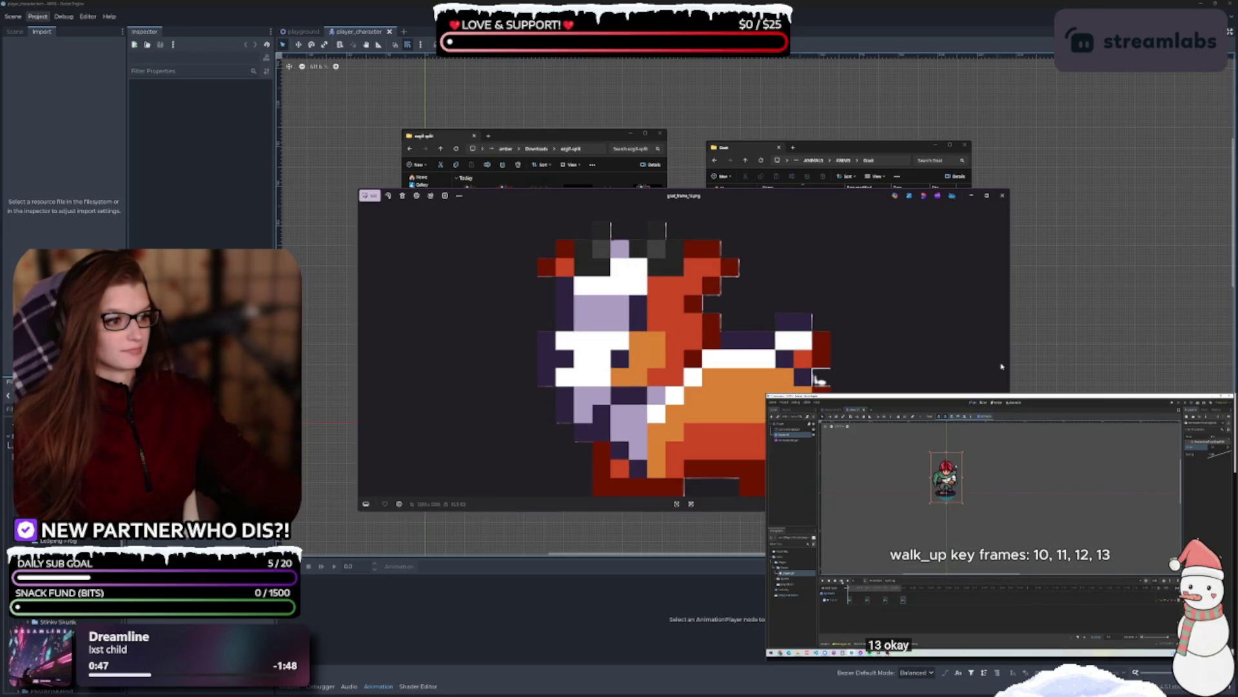
left_click(1002, 350)
key("ctrl+e")
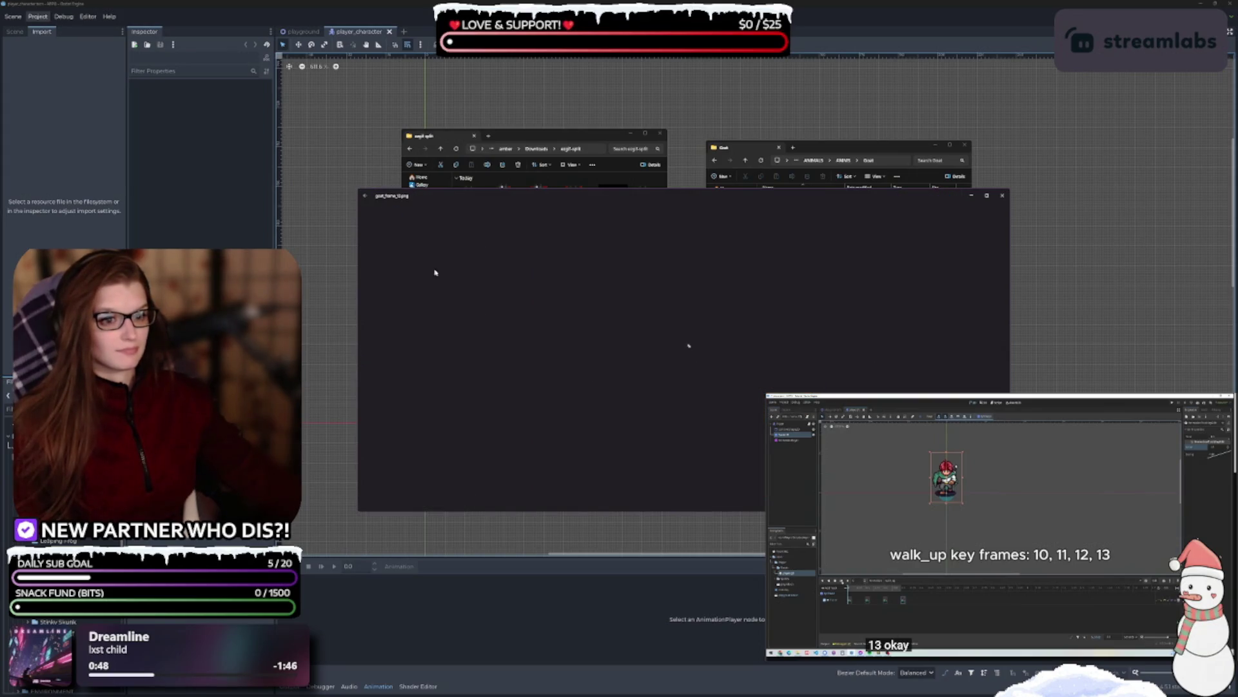
left_click(799, 216)
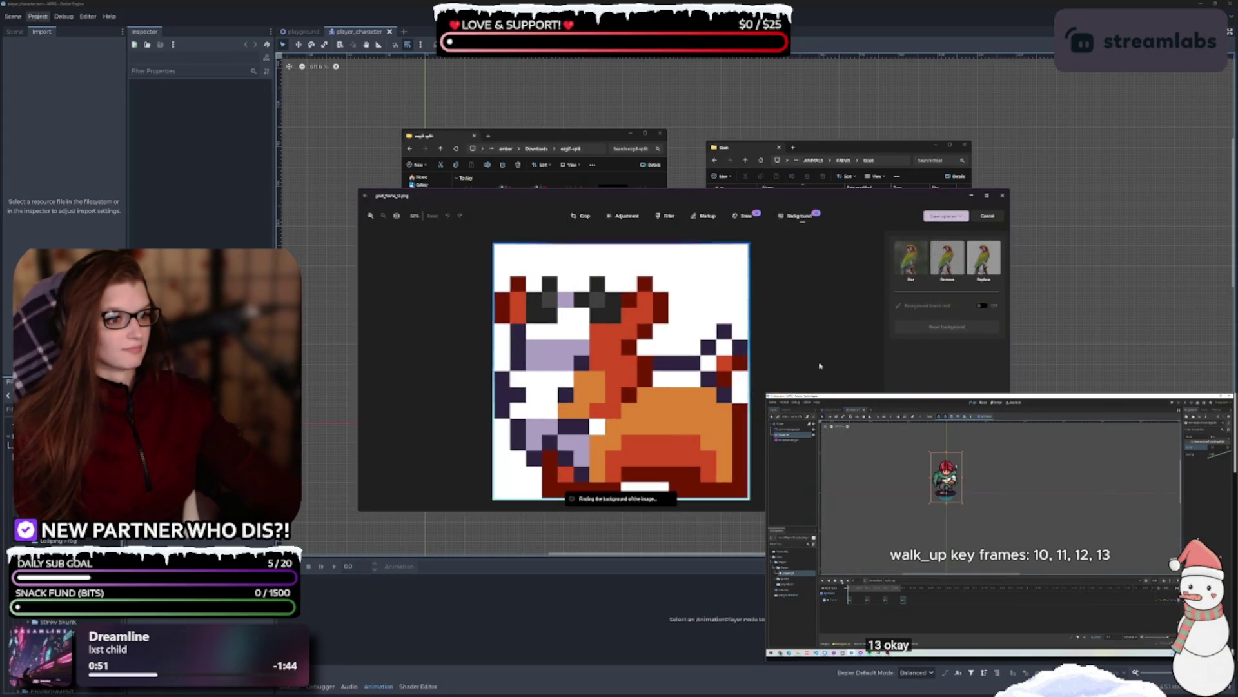
- Save the current transparent goat frame and remove the background from the following frame
left_click(940, 217)
left_click(1002, 353)
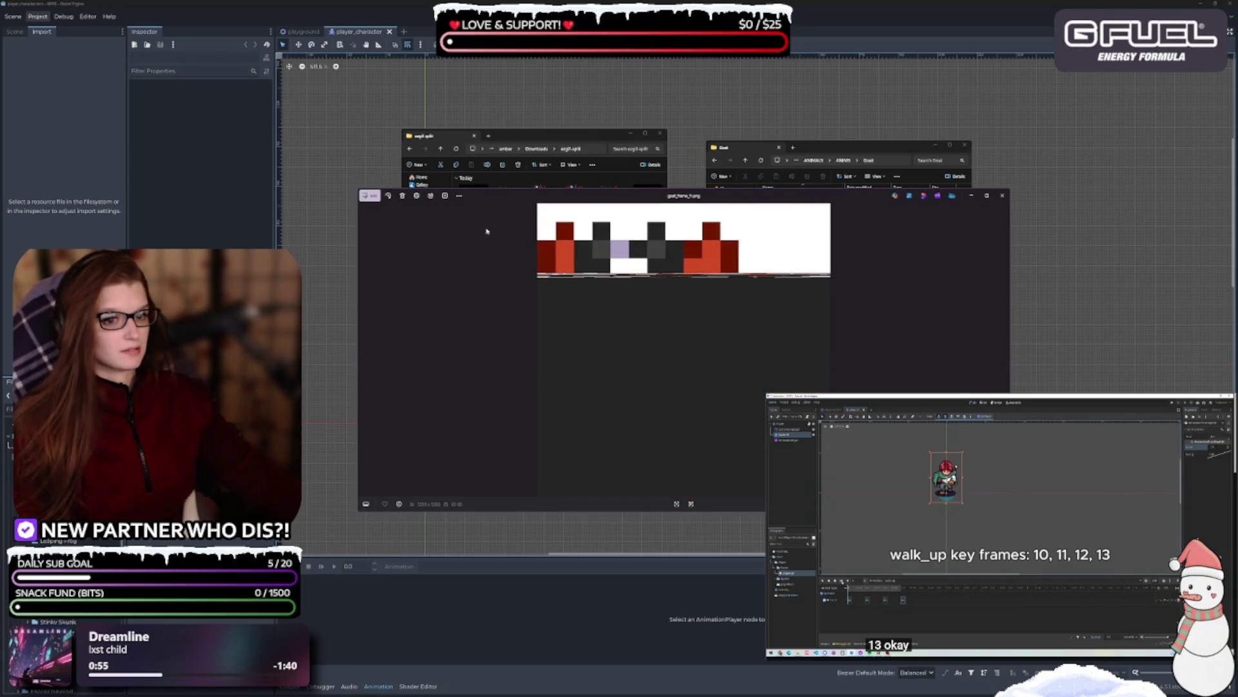
left_click(378, 199)
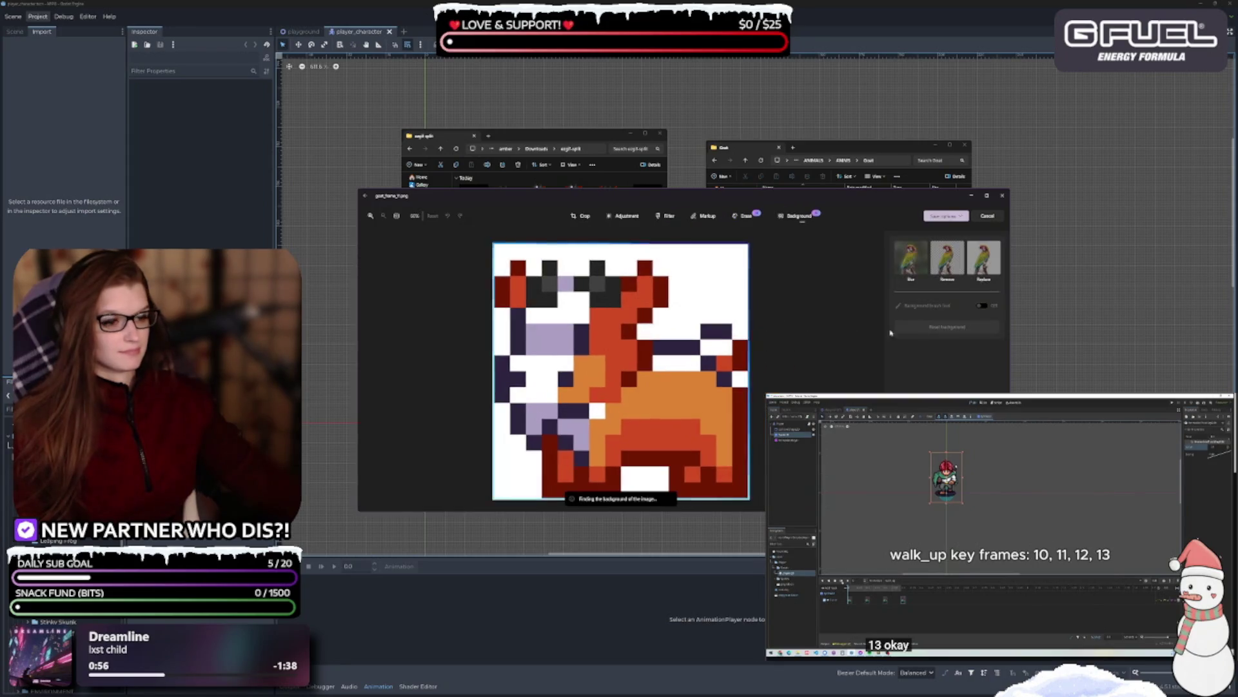
left_click(946, 215)
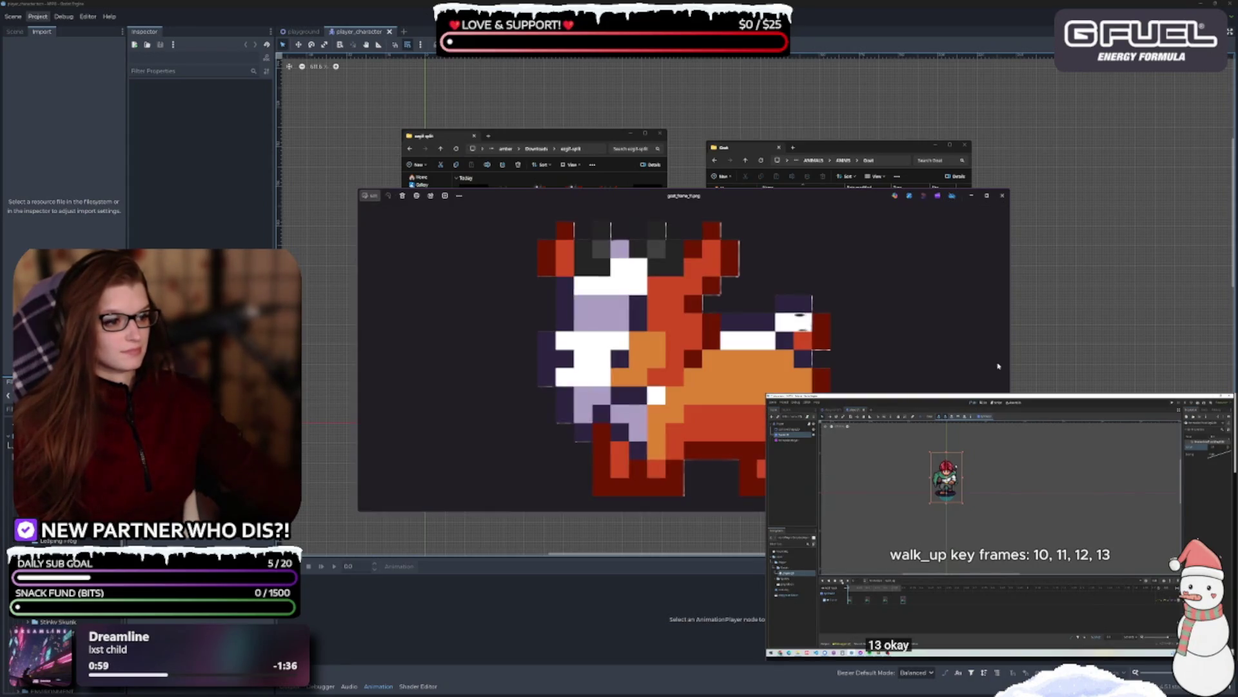
left_click(369, 195)
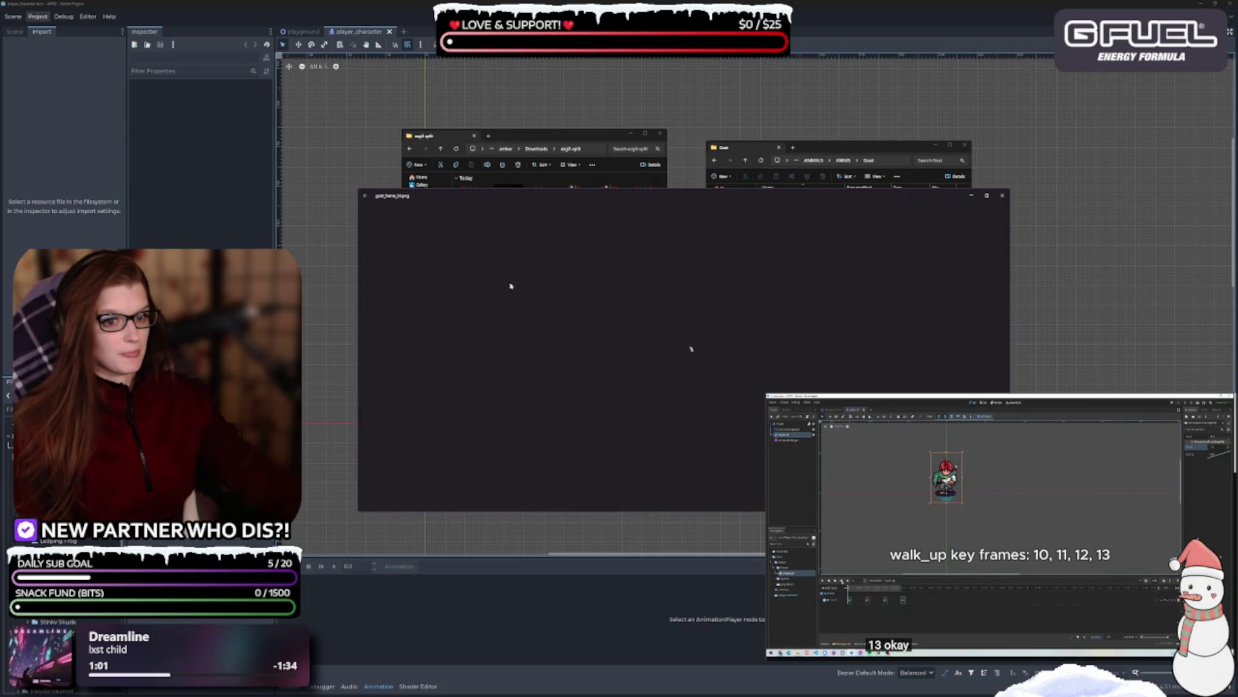
left_click(800, 216)
left_click(947, 258)
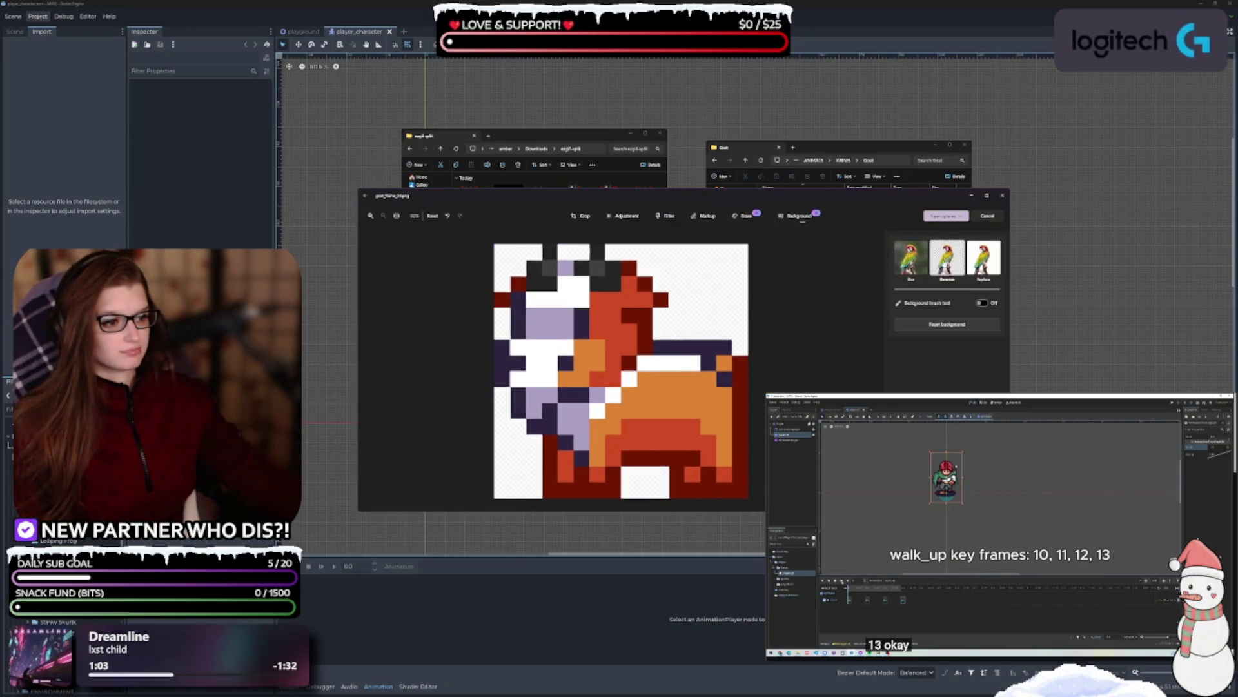
left_click(946, 216)
left_click(946, 244)
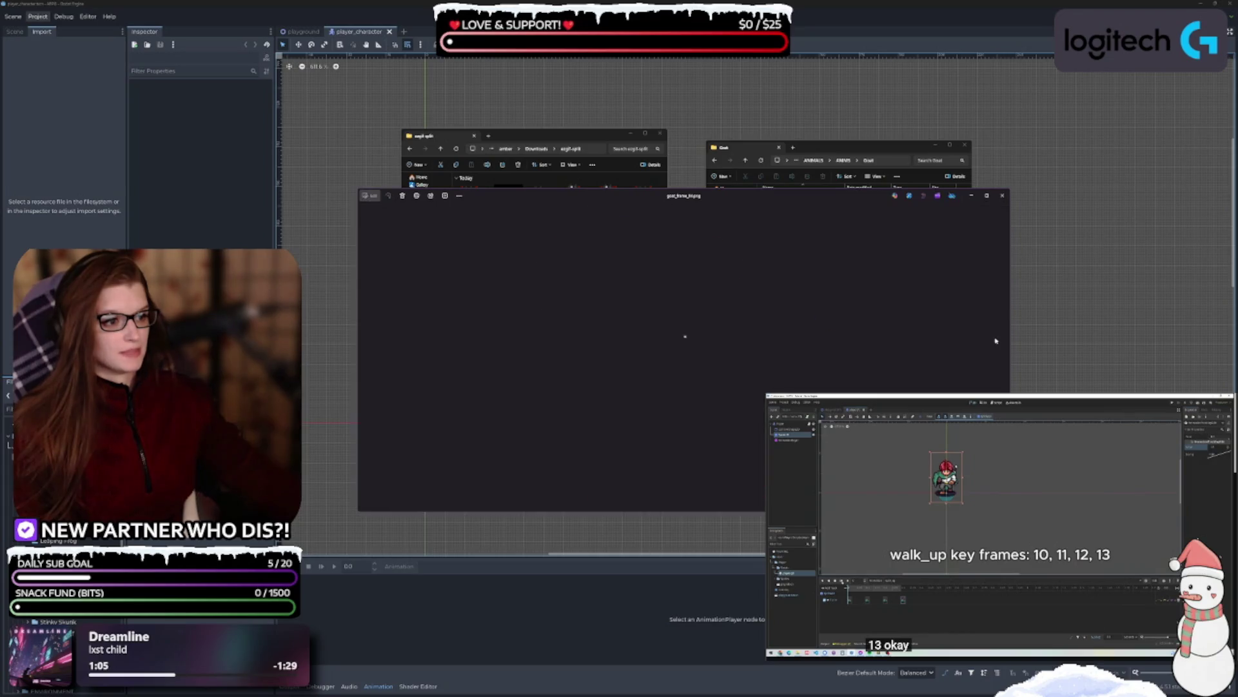
- Remove and save another goat frame's background, then start editing the next frame
left_click(1003, 352)
left_click(369, 195)
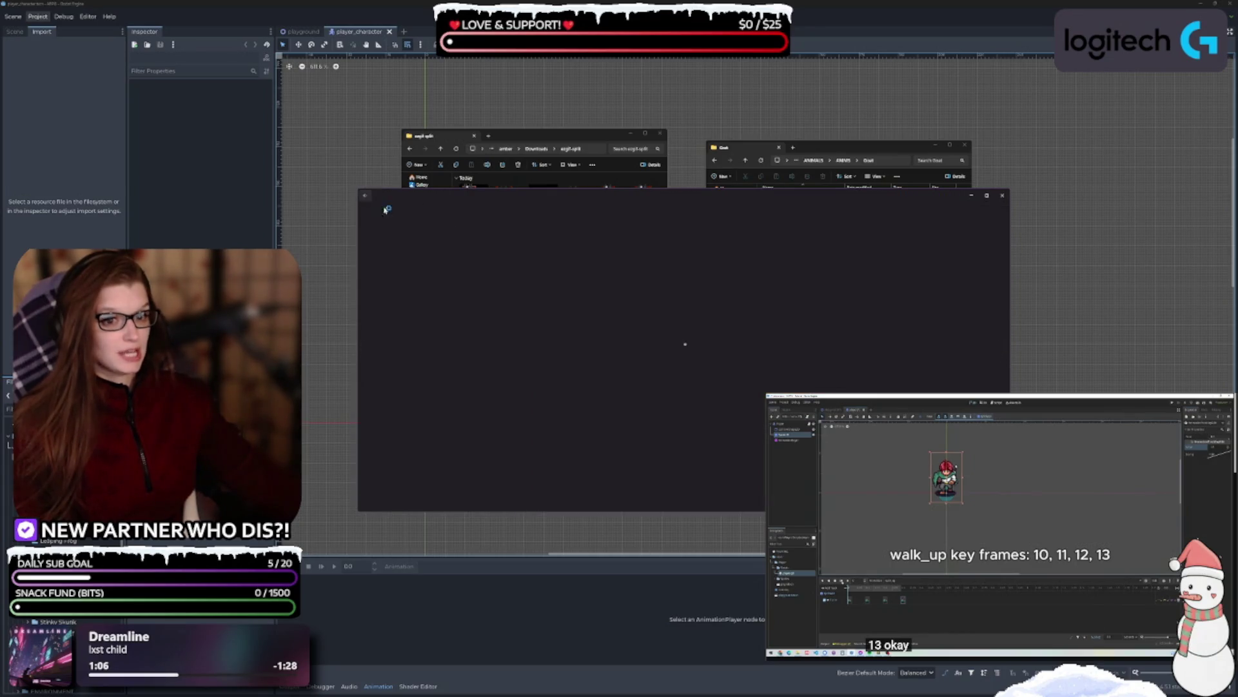
left_click(797, 216)
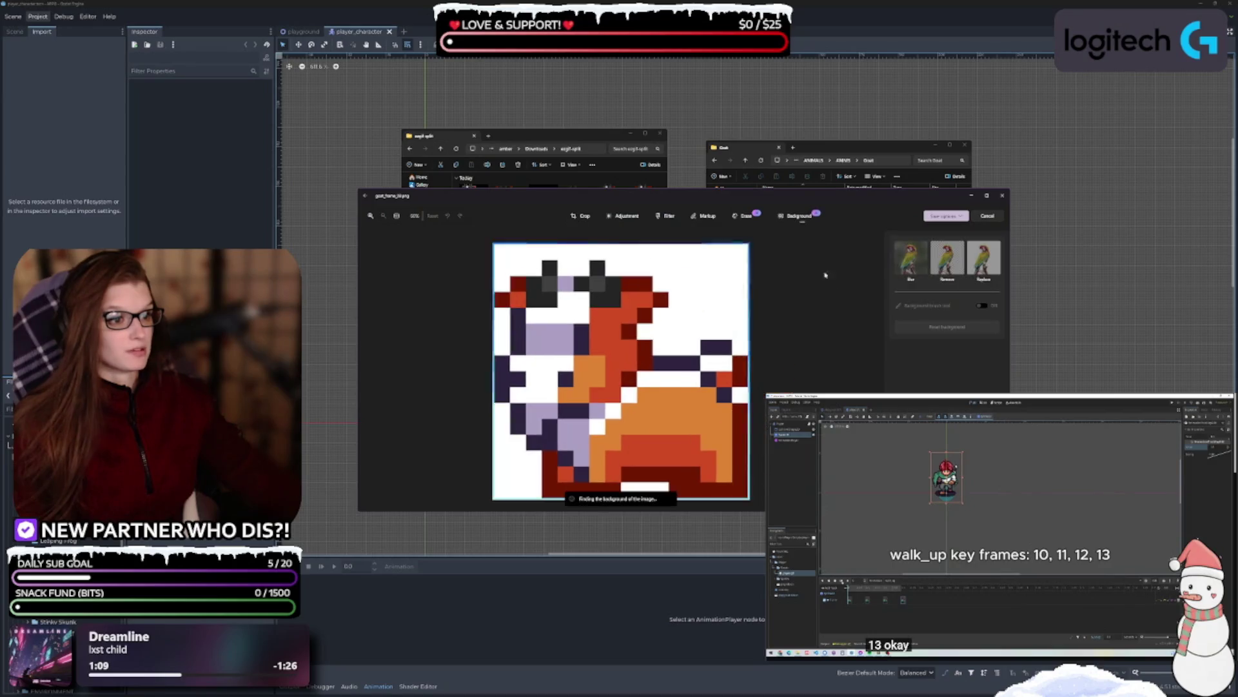
left_click(946, 217)
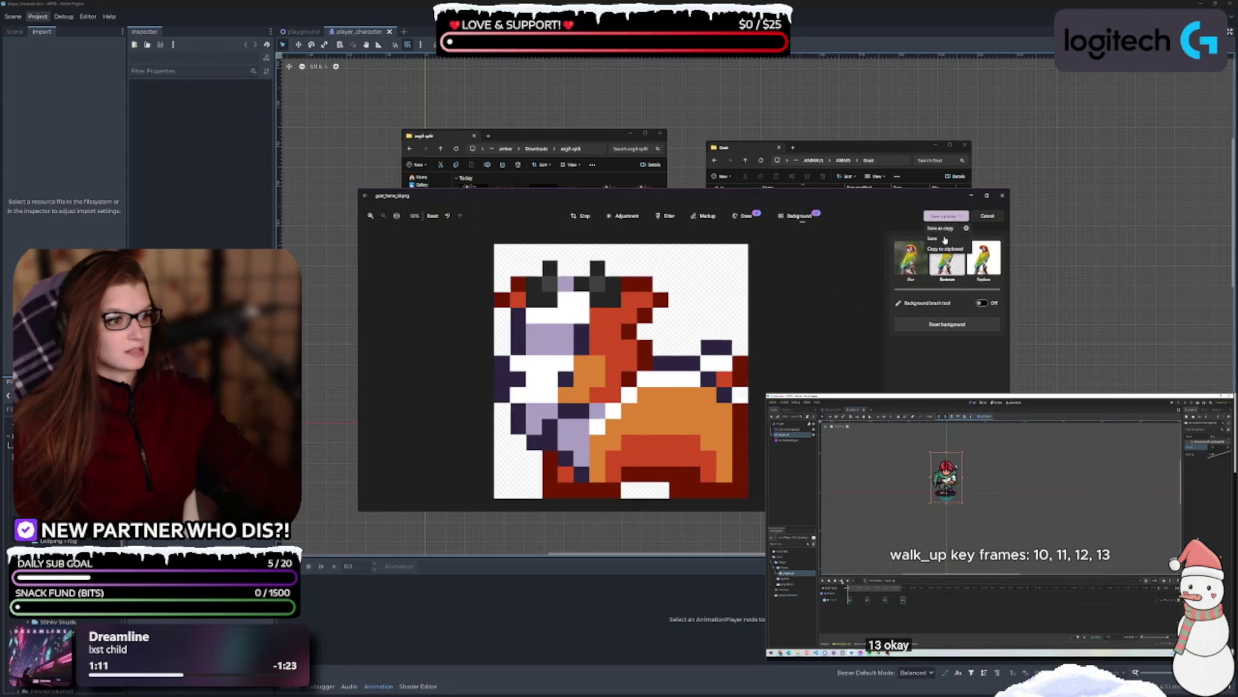
left_click(946, 244)
left_click(1003, 351)
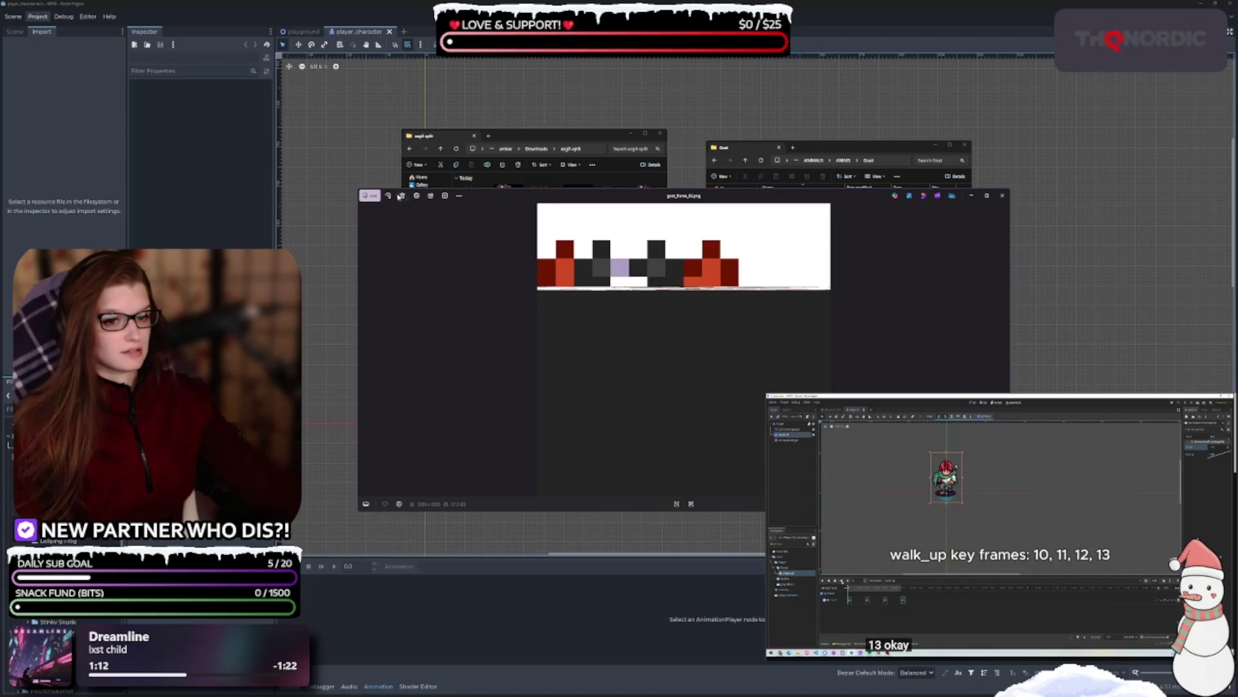
left_click(369, 195)
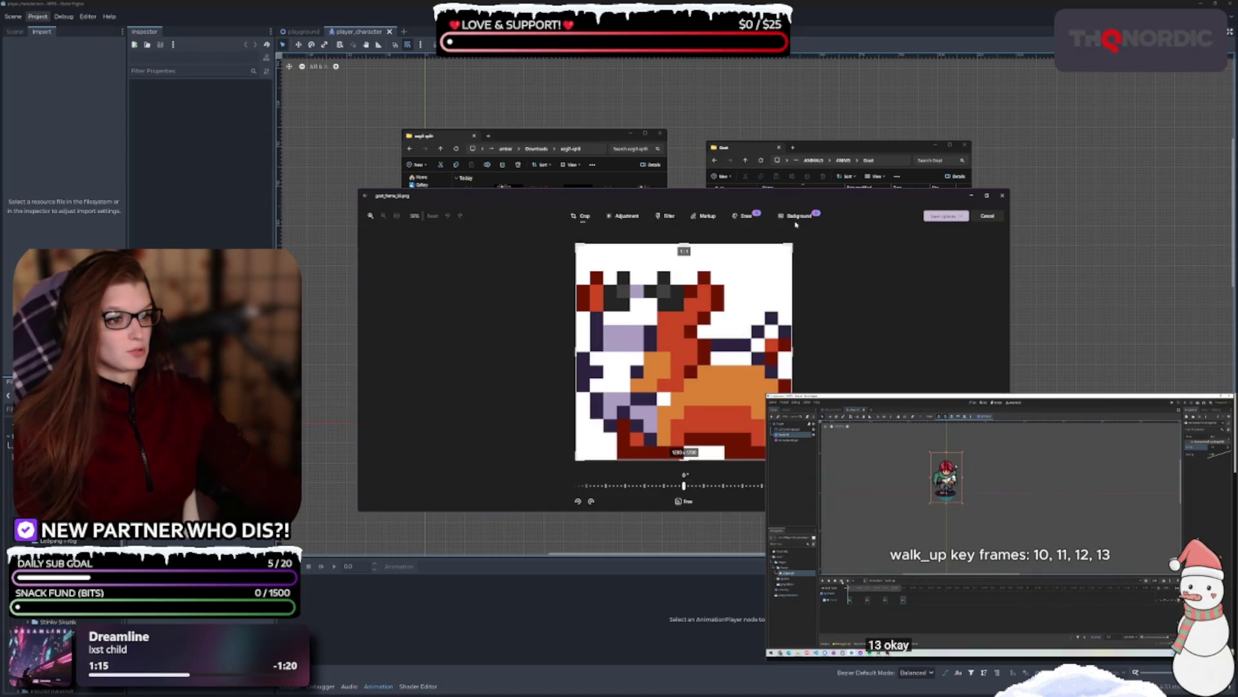
- Remove and save the white backgrounds of the next two goat frames
left_click(797, 217)
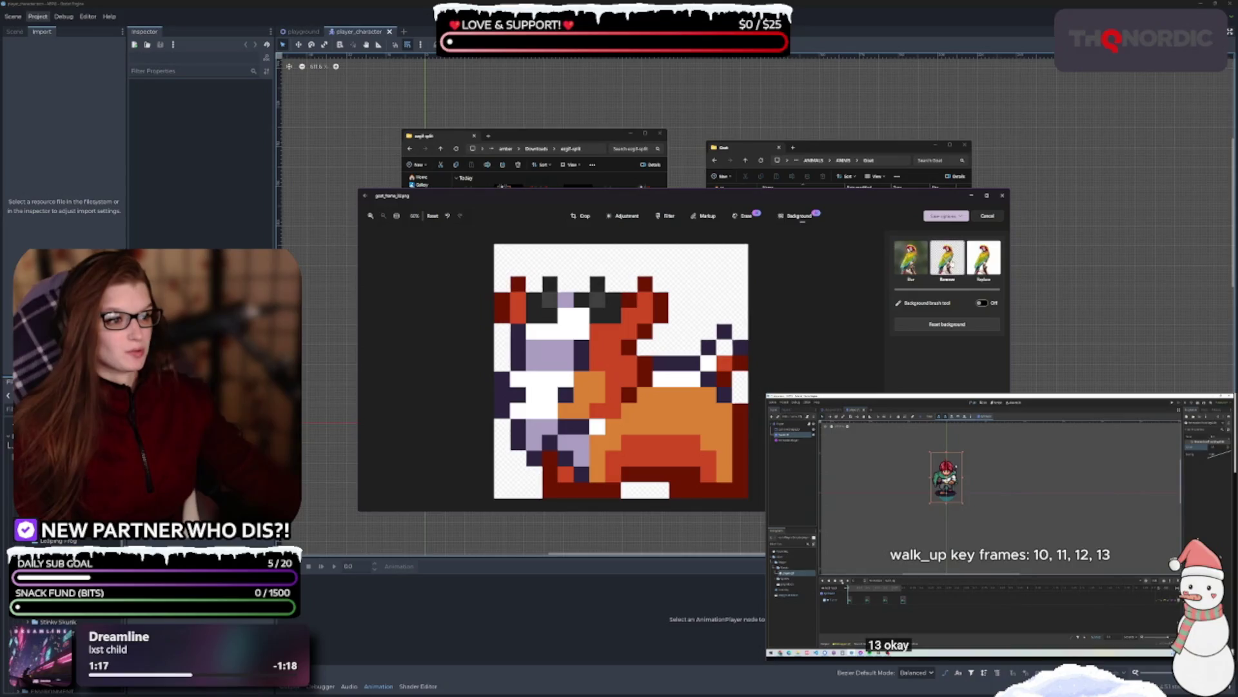
left_click(946, 217)
left_click(946, 244)
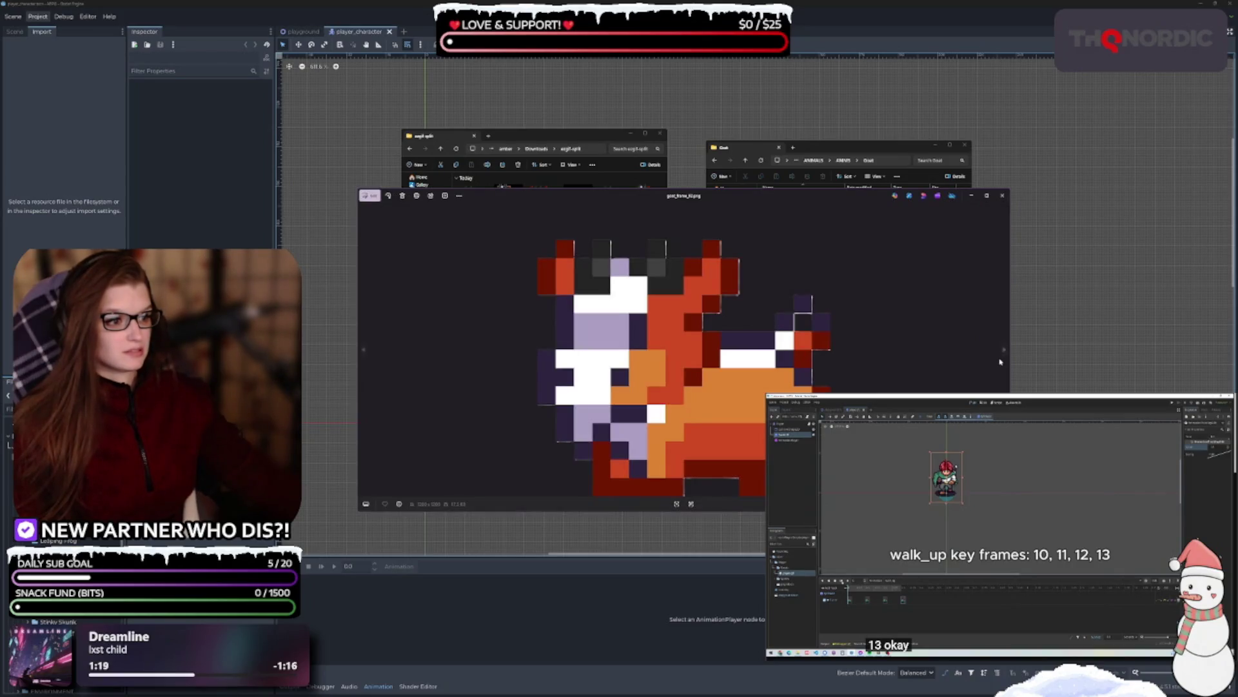
left_click(369, 196)
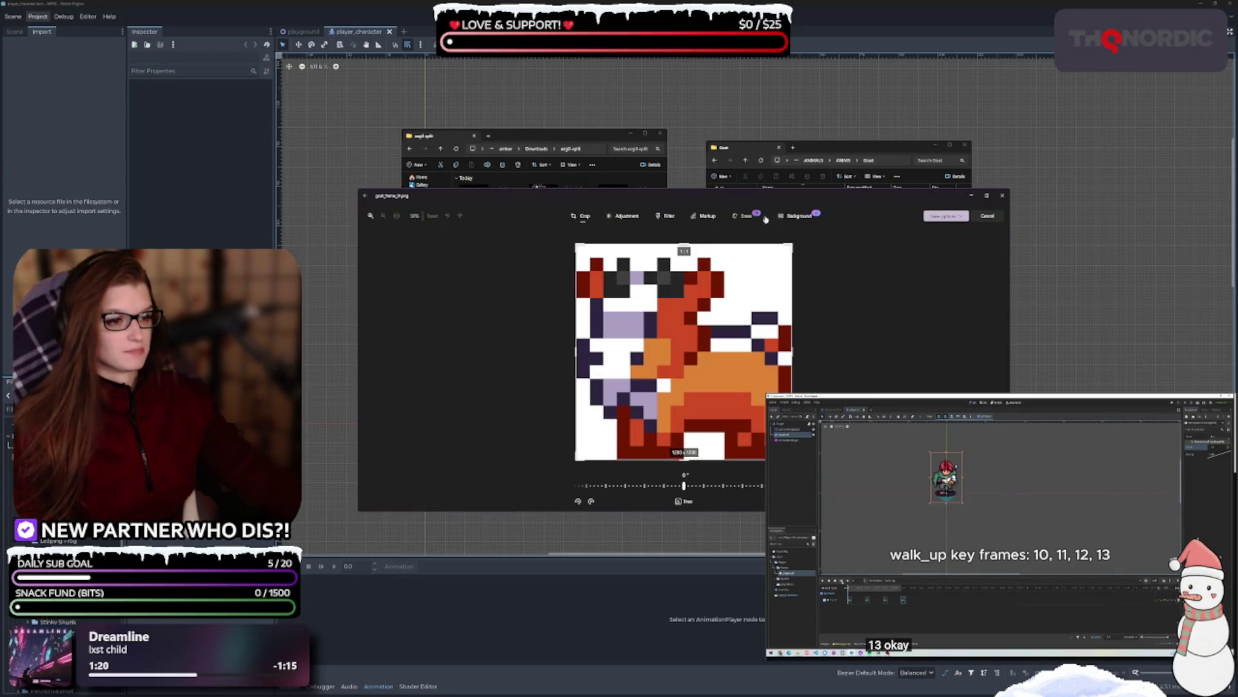
left_click(796, 216)
left_click(945, 217)
left_click(935, 237)
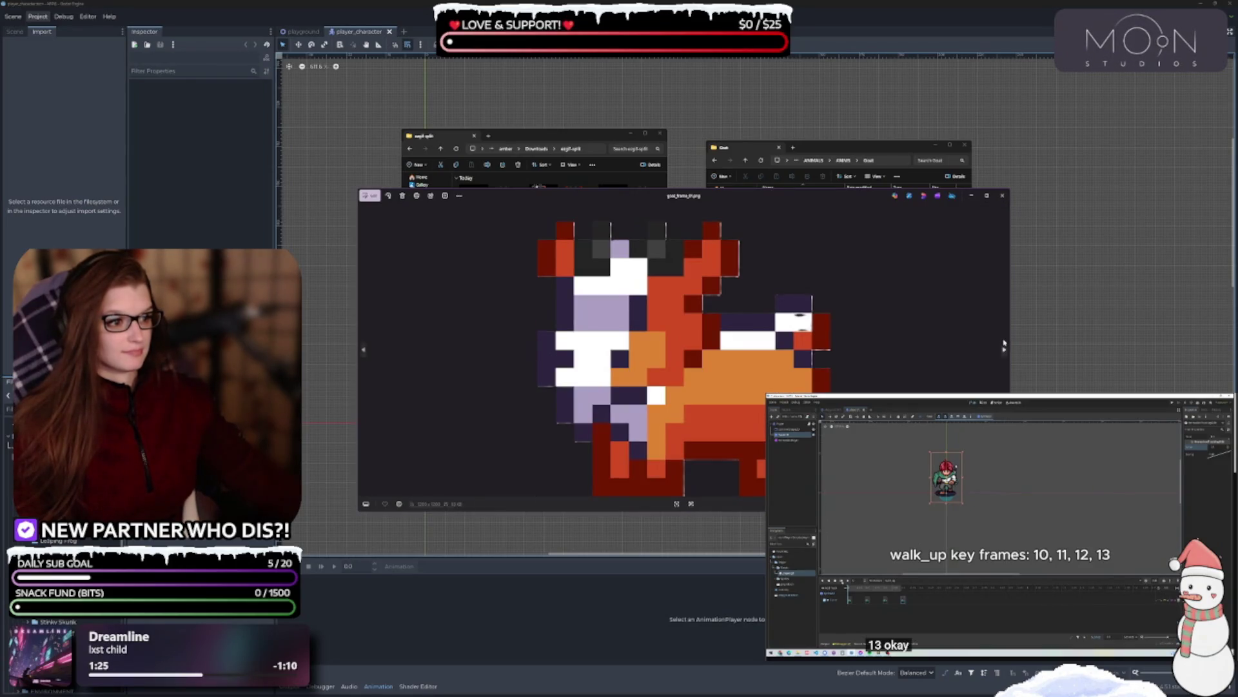
left_click(1004, 345)
- Finish the last goat frame, close Photos, and select the first goat frame file
left_click(373, 196)
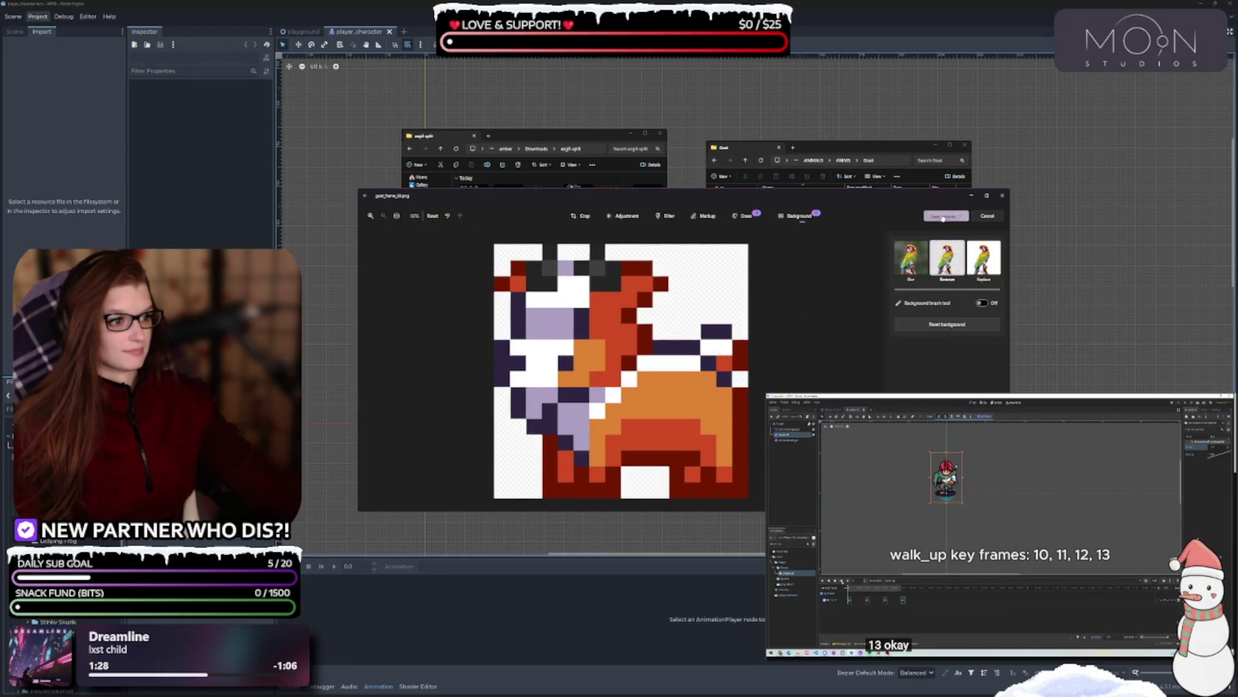
key("Escape")
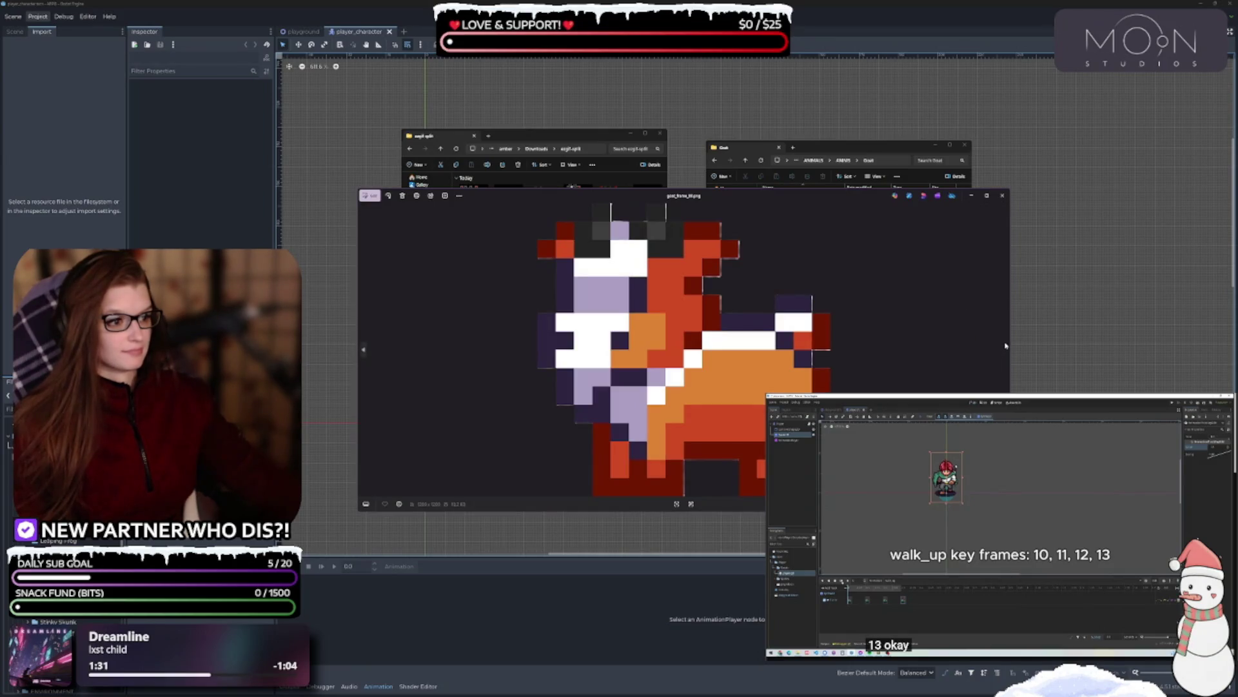
left_click(1002, 195)
left_click(474, 202)
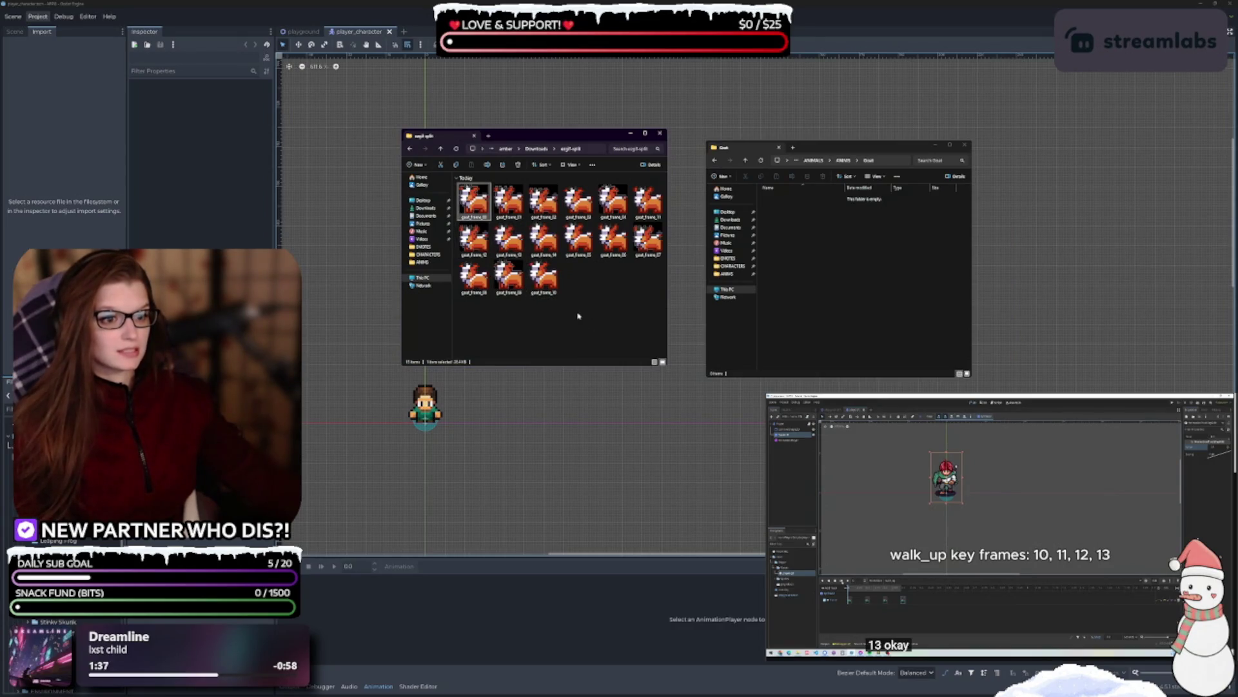
- Resize the ezgif-split folder window to show all 15 goat frames in two rows, then select them
key("ctrl+a")
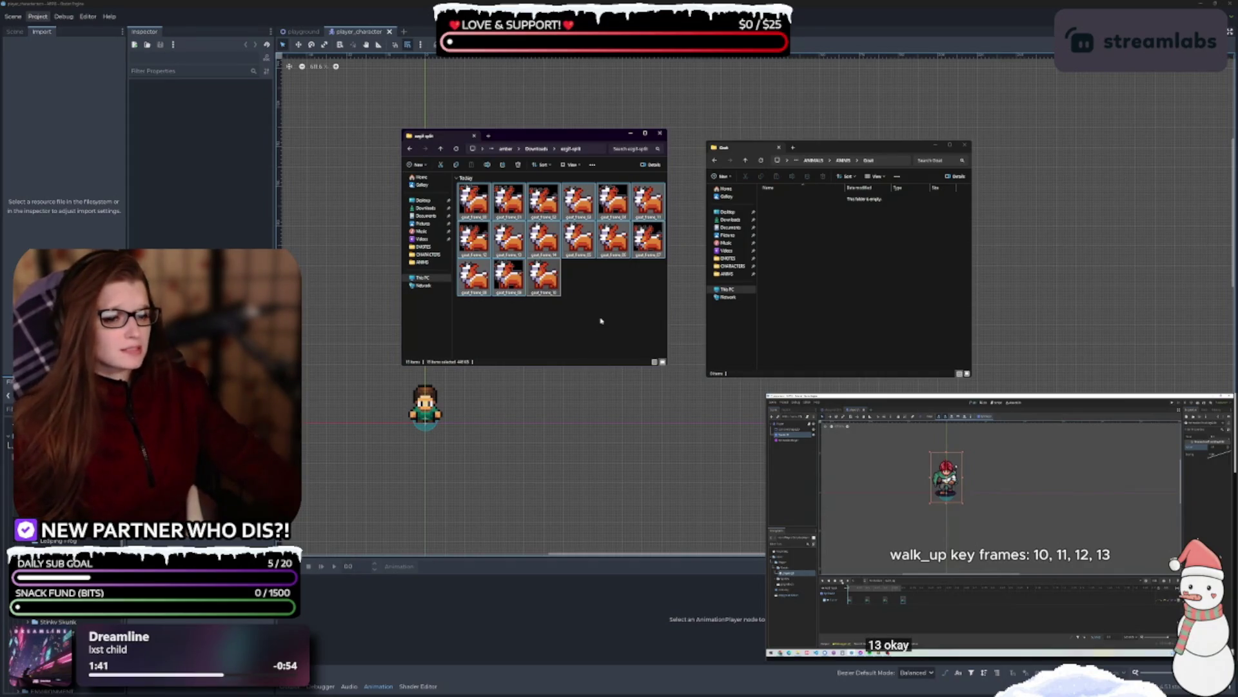
left_click(635, 329)
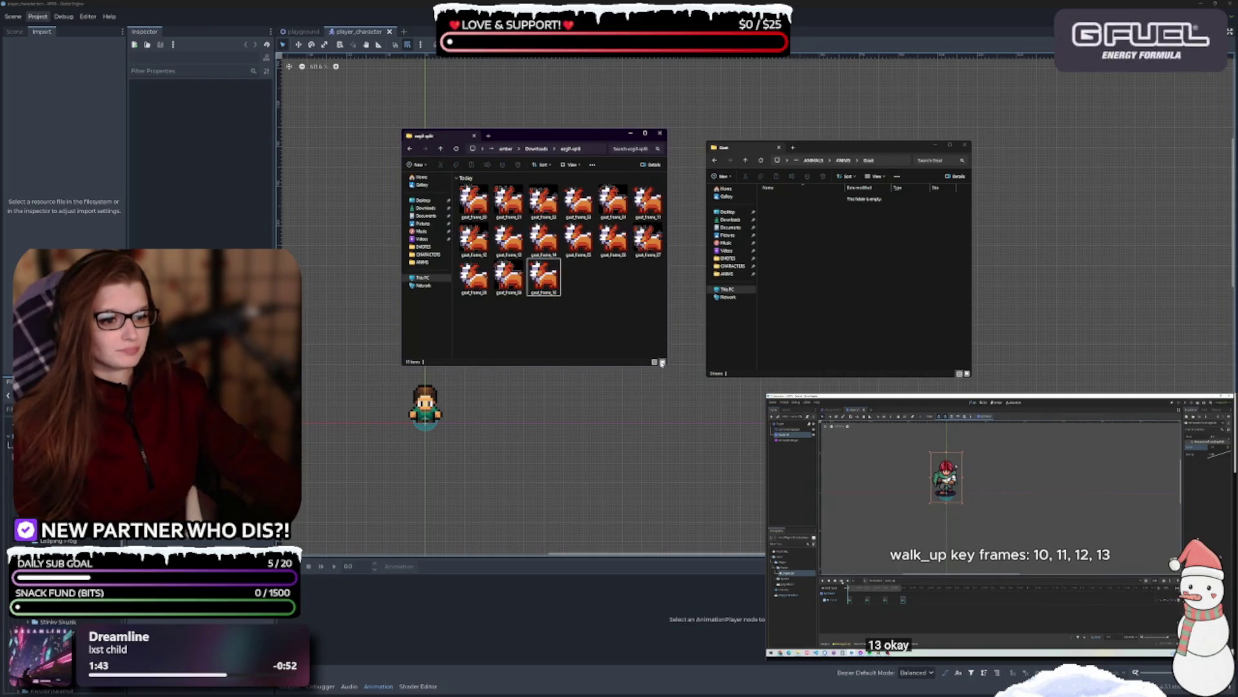
mouse_move(665, 365)
left_mouse_down()
mouse_move(756, 439)
mouse_move(727, 382)
mouse_move(771, 353)
mouse_move(737, 331)
mouse_move(762, 331)
left_mouse_up()
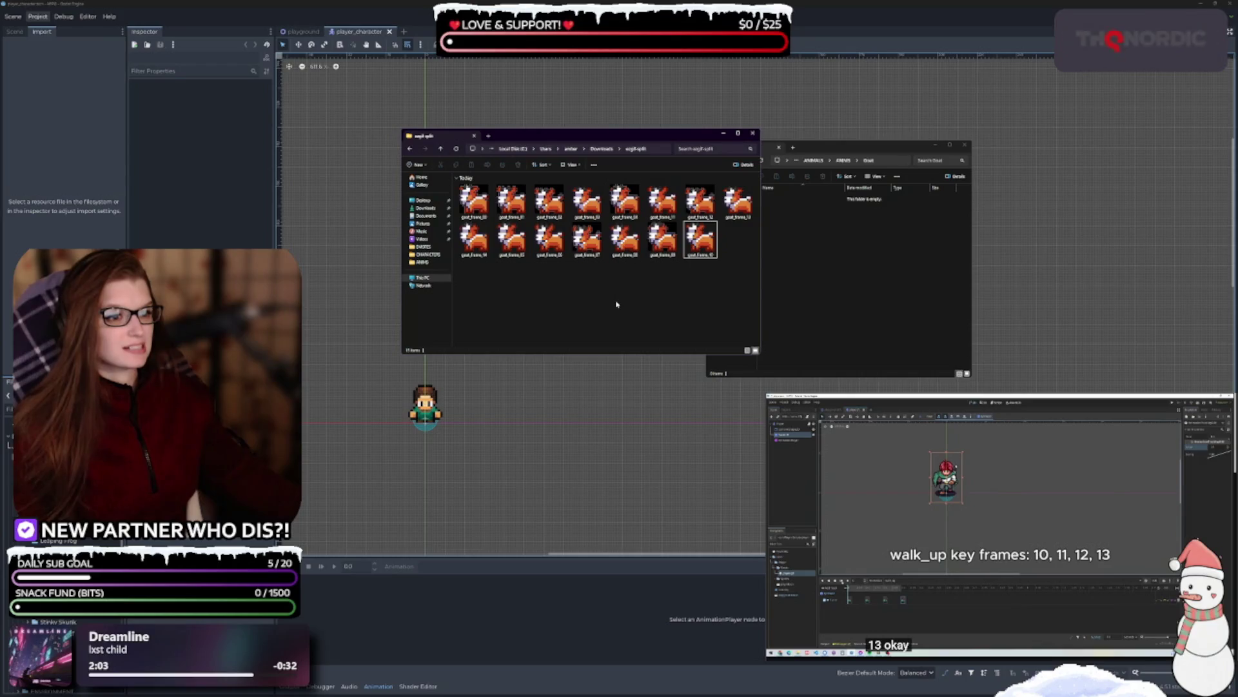
left_click(474, 200)
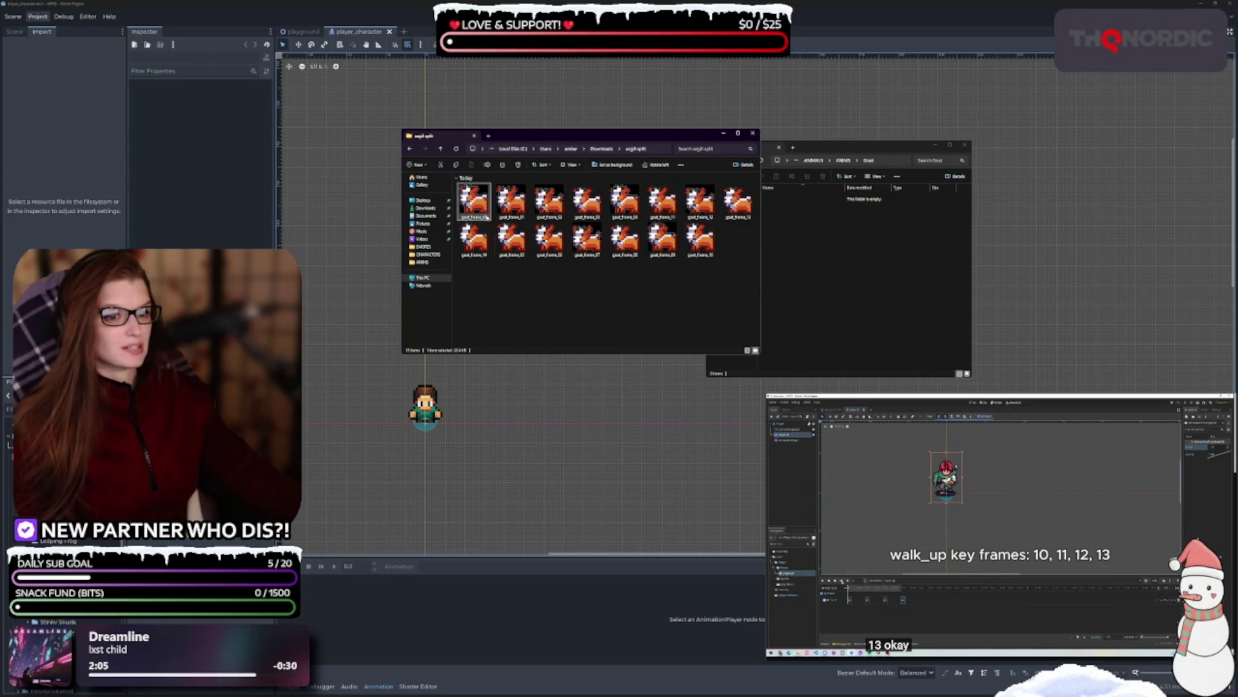
- Move all 15 goat frames from ezgif-split into the ANIMS Goat folder
left_click(702, 253, "shift")
left_click_drag(547, 131, 350, 118)
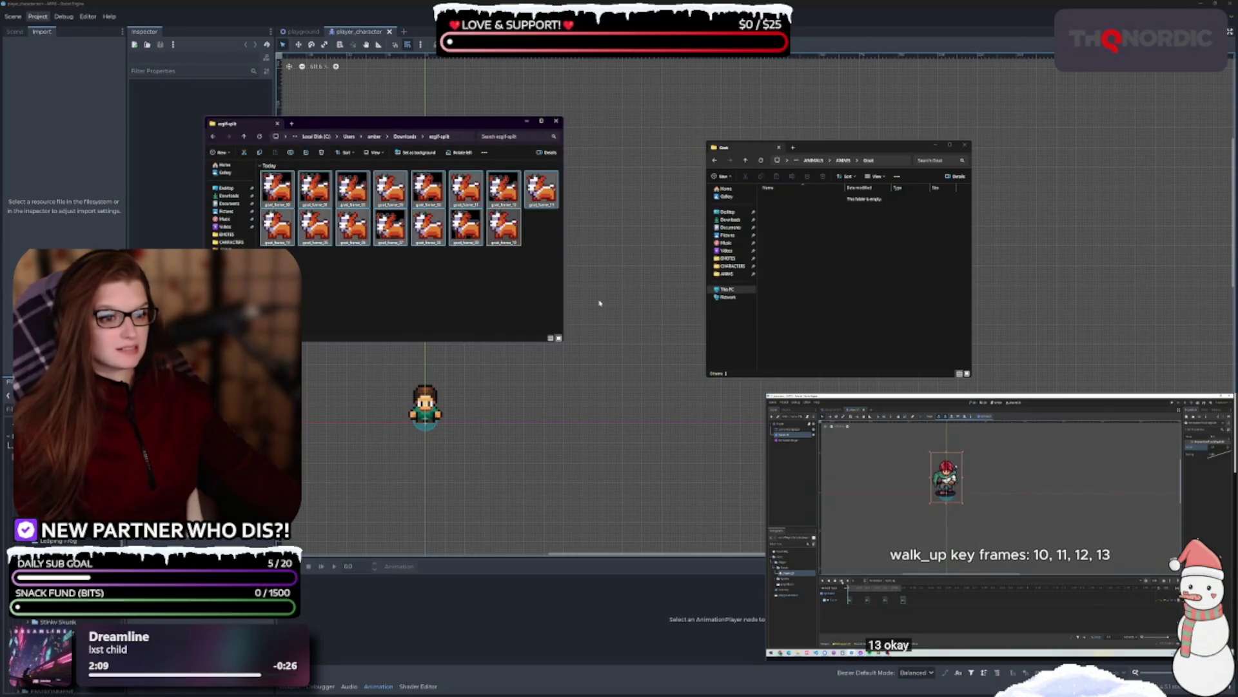
mouse_move(467, 239)
left_mouse_down()
mouse_move(810, 298)
mouse_move(835, 232)
left_mouse_up()
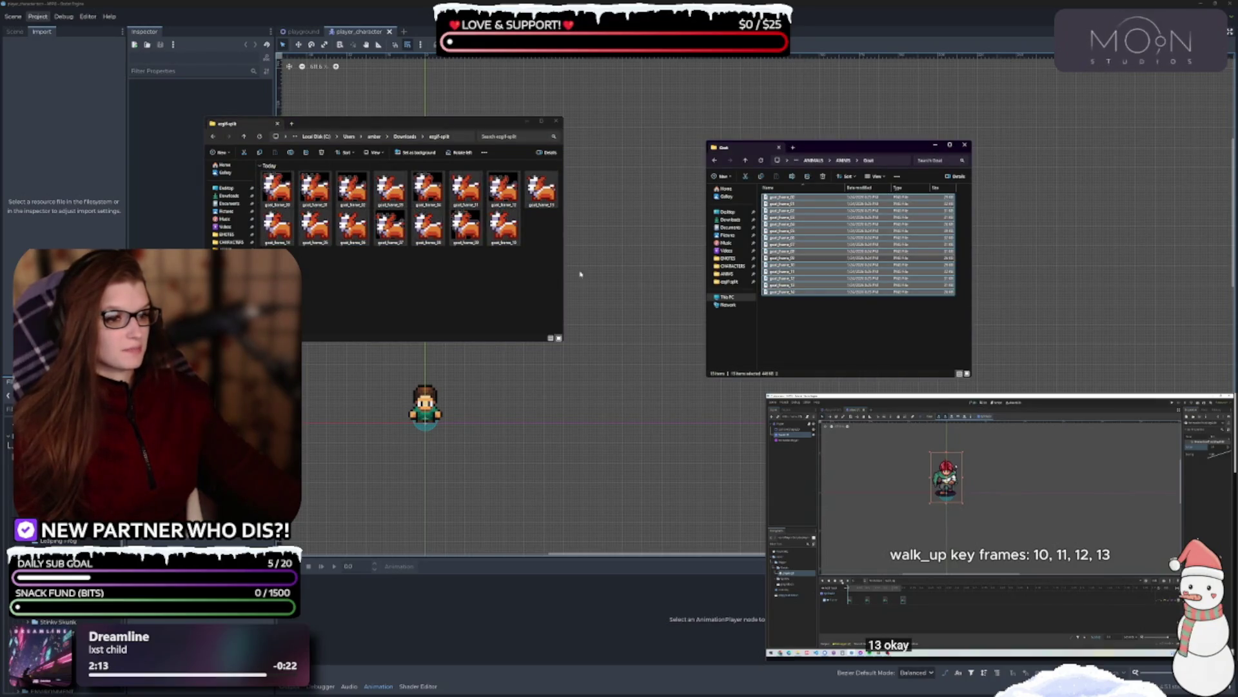
- Close both the emptied source folder window and the Goat folder window
left_click(466, 226)
key("ctrl+w")
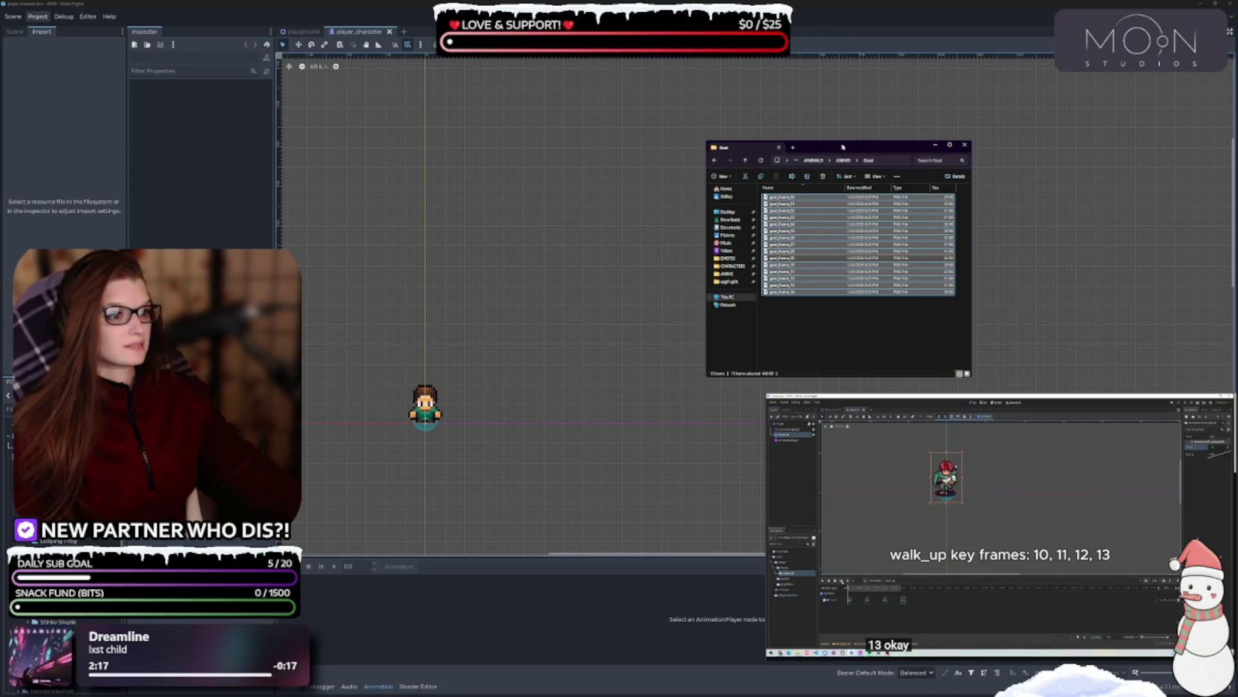
key("ctrl+w")
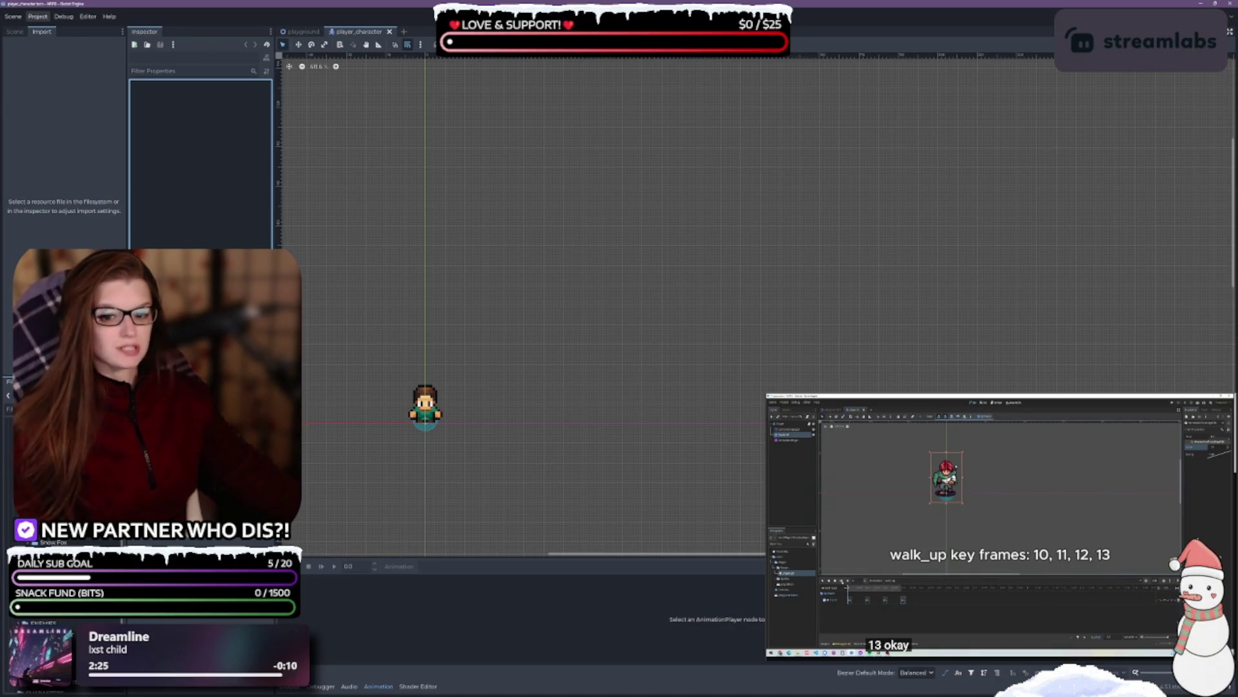
- Widen the Import dock and select all 15 goat_frame PNGs in the FileSystem dock
scroll(65, 554, "down", 3)
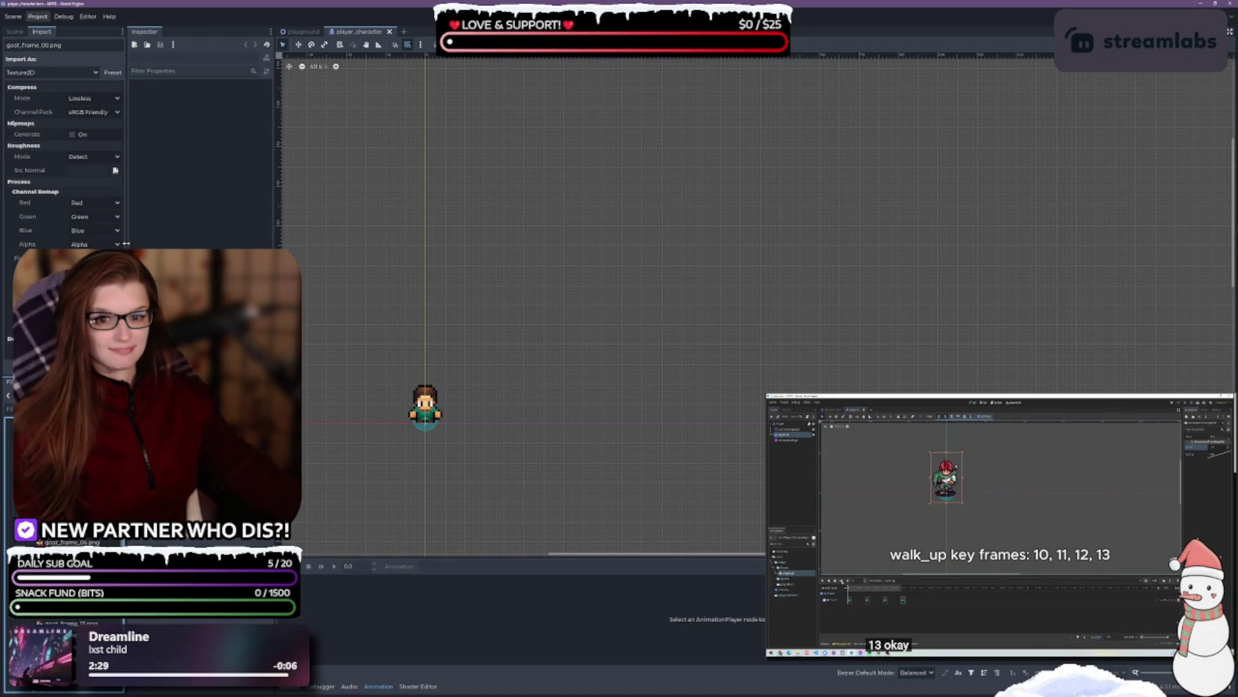
left_click_drag(126, 244, 143, 244)
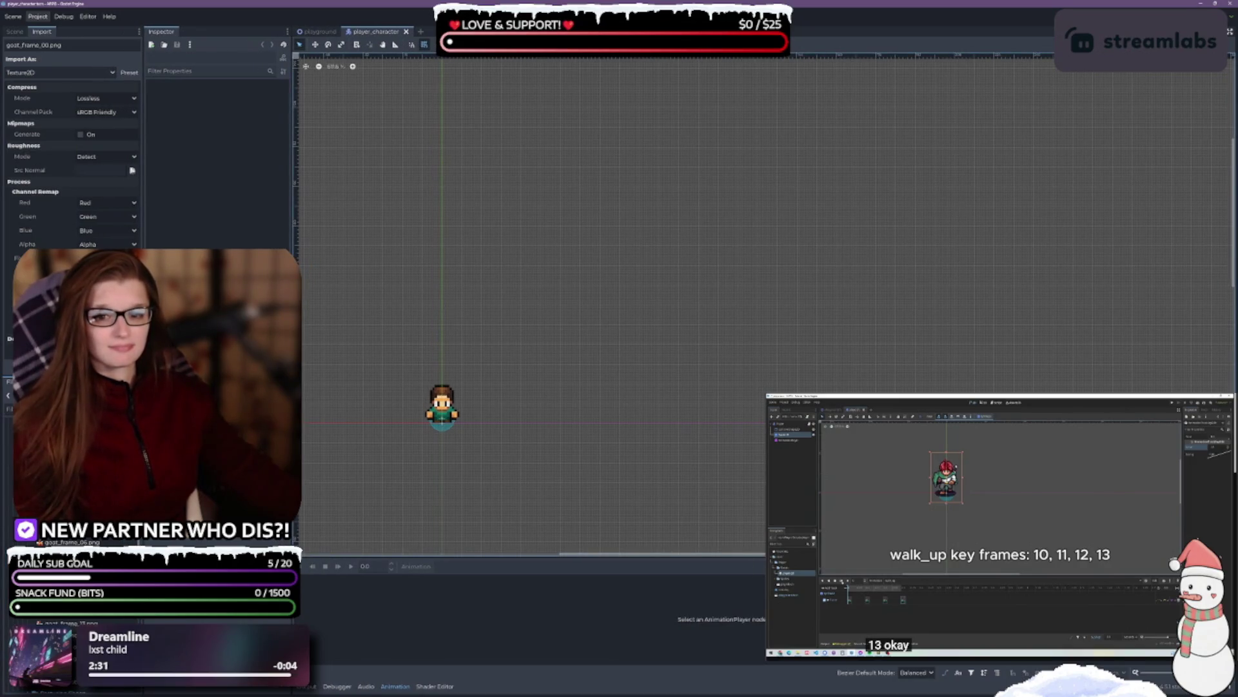
left_click(39, 623, "shift")
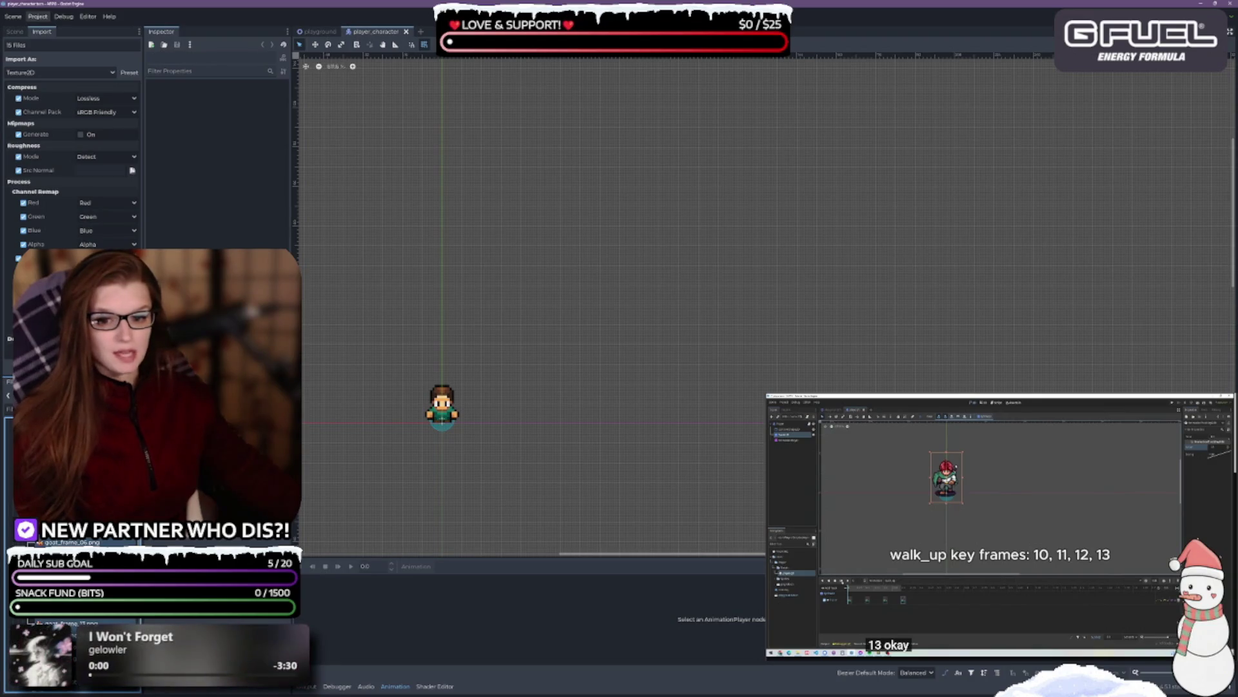
scroll(71, 580, "up", 2)
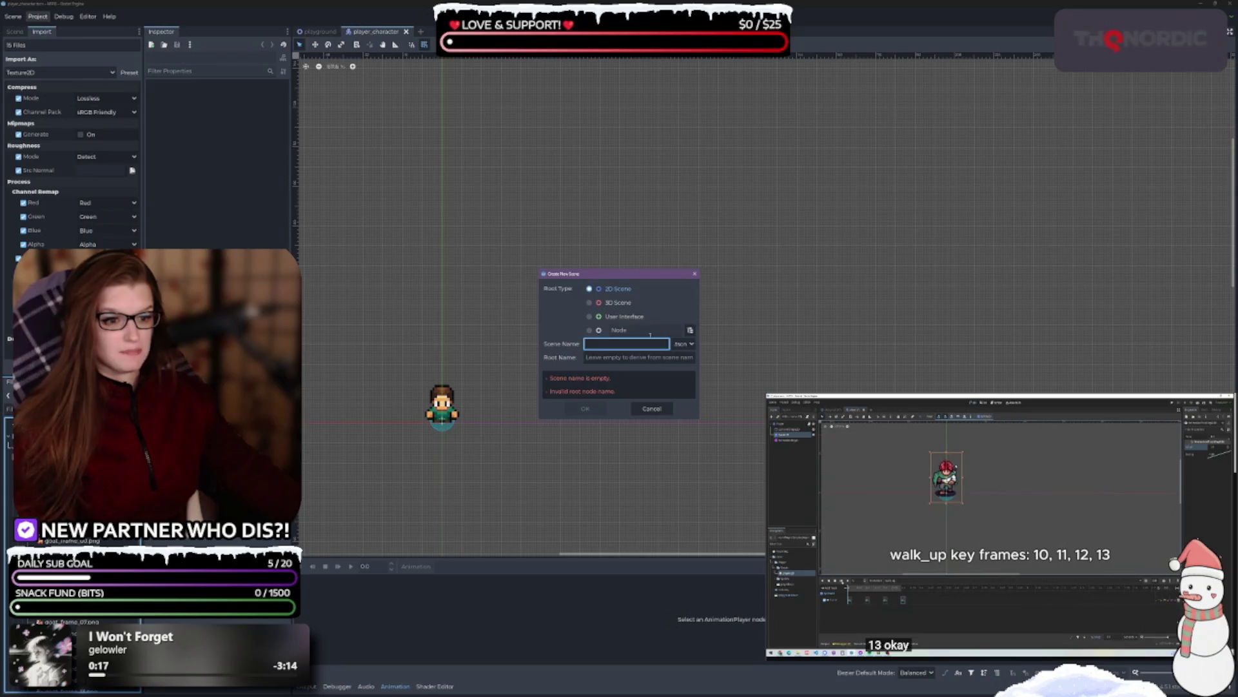
- Create a 2D Scene named 'goat', replacing the first-typed name 'spr_goat'
left_click(590, 289)
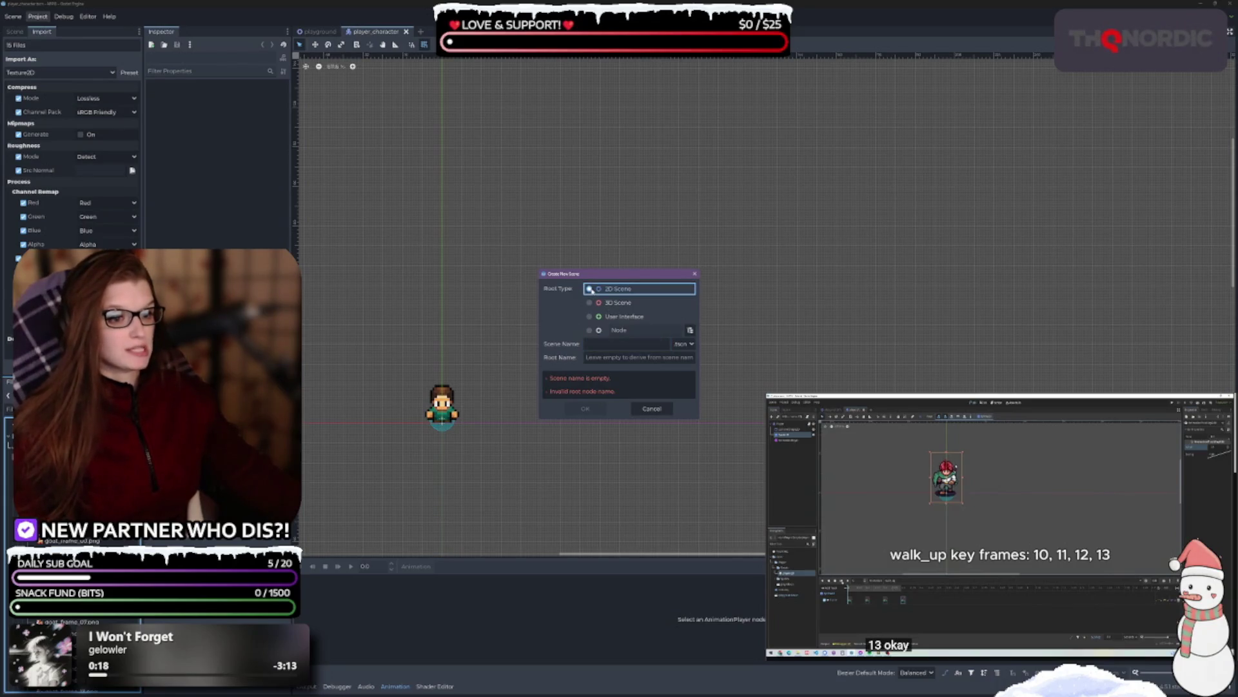
left_click(610, 346)
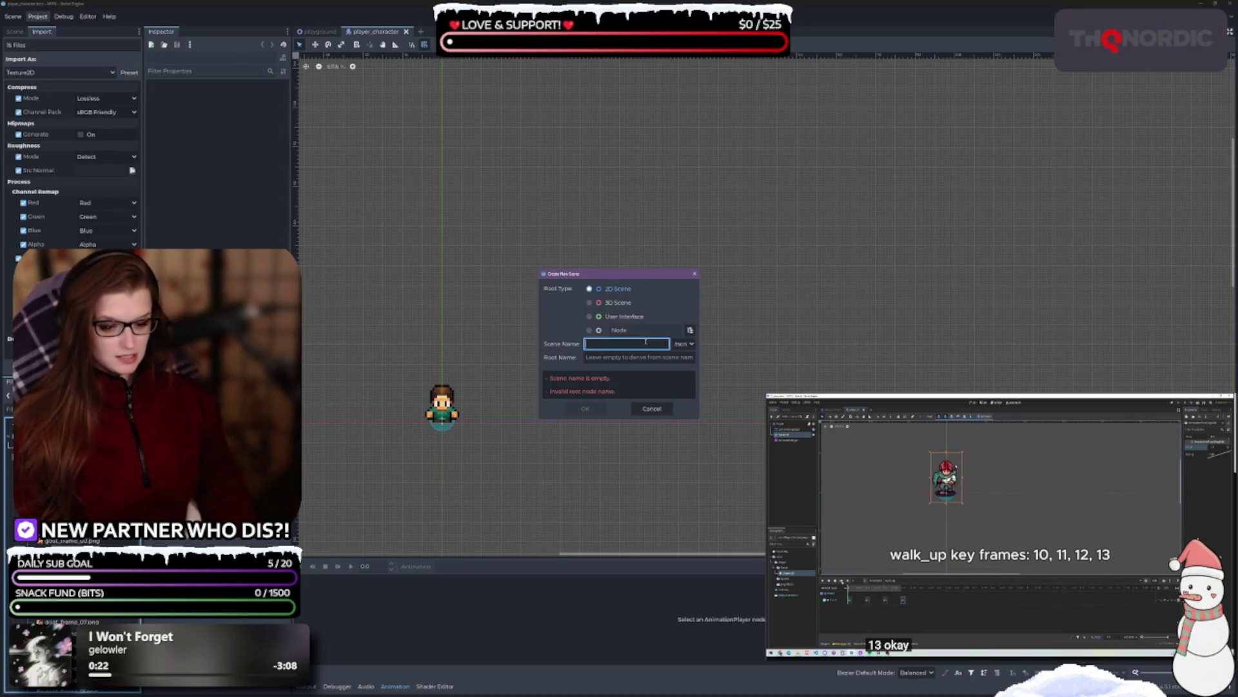
type("spr")
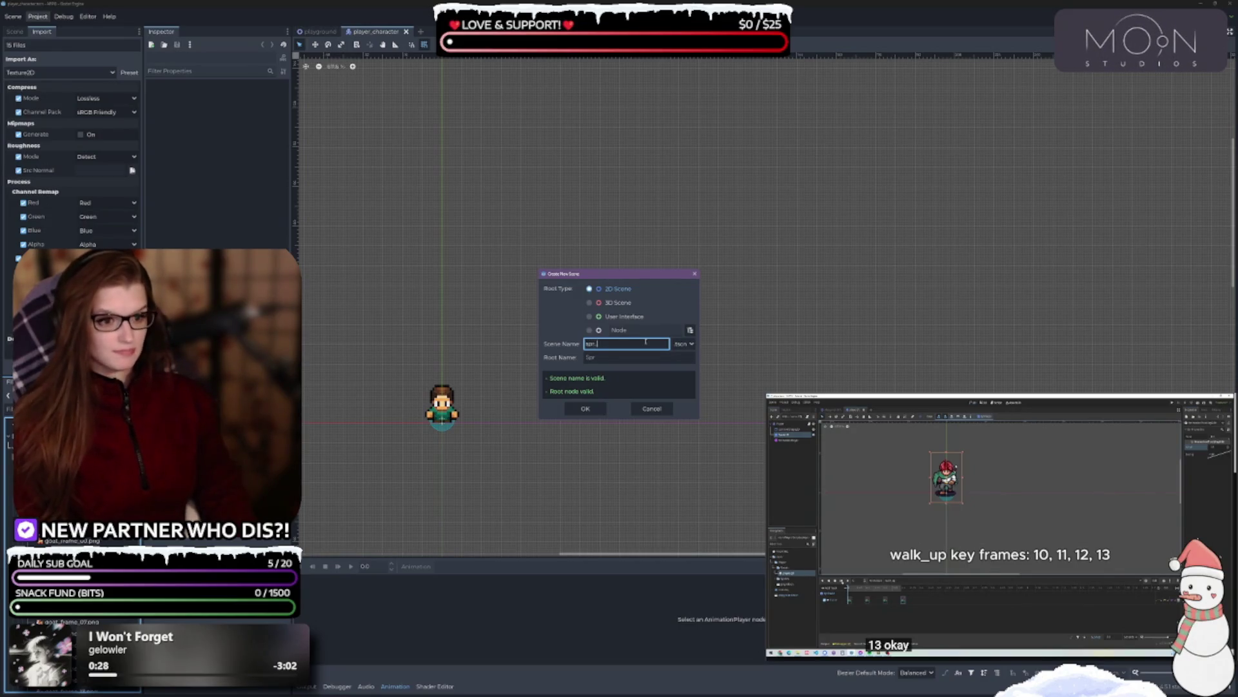
type("_goat")
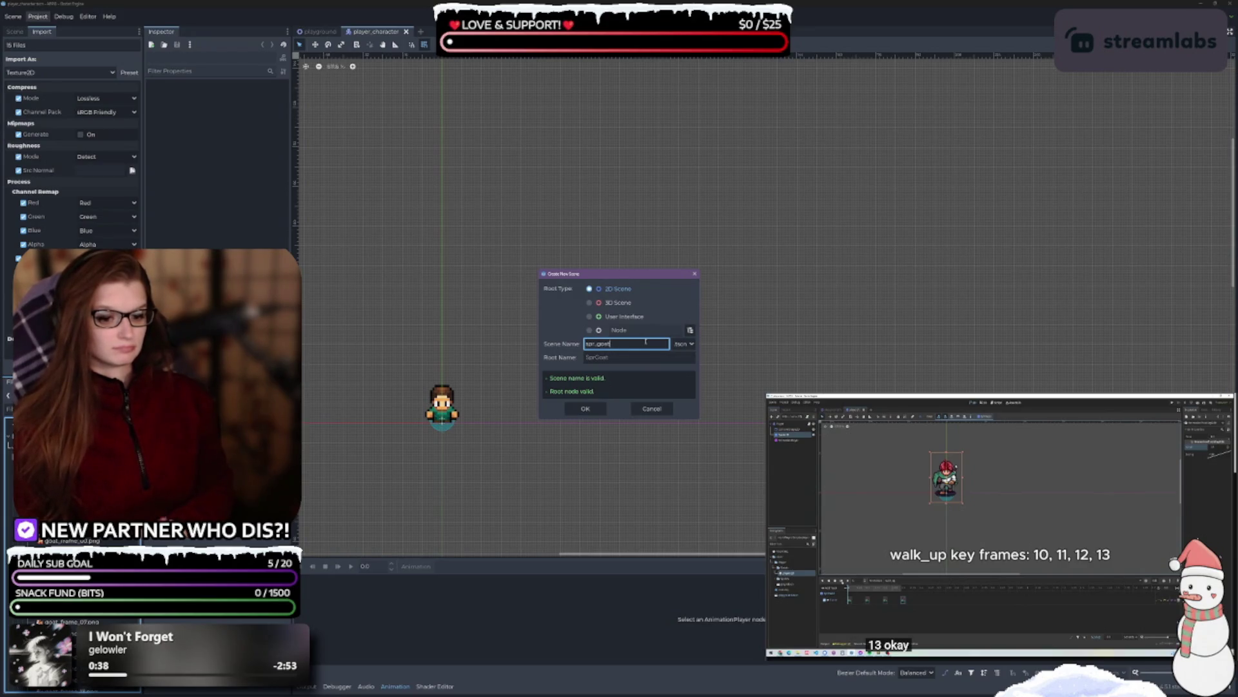
double_click(645, 342)
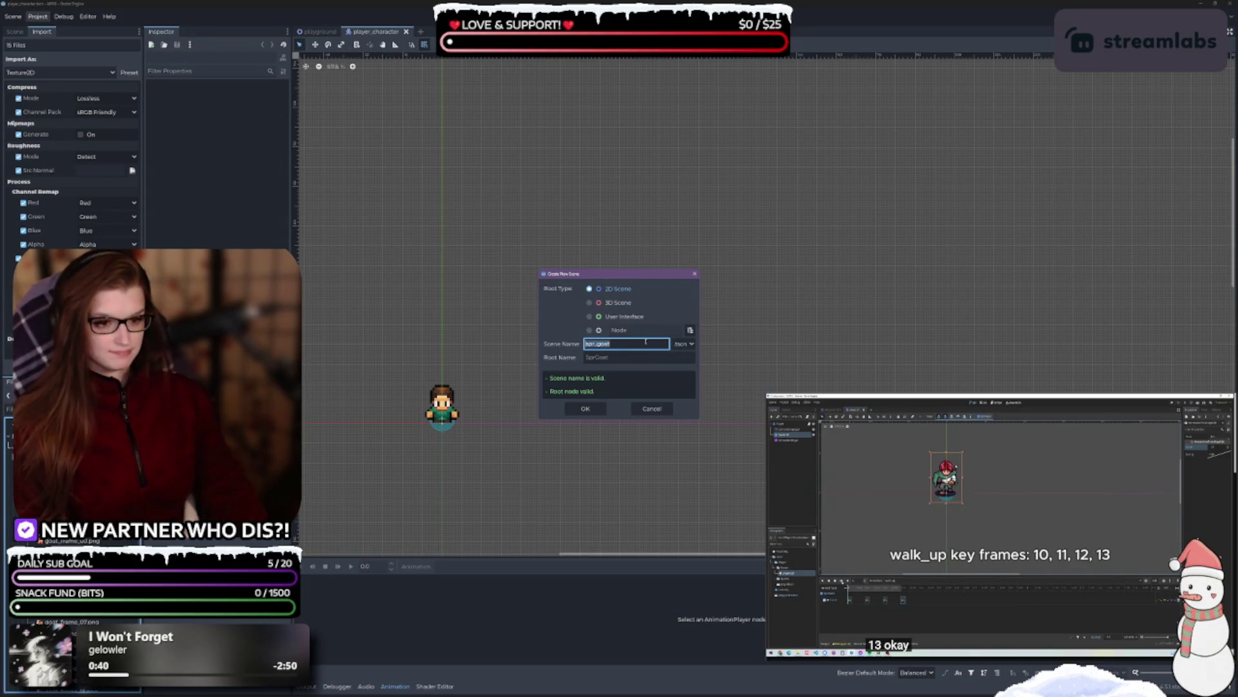
type("goat")
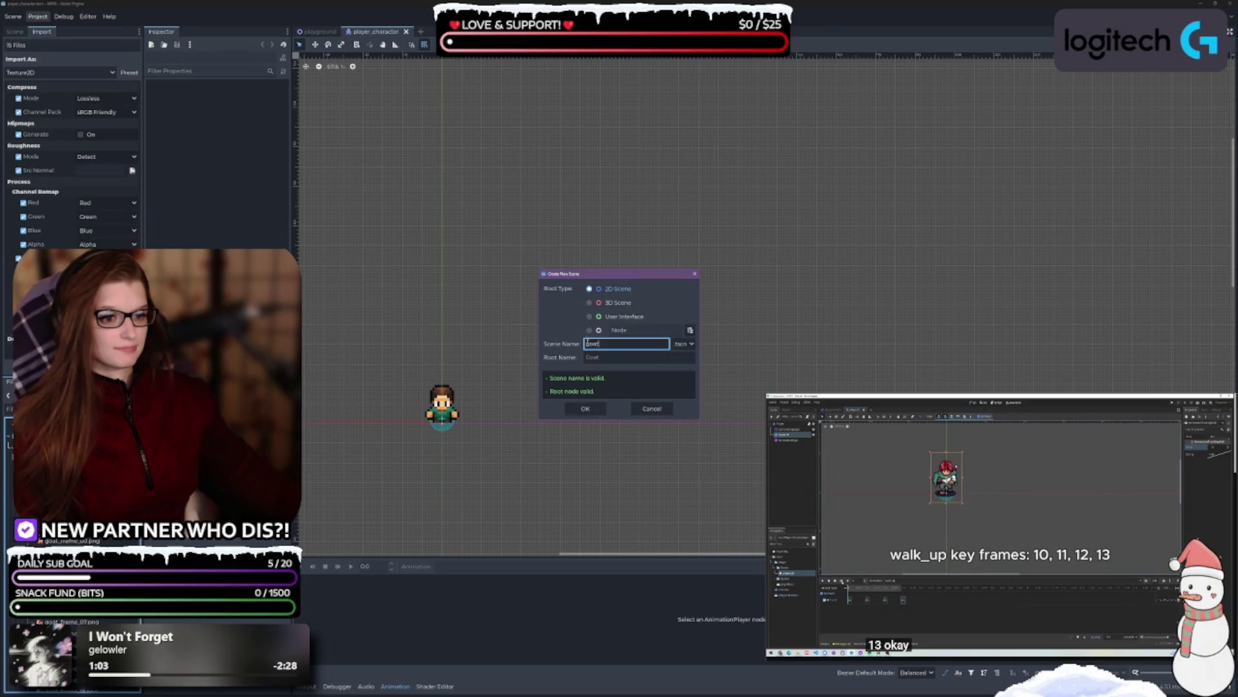
left_click(583, 409)
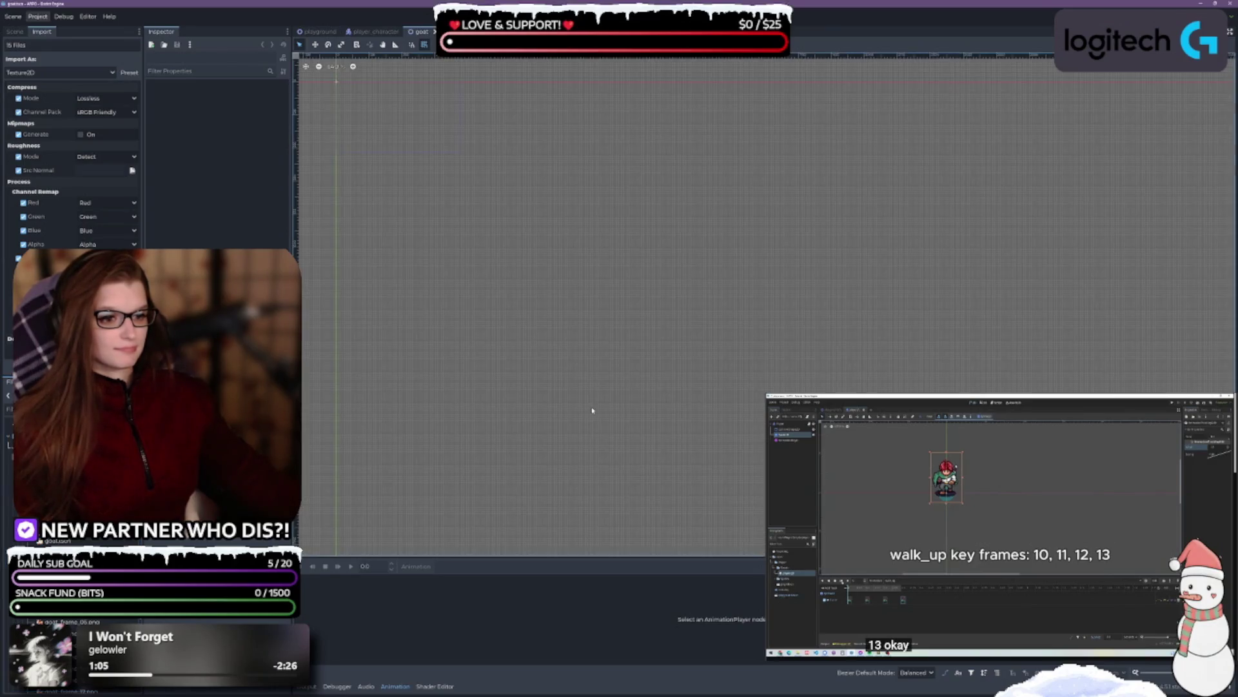
- In the Scene dock, choose Add Child Node on the Goat root node
scroll(545, 315, "down", 3)
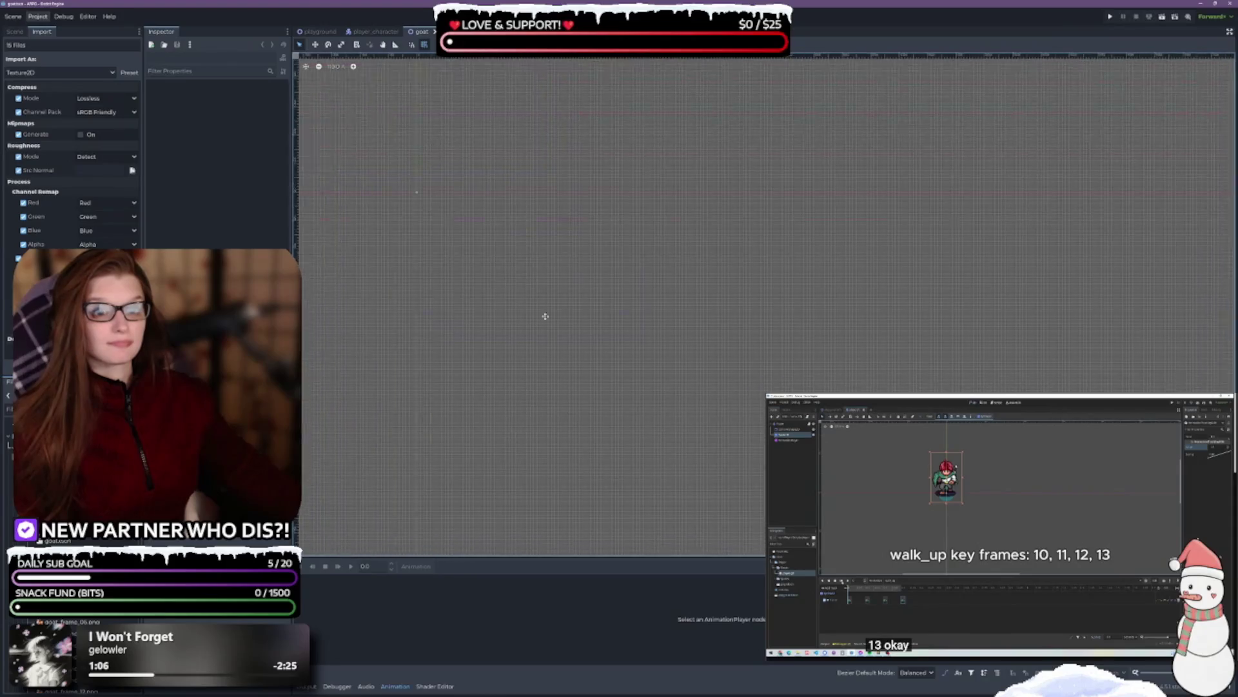
scroll(606, 315, "up", 1)
scroll(607, 315, "up", 1)
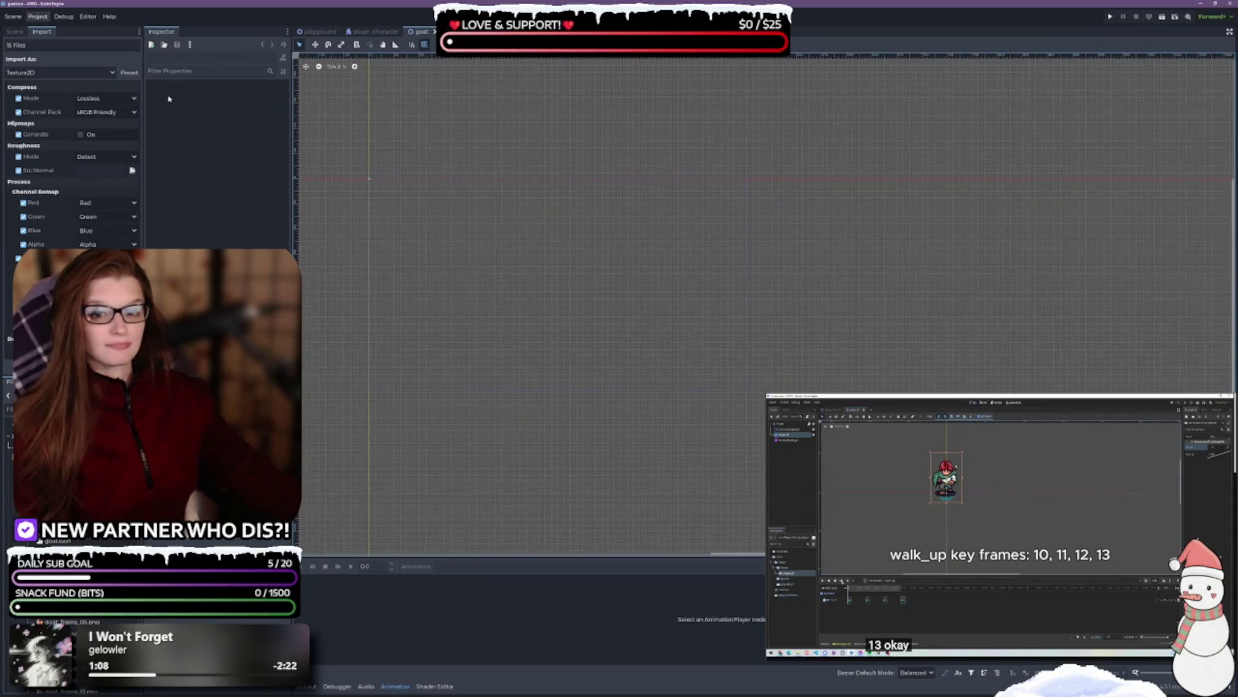
left_click(14, 31)
left_click(57, 62)
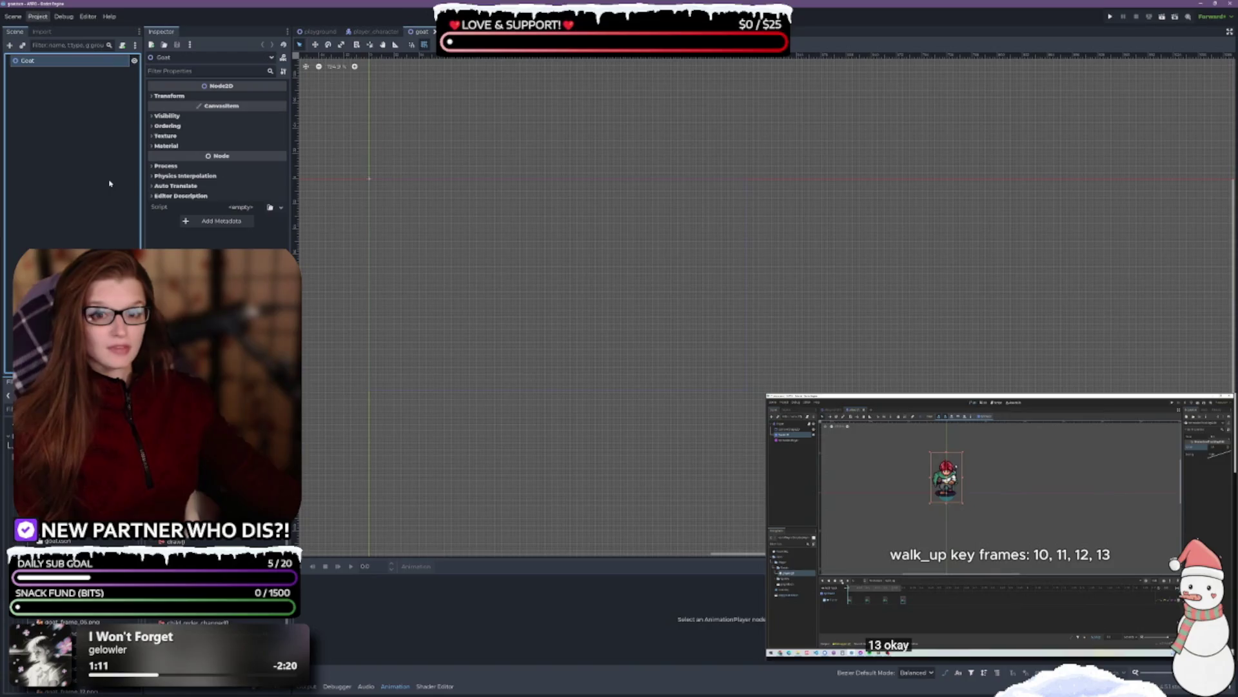
right_click(28, 62)
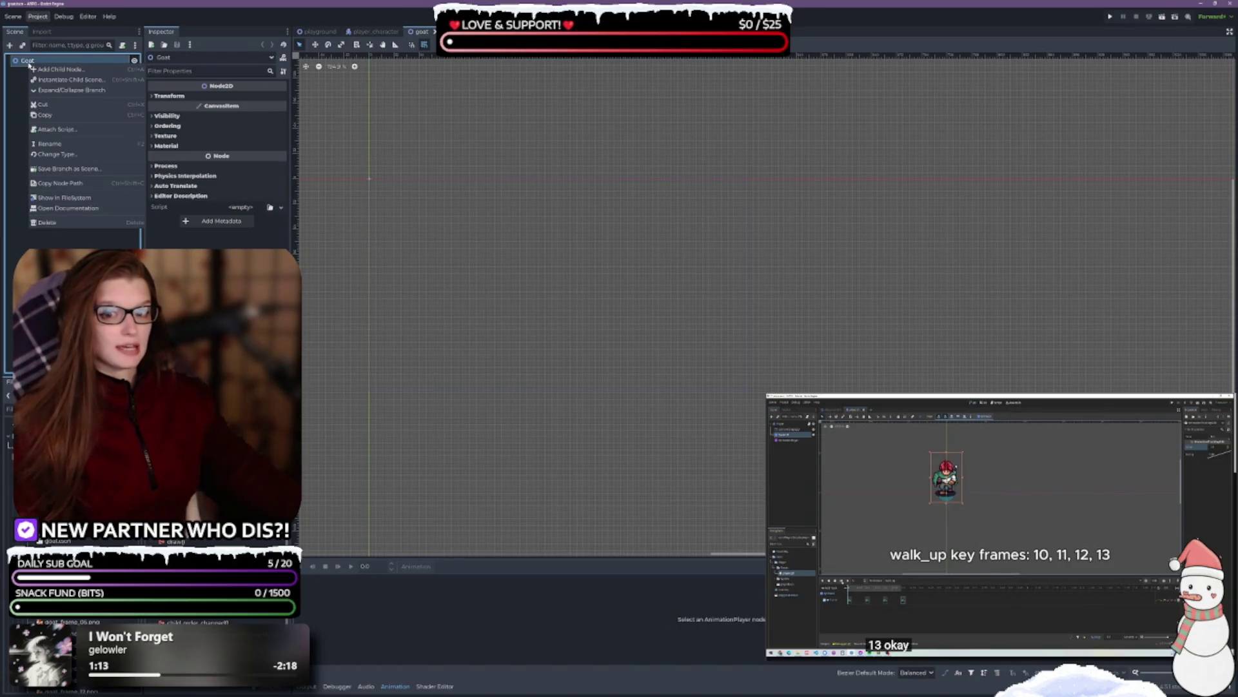
left_click(65, 69)
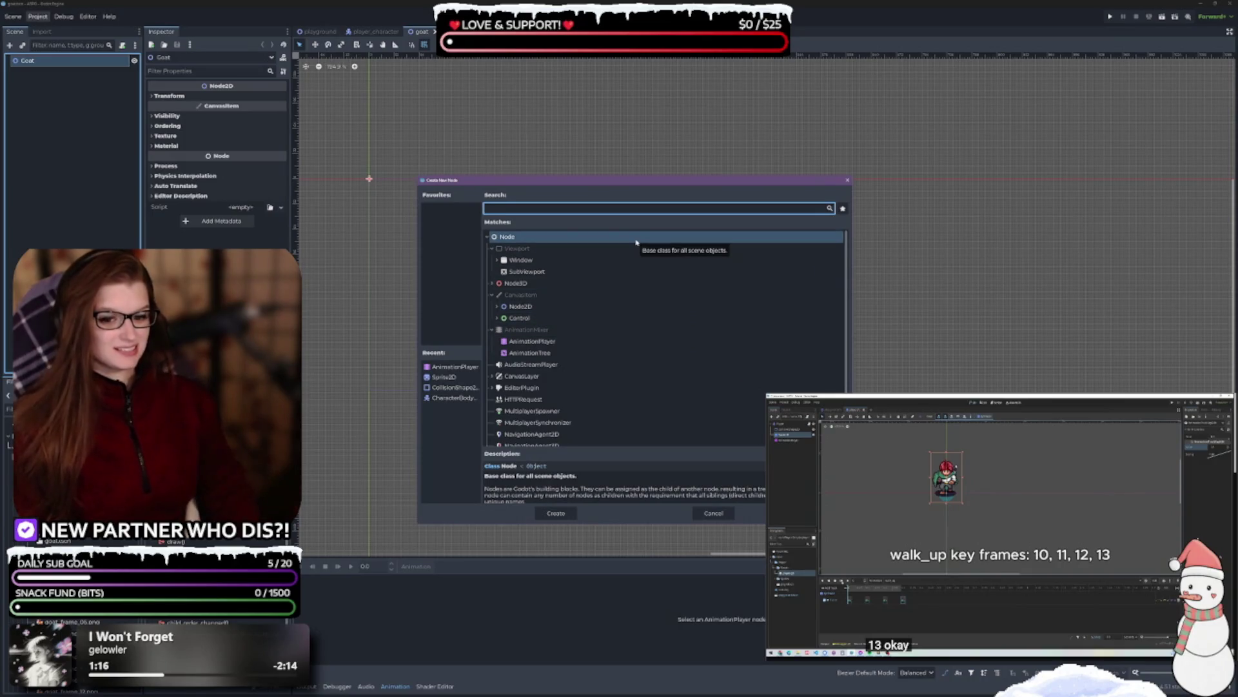
- Search 'spri' and create an AnimatedSprite2D child under Goat
type("spri")
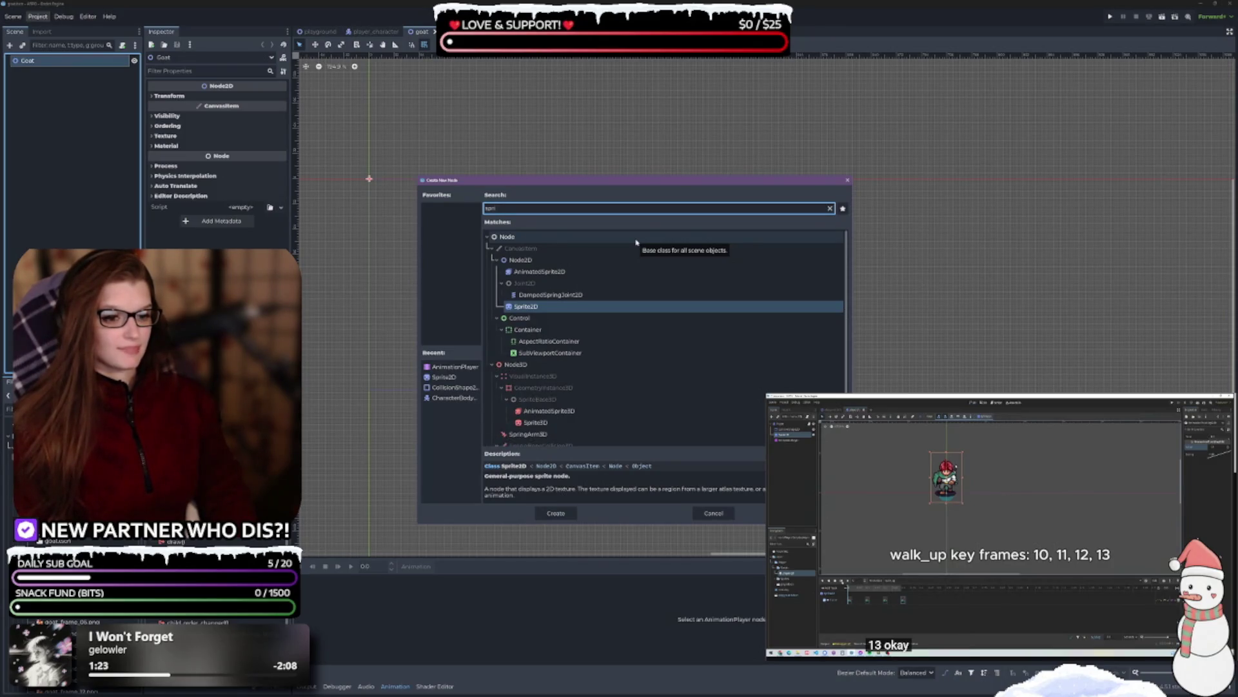
left_click(542, 274)
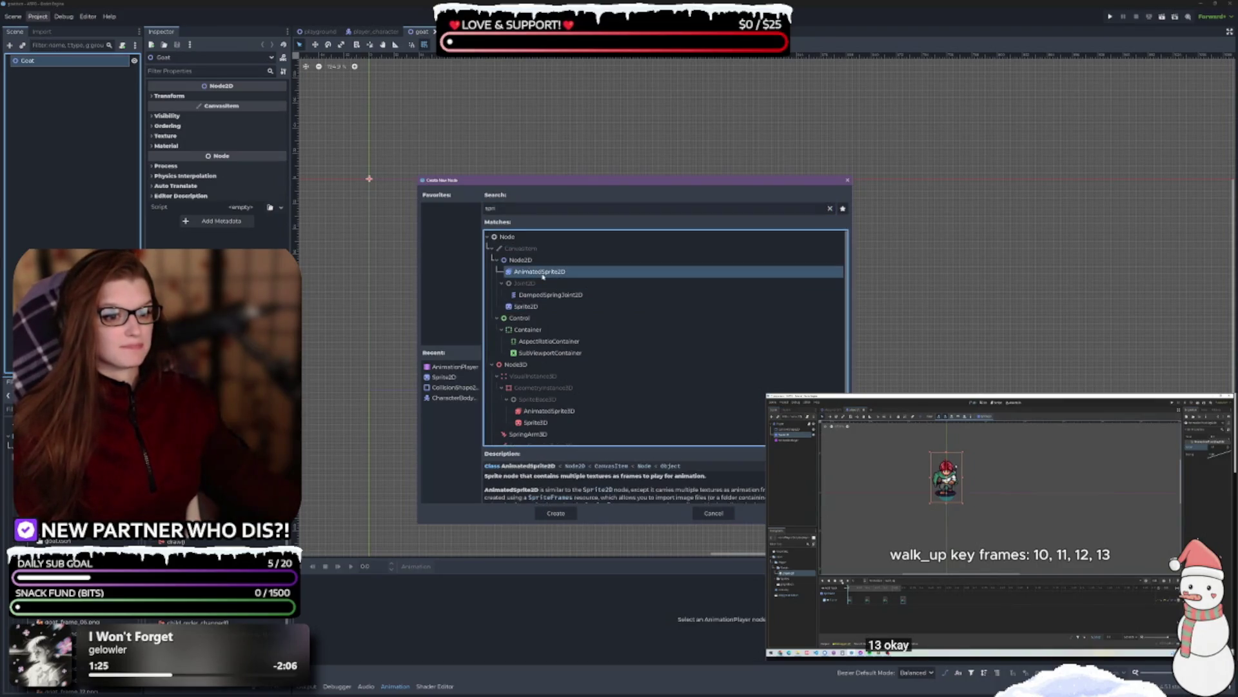
left_click(554, 513)
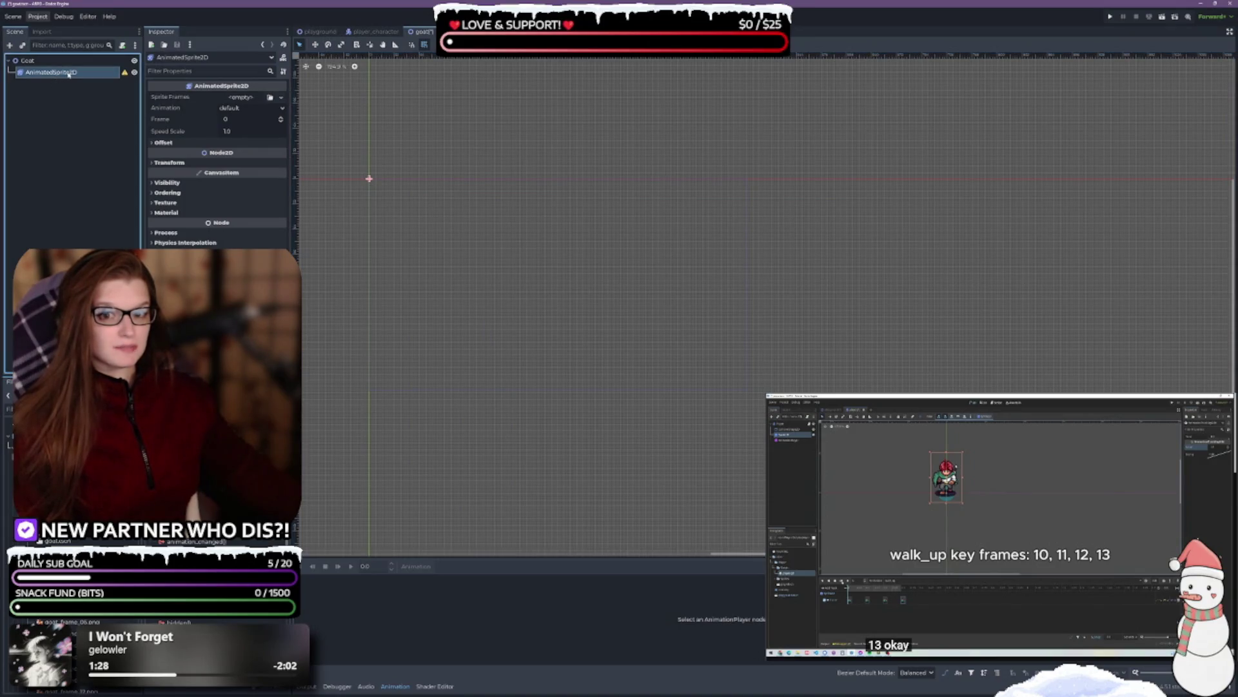
double_click(69, 72)
key("BackSpace")
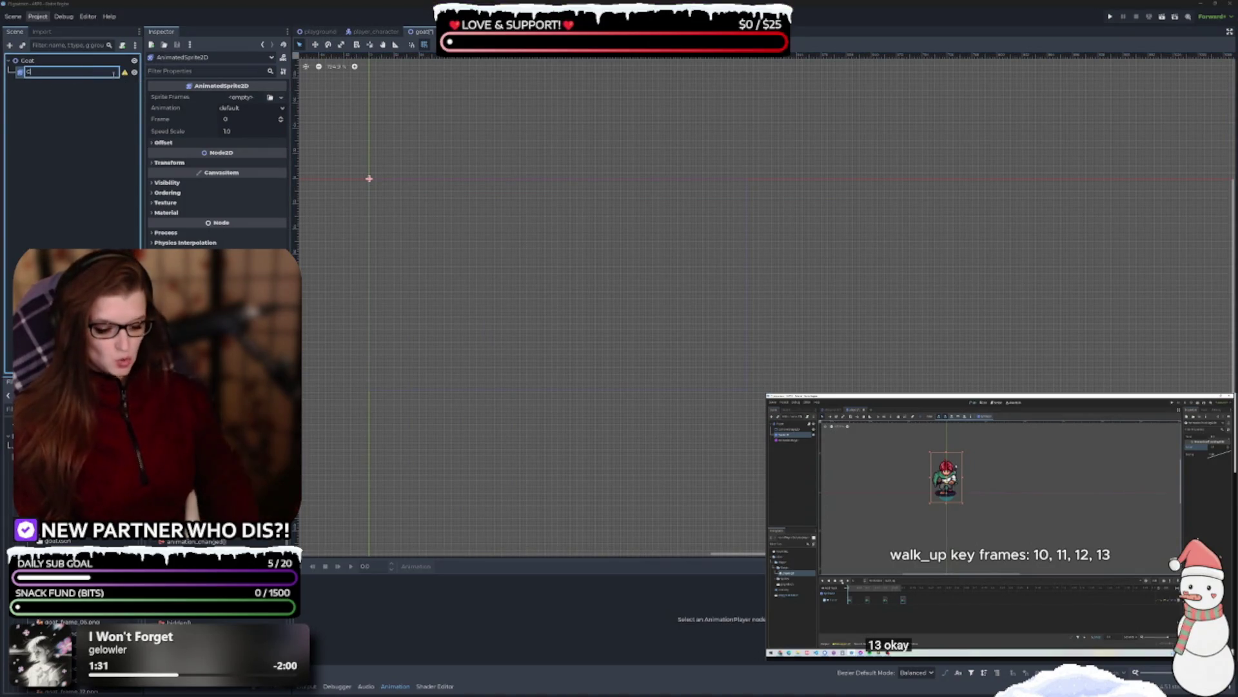
type("oat")
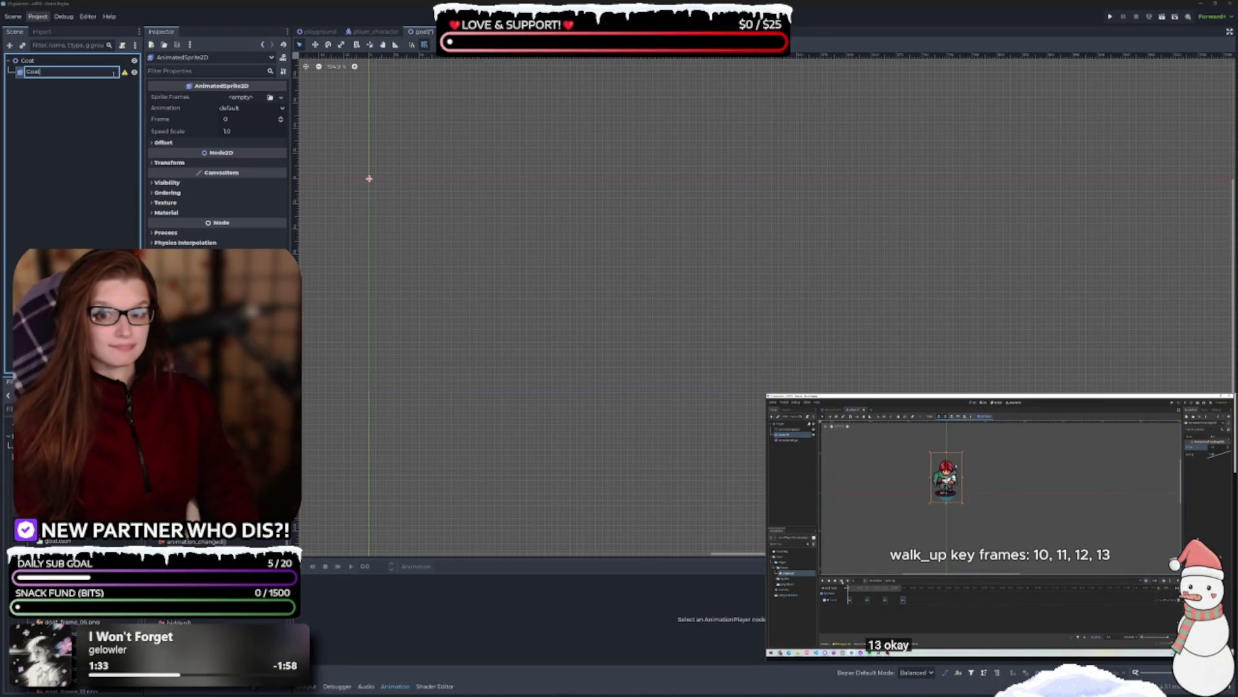
key("BackSpace")
key("BackSpace")
key("BackSpace")
type("atedSprite")
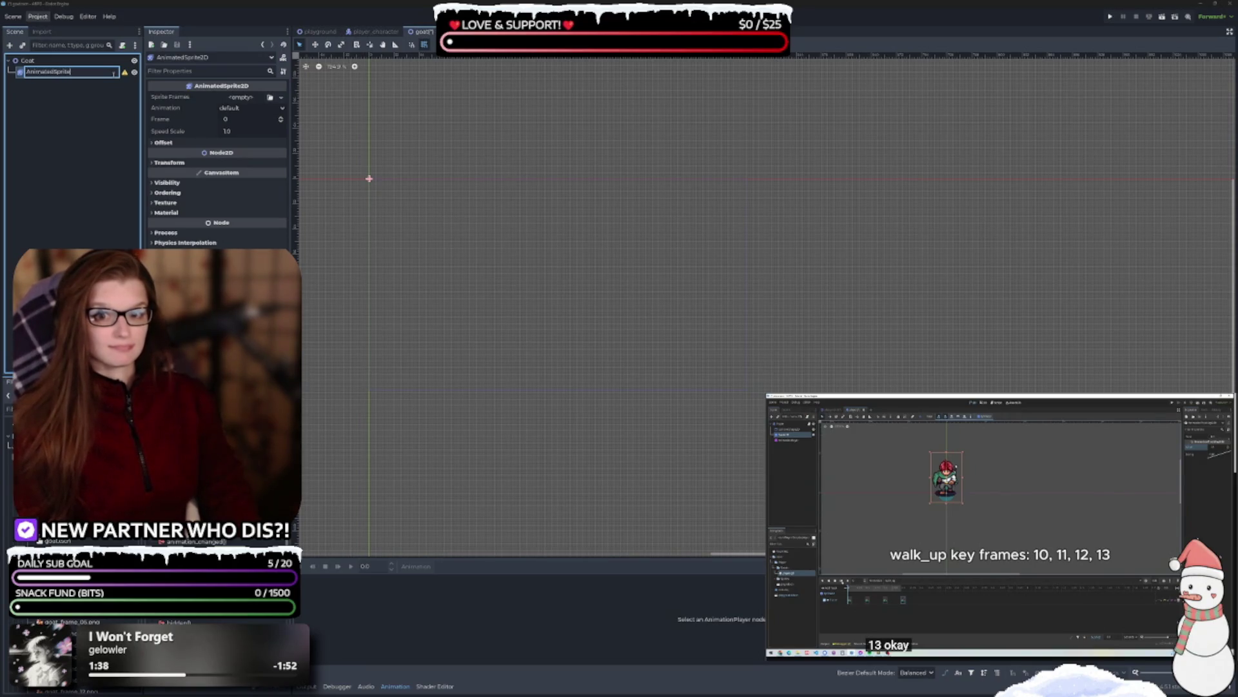
type("2D")
key("Return")
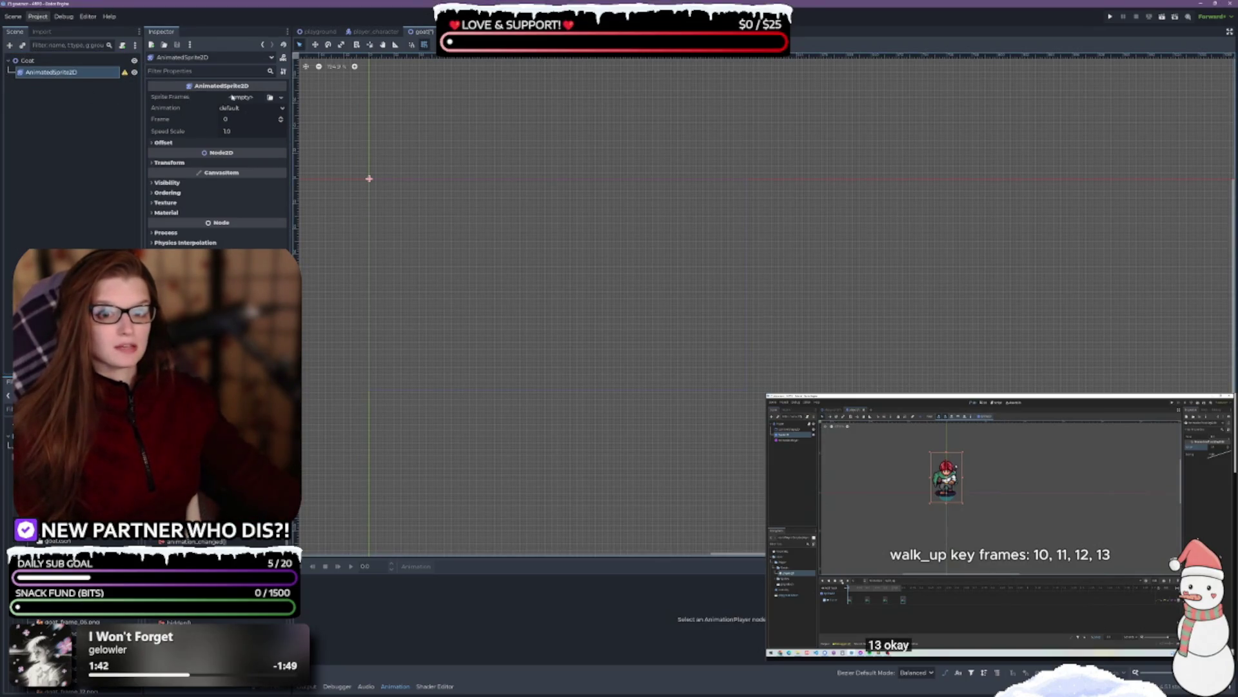
scroll(84, 581, "up", 5)
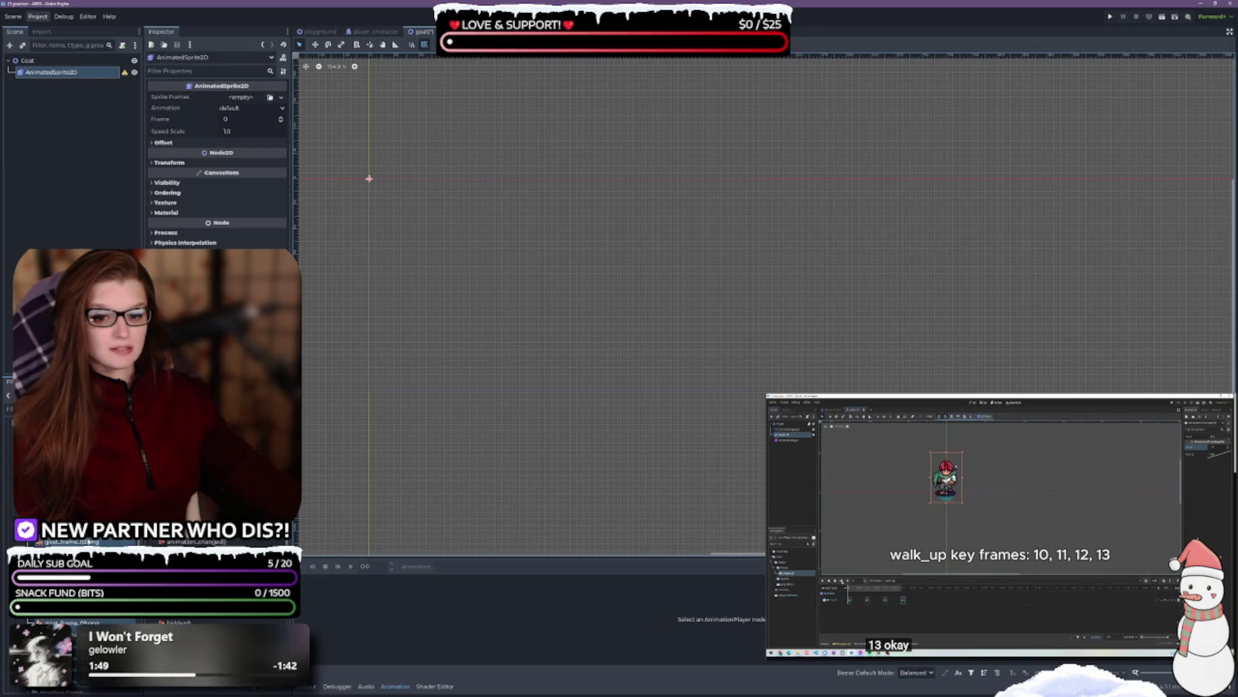
left_click(270, 98)
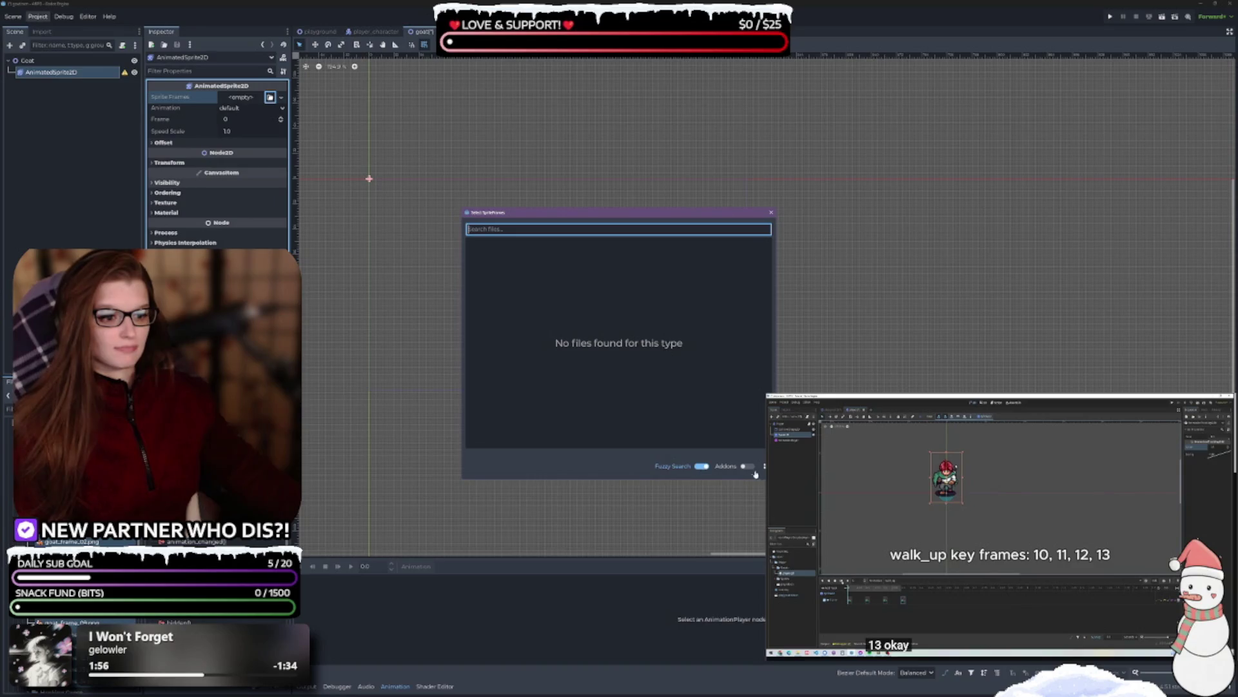
- Drop the goat frames onto Sprite Frames, enlarge the FileSystem dock, and save the goat scene
left_click(770, 213)
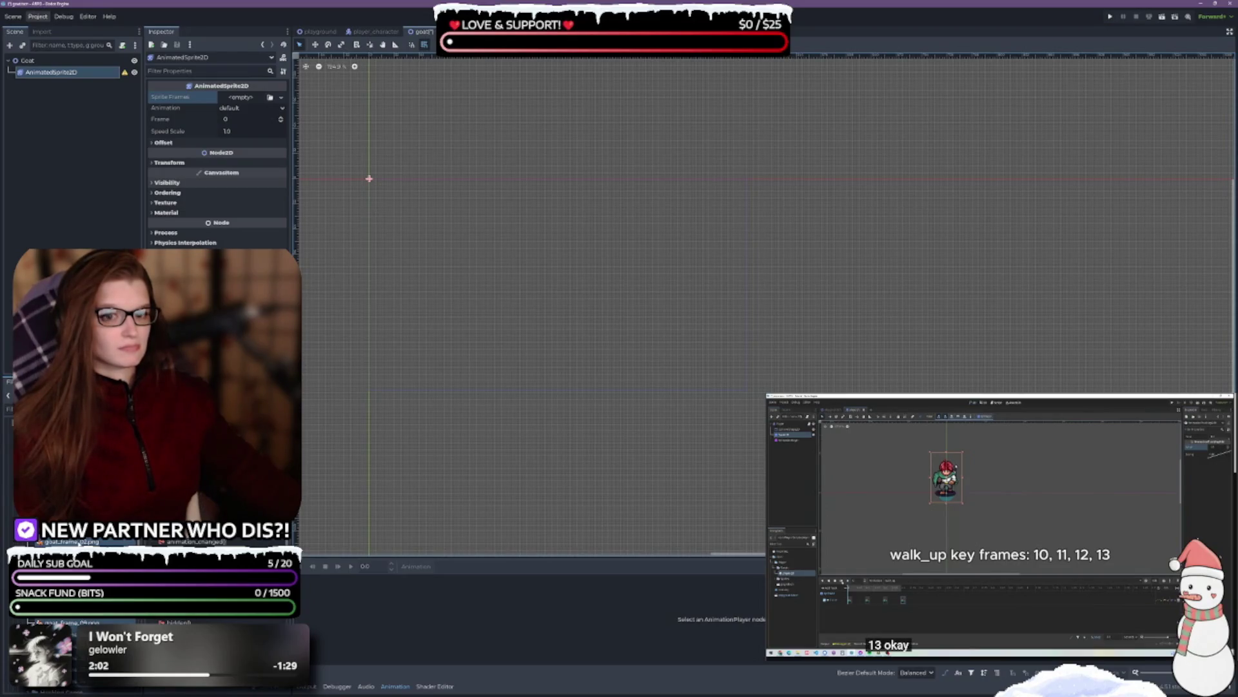
mouse_move(97, 542)
left_mouse_down()
mouse_move(258, 223)
mouse_move(244, 126)
mouse_move(253, 95)
mouse_move(282, 100)
mouse_move(240, 97)
left_mouse_up()
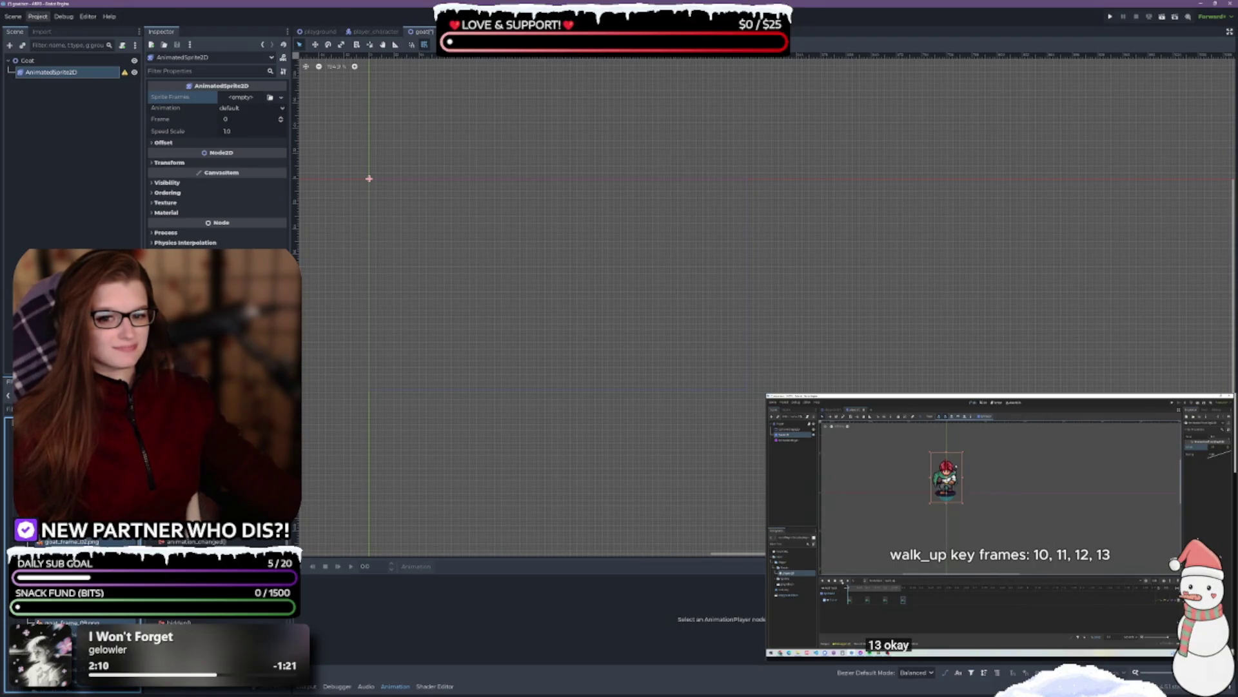
left_click_drag(71, 376, 71, 224)
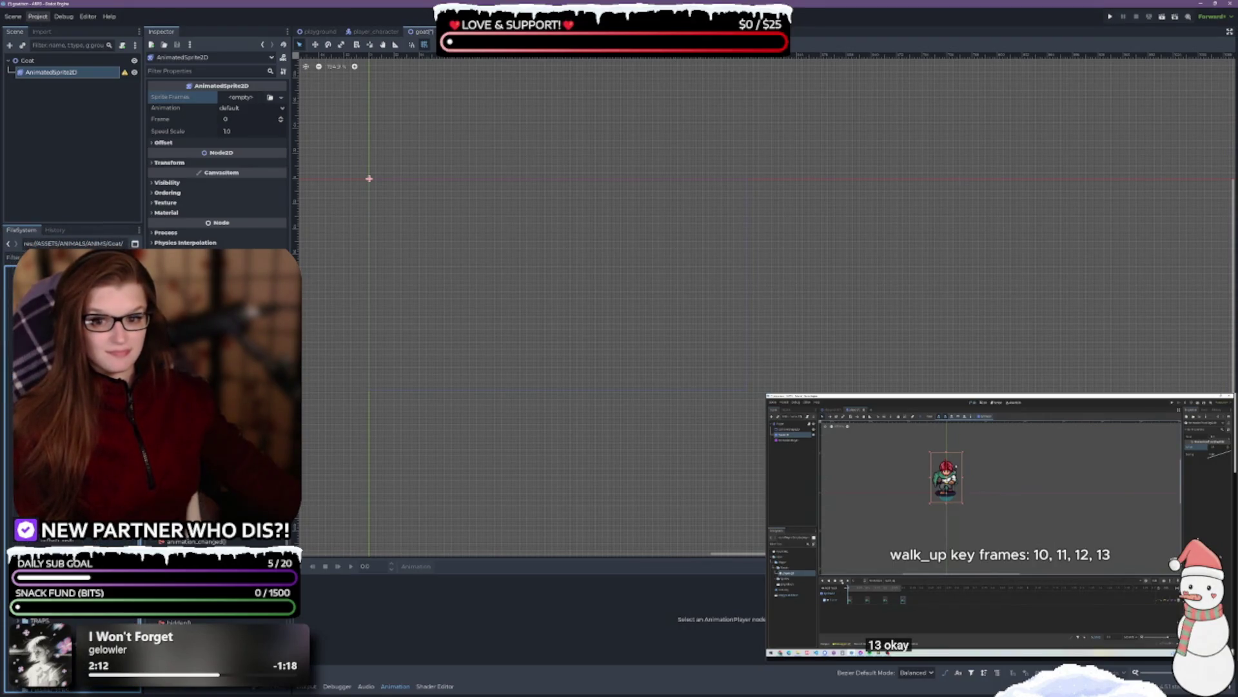
left_click(461, 216)
key("ctrl+s")
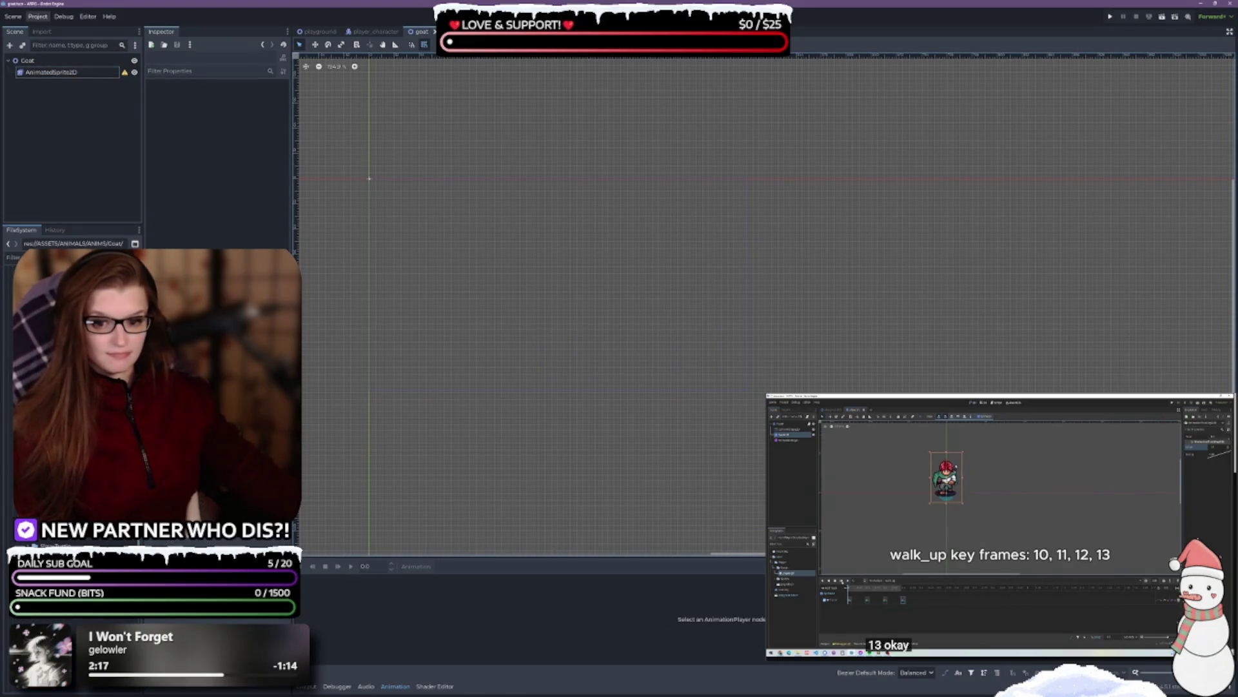